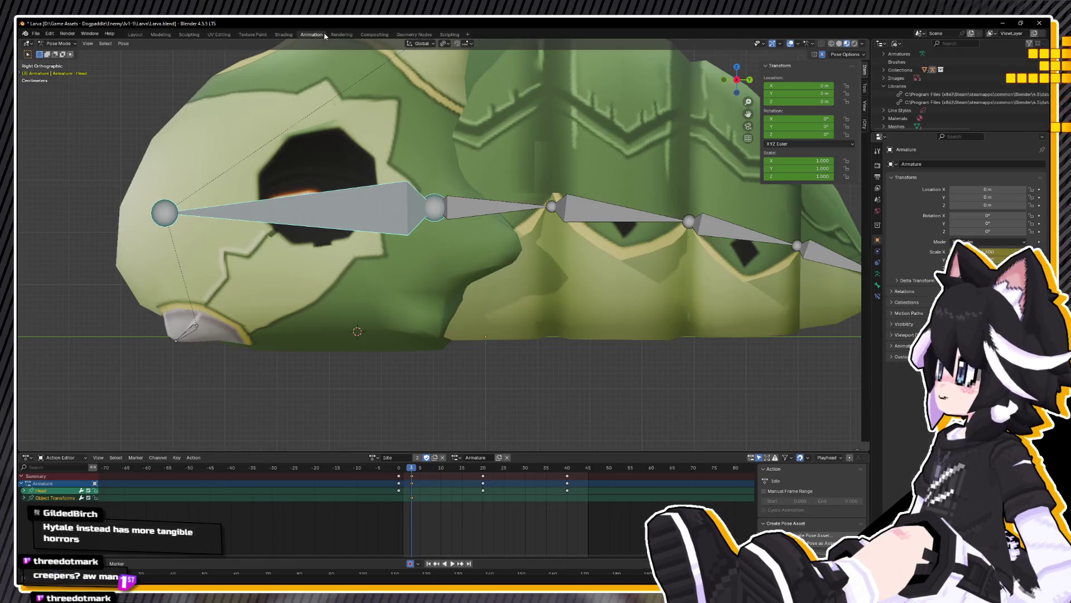
# Step: Play back the larva's Idle animation while orbiting to a perspective view, then stop it
pyautogui.press('space')
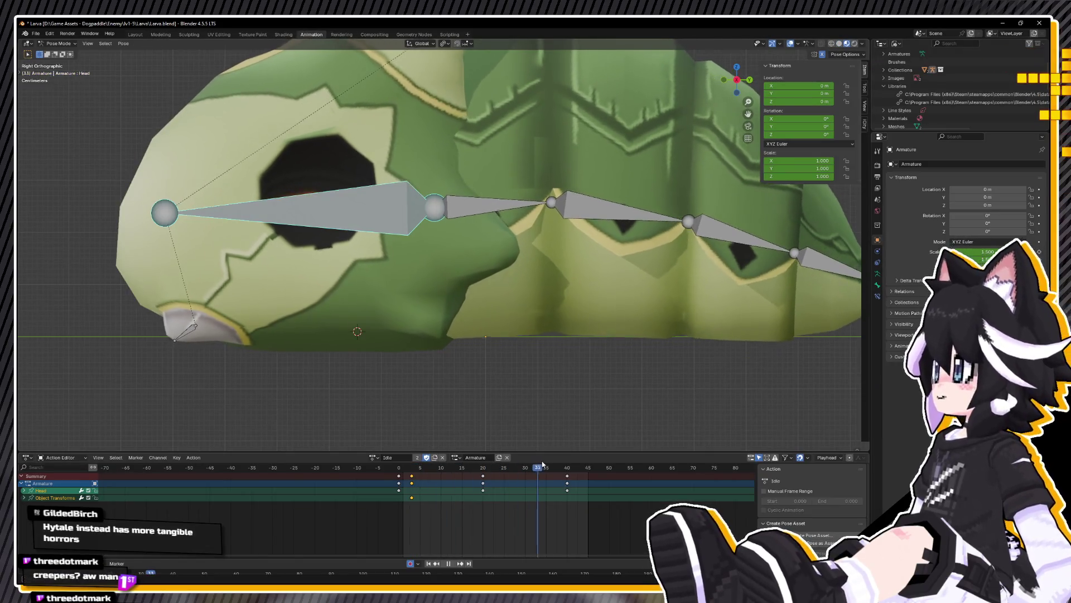
pyautogui.scroll(-5, 431, 226)
pyautogui.moveTo(431, 227)
pyautogui.mouseDown(button='middle')
pyautogui.moveTo(447, 278)
pyautogui.moveTo(448, 264)
pyautogui.mouseUp(button='middle')
pyautogui.press('space')
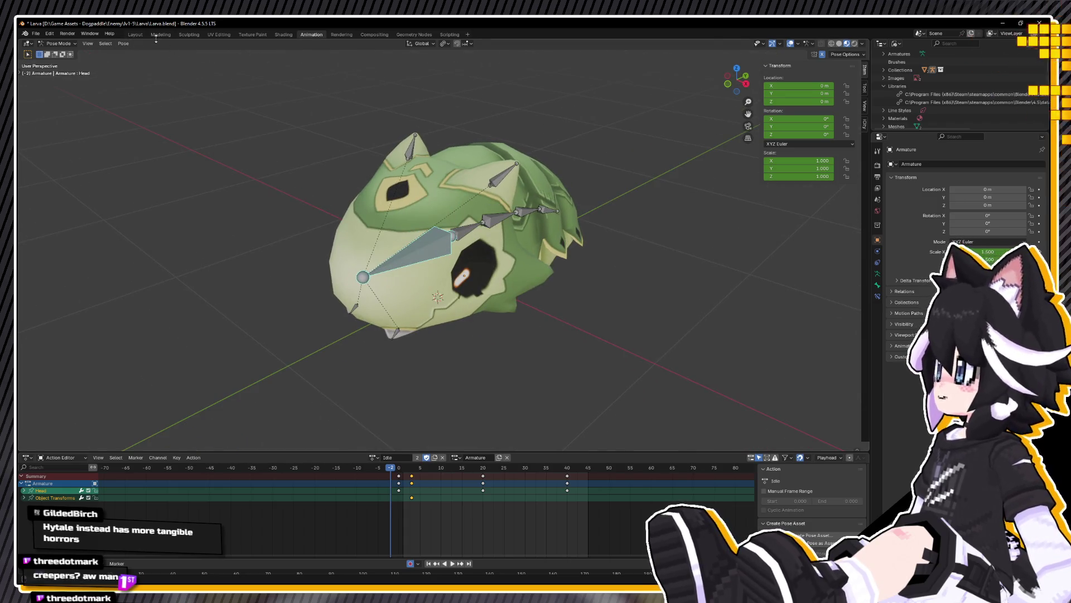
# Step: Return to the Layout workspace and orbit the larva to front and side views
pyautogui.click(135, 35)
pyautogui.scroll(-3, 547, 216)
pyautogui.scroll(3, 547, 216)
pyautogui.moveTo(547, 216); pyautogui.dragTo(698, 239, button='middle')
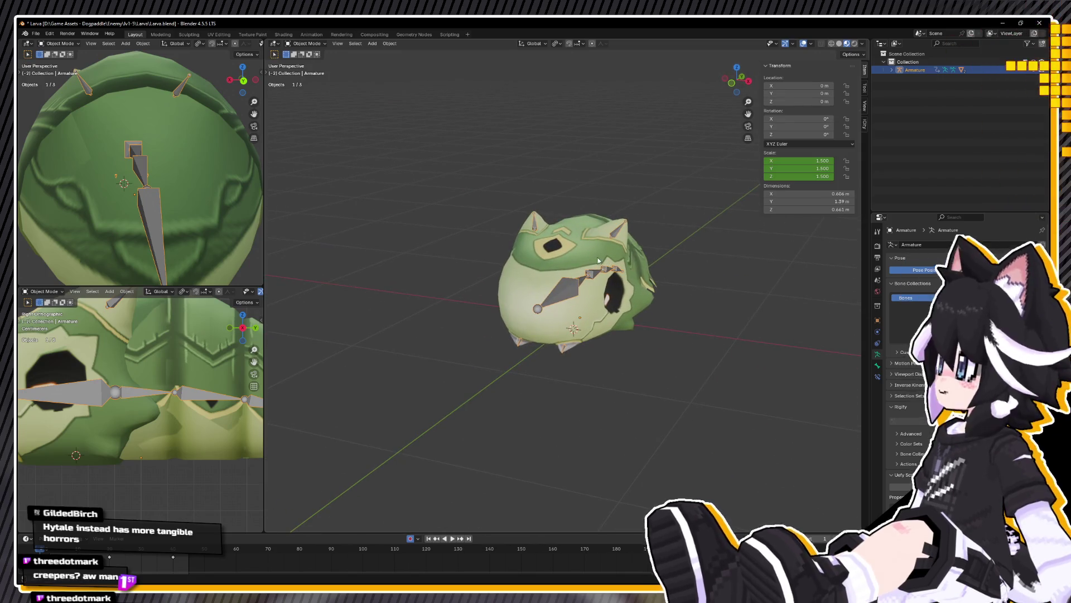
pyautogui.scroll(3, 563, 280)
pyautogui.moveTo(562, 280)
pyautogui.mouseDown(button='middle')
pyautogui.moveTo(534, 276)
pyautogui.moveTo(586, 272)
pyautogui.moveTo(552, 274)
pyautogui.mouseUp(button='middle')
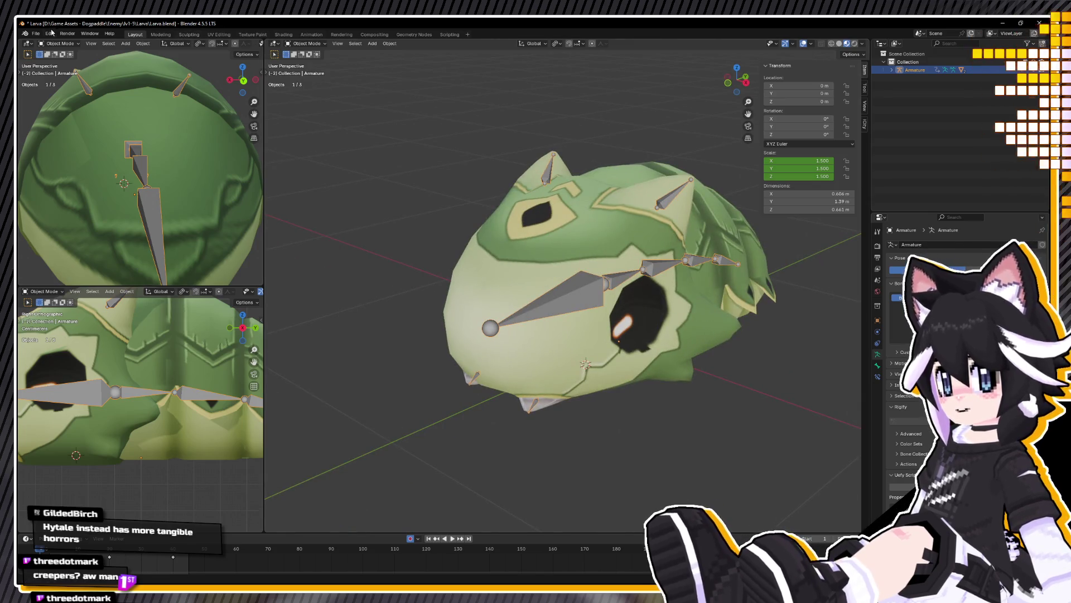
# Step: Save Larva.blend and glance through the File and Edit menus
pyautogui.hotkey('ctrl', 's')
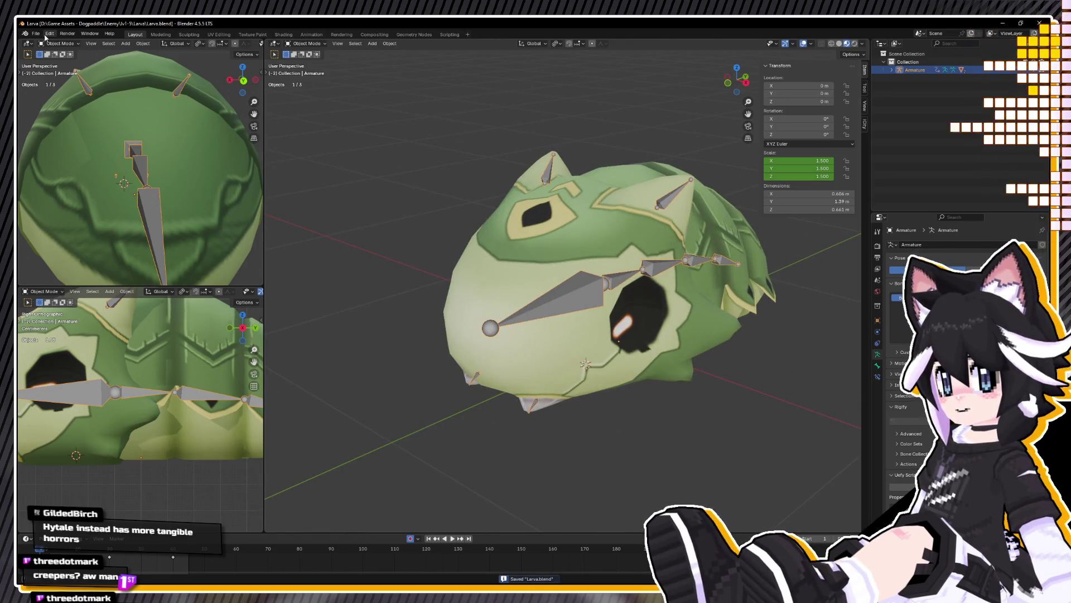
pyautogui.click(41, 35)
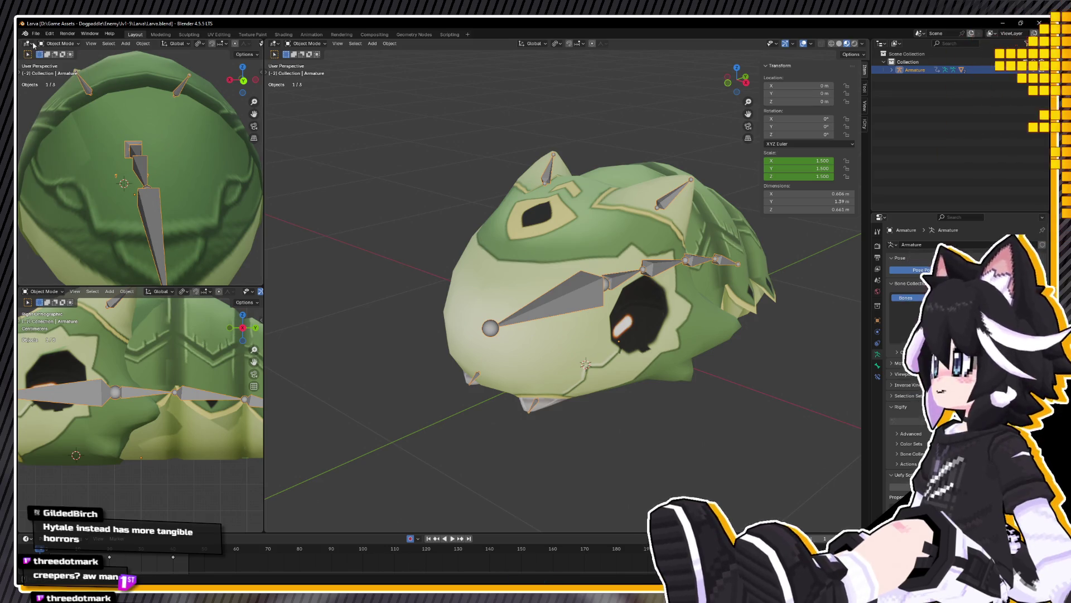
pyautogui.click(49, 34)
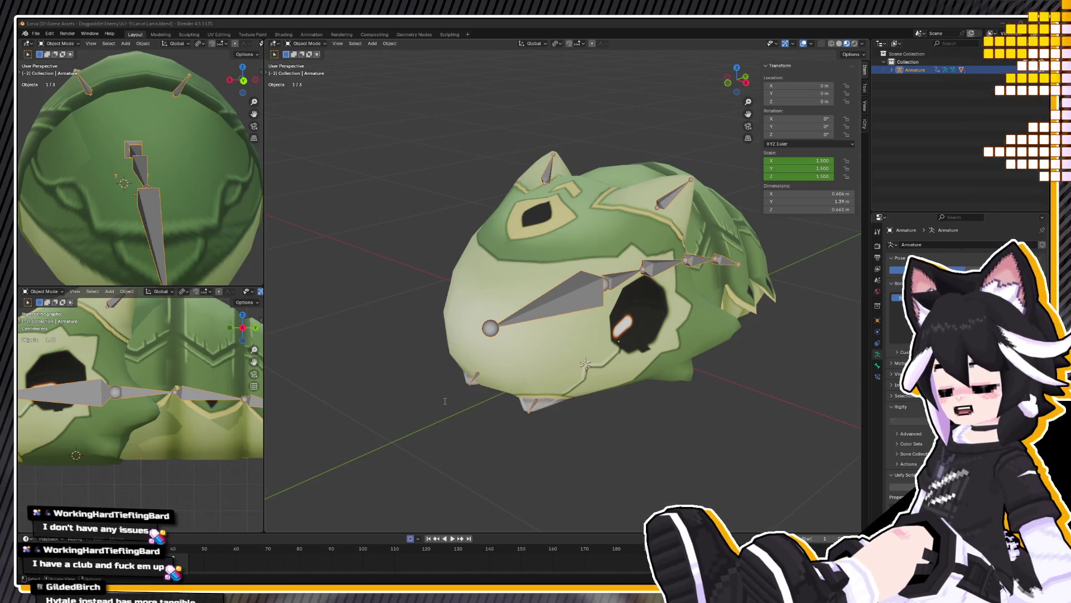
pyautogui.hotkey('alt', 'Tab')
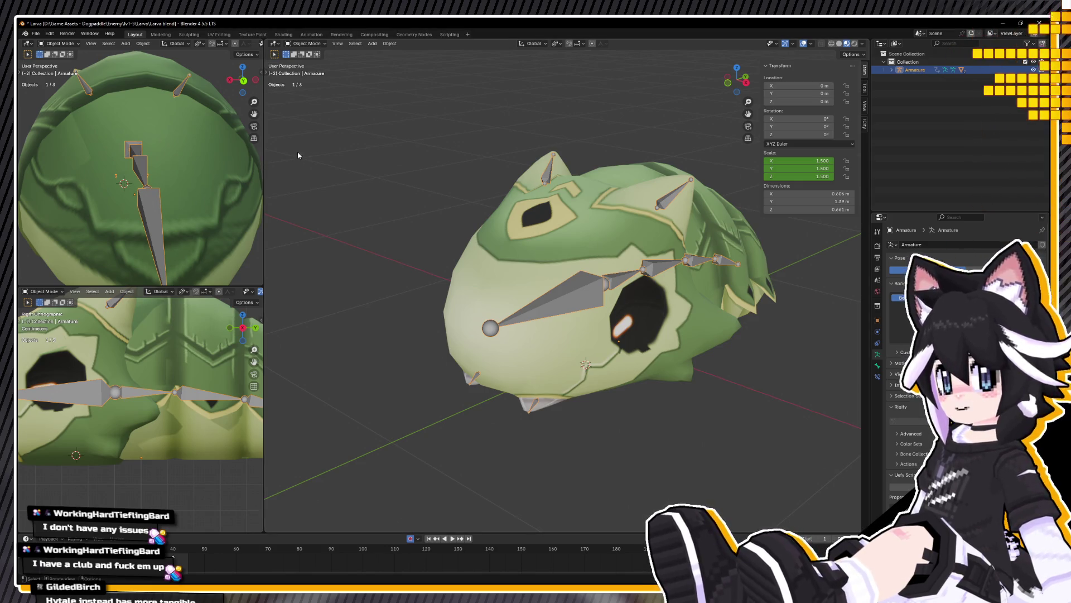
# Step: Deselect the larva armature and switch to Unreal Engine with the Content Drawer shown
pyautogui.click(299, 157)
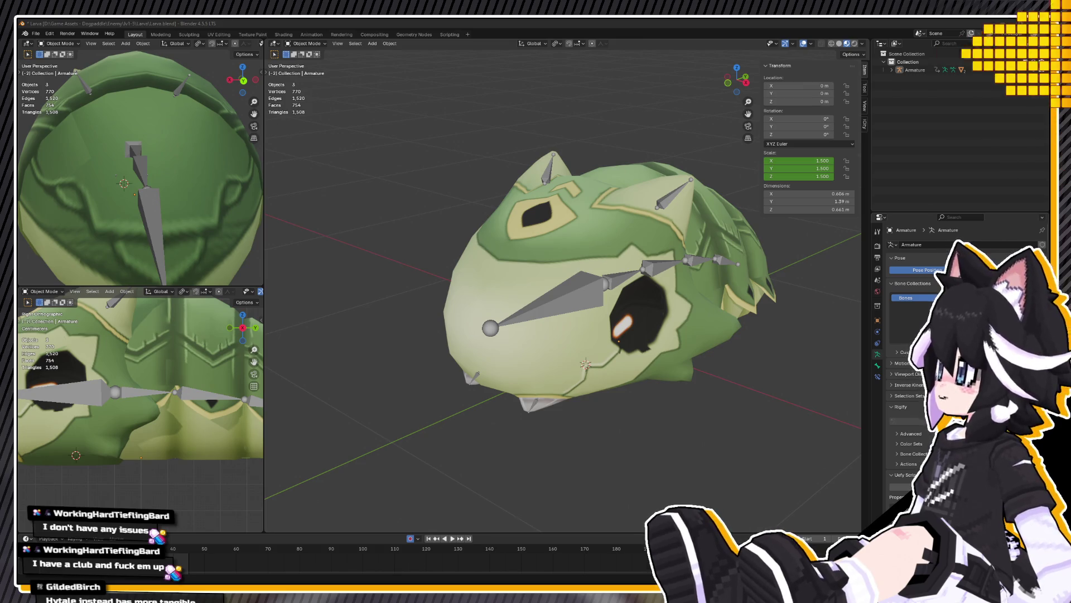
pyautogui.hotkey('alt', 'Tab')
pyautogui.hotkey('ctrl', 'space')
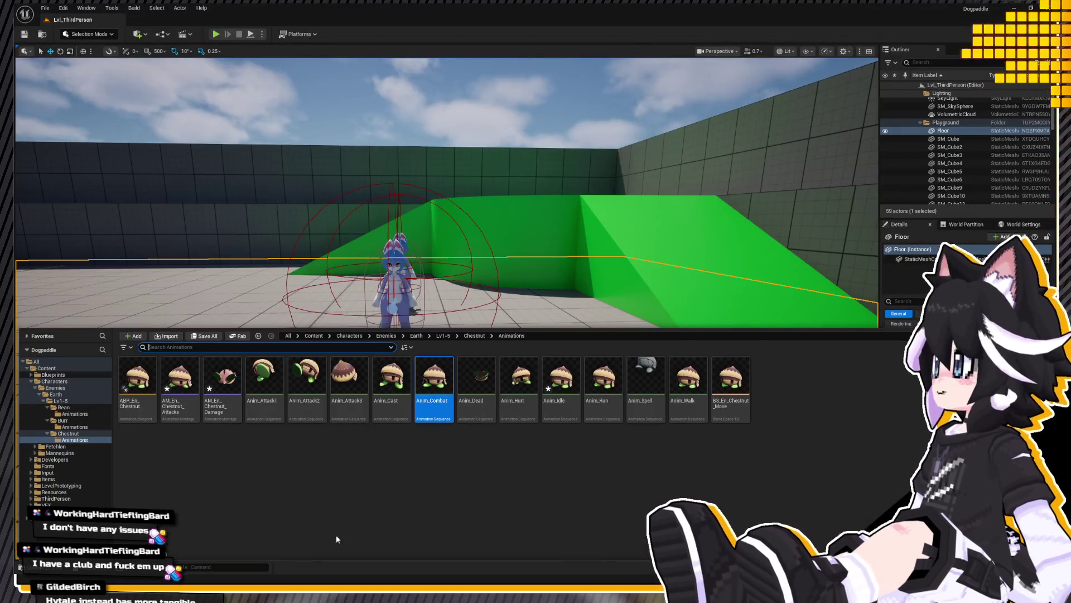
# Step: Create a Larva folder inside the Lv1-5 enemy folder and enter it
pyautogui.click(61, 400)
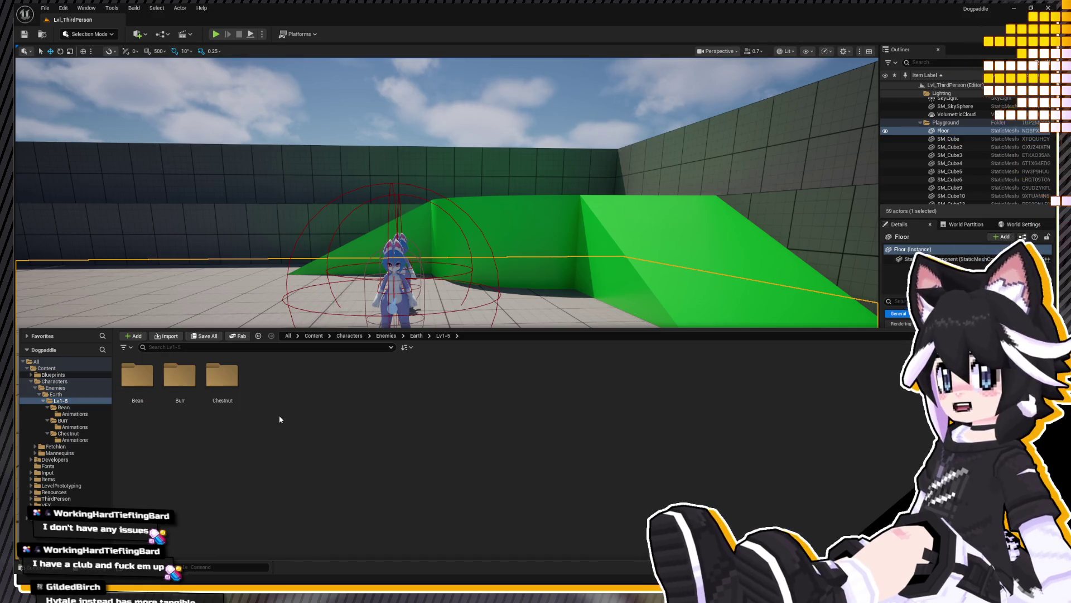
pyautogui.hotkey('ctrl', 'shift', 'n')
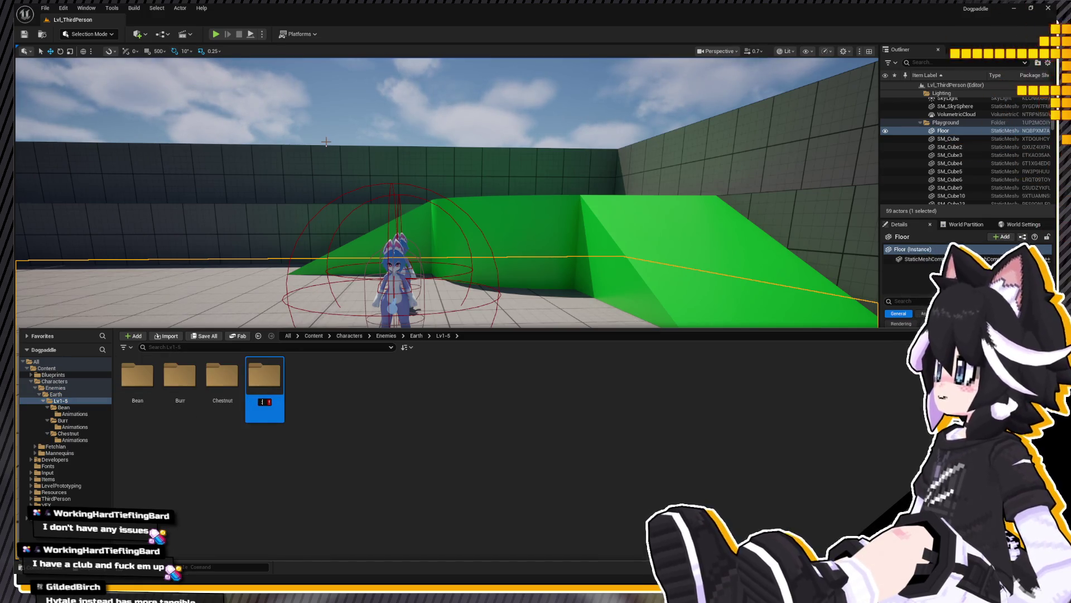
pyautogui.write('LanLarva')
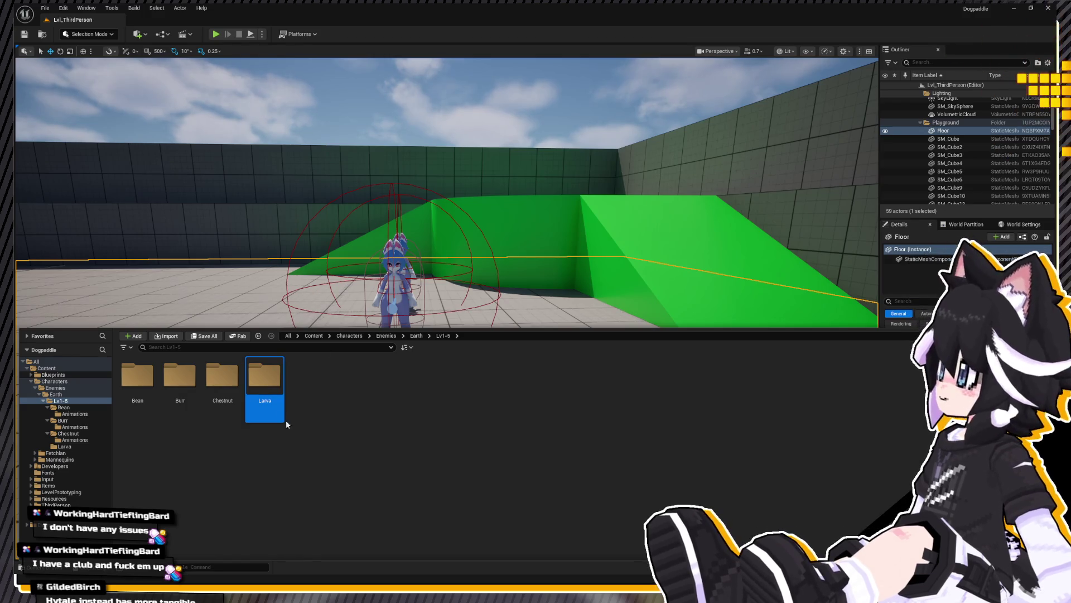
pyautogui.press('Return')
pyautogui.doubleClick(283, 417)
# Step: Add an Animations subfolder inside the Larva folder
pyautogui.hotkey('ctrl', 'shift', 'n')
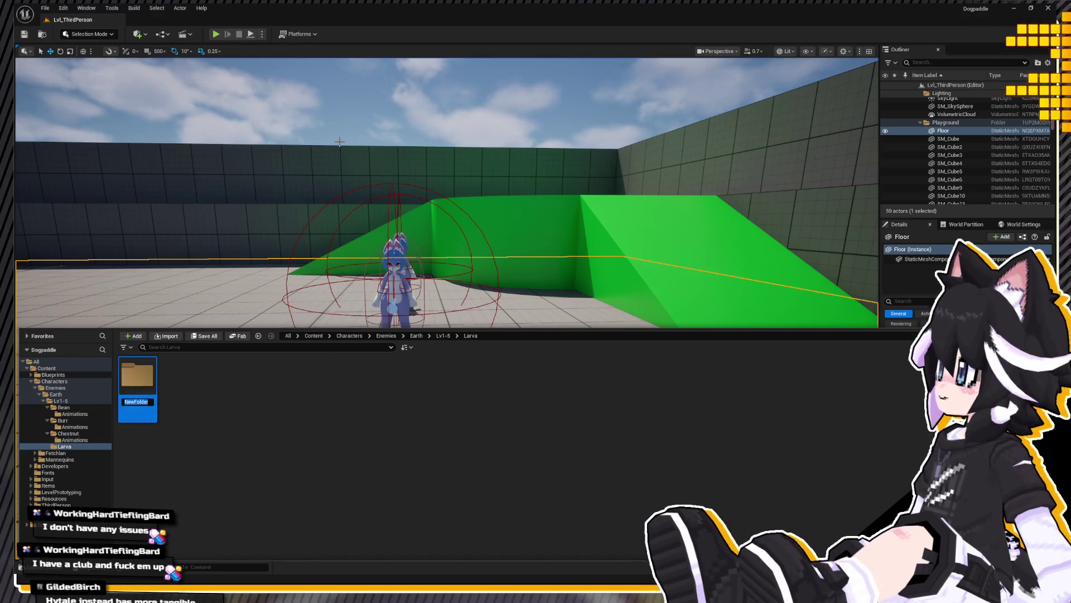
pyautogui.hotkey('ctrl', 'space')
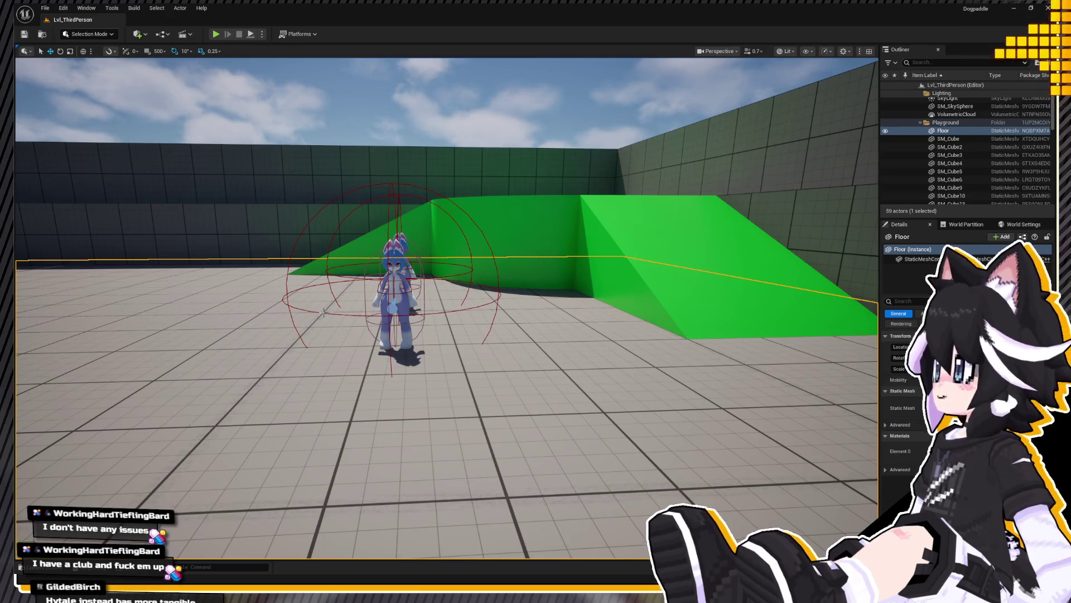
pyautogui.hotkey('ctrl', 'space')
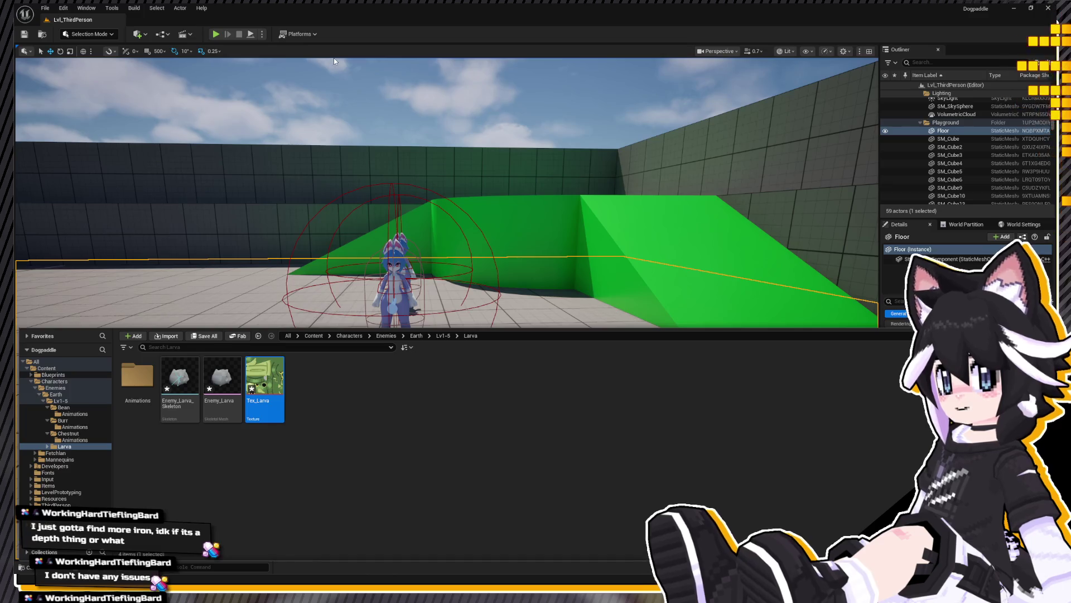
pyautogui.write('M_Bn')
pyautogui.write('rva')
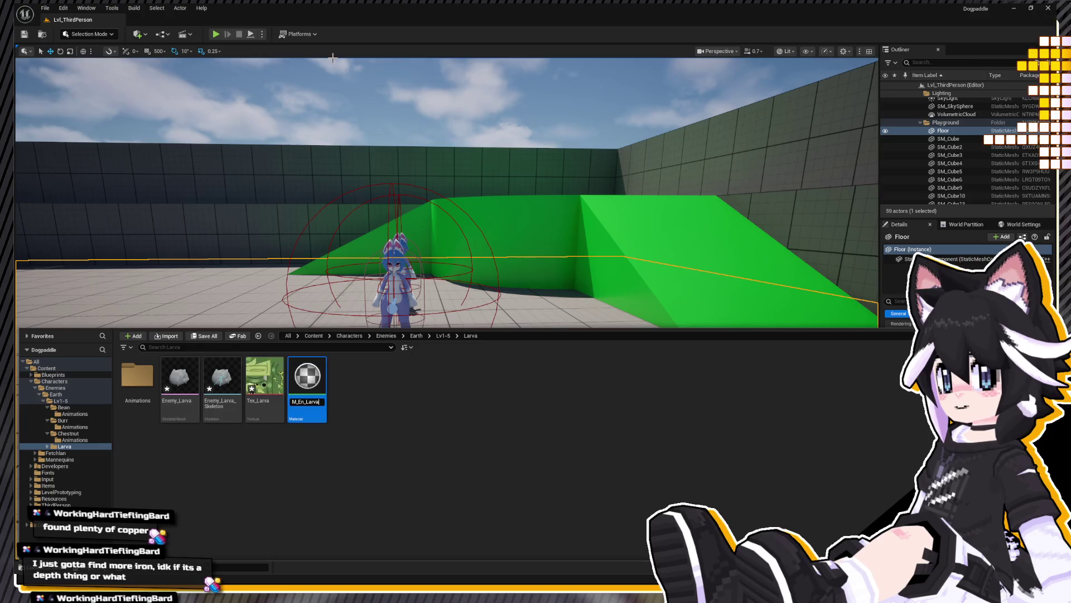
# Step: Confirm the material name M_En_Larva and open it in the Material Editor
pyautogui.press('Return')
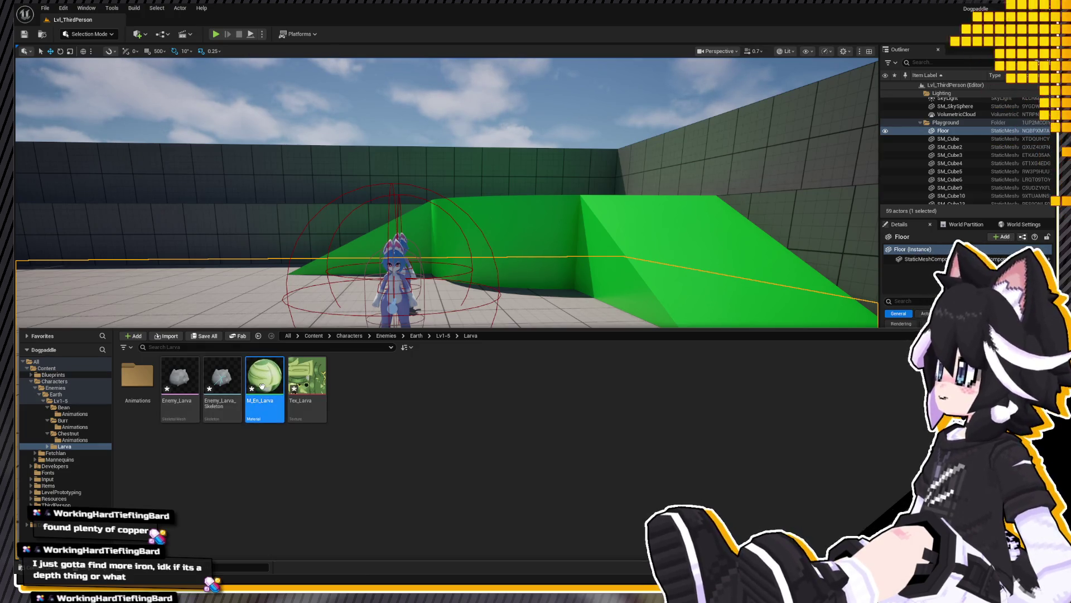
pyautogui.hotkey('ctrl', 'space')
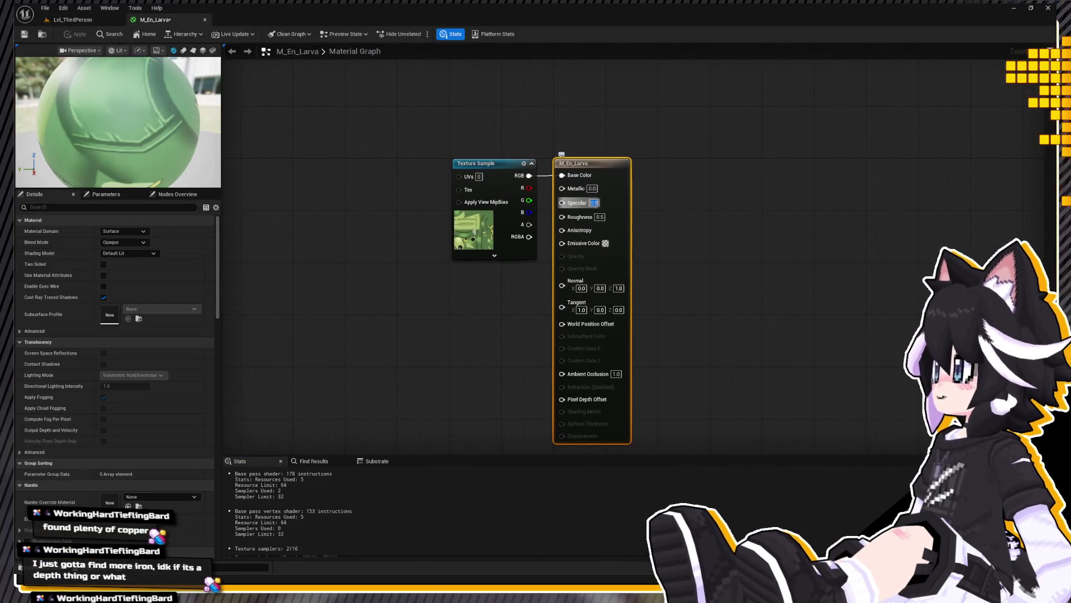
# Step: Commit specular 0.25 and roughness 1.0 on the result node and save M_En_Larva
pyautogui.press('Return')
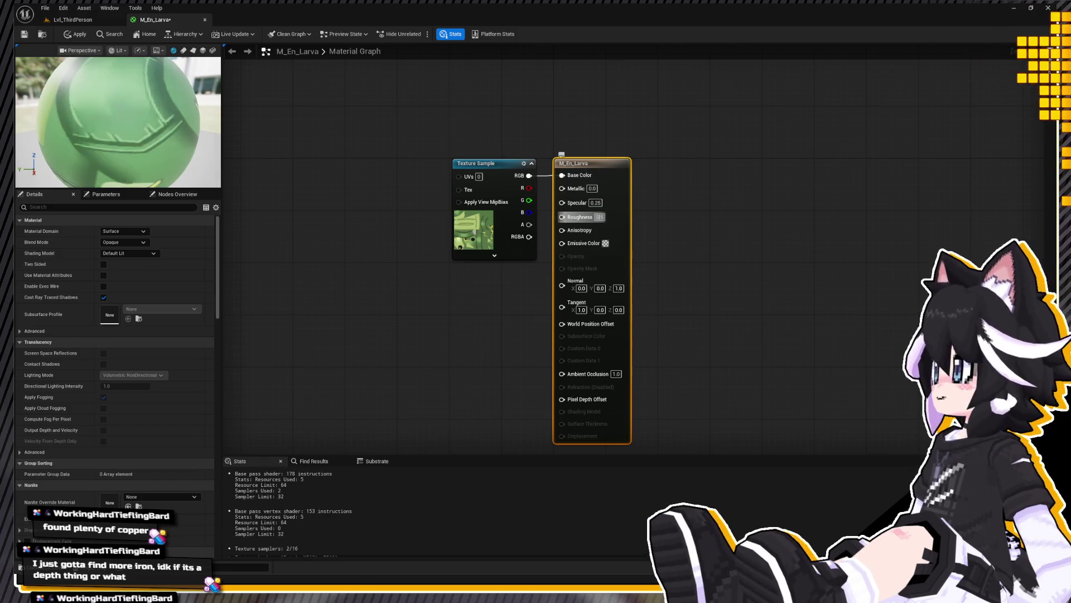
pyautogui.click(706, 209)
pyautogui.hotkey('ctrl', 's')
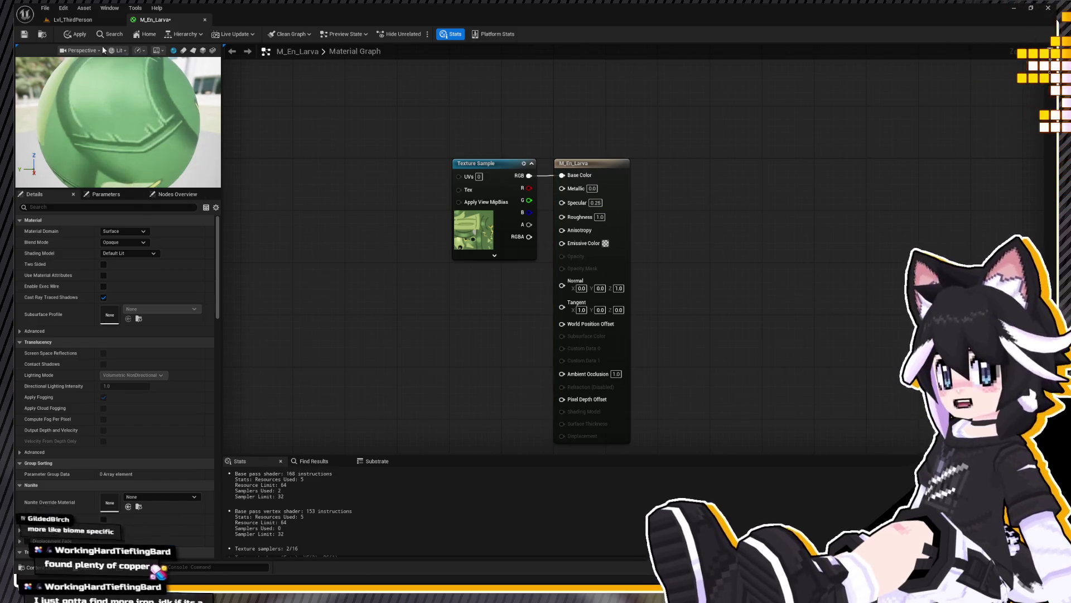
# Step: Close the material and select the larva skeleton asset in the Larva folder
pyautogui.click(203, 20)
pyautogui.hotkey('ctrl', 'space')
pyautogui.click(215, 381)
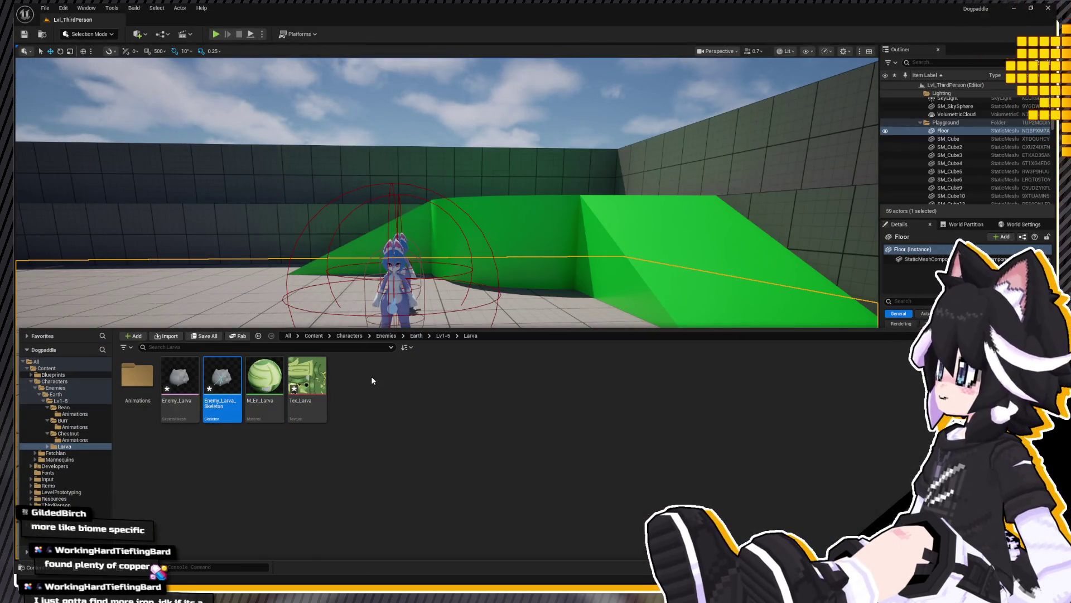
pyautogui.write('SK_En_Larva')
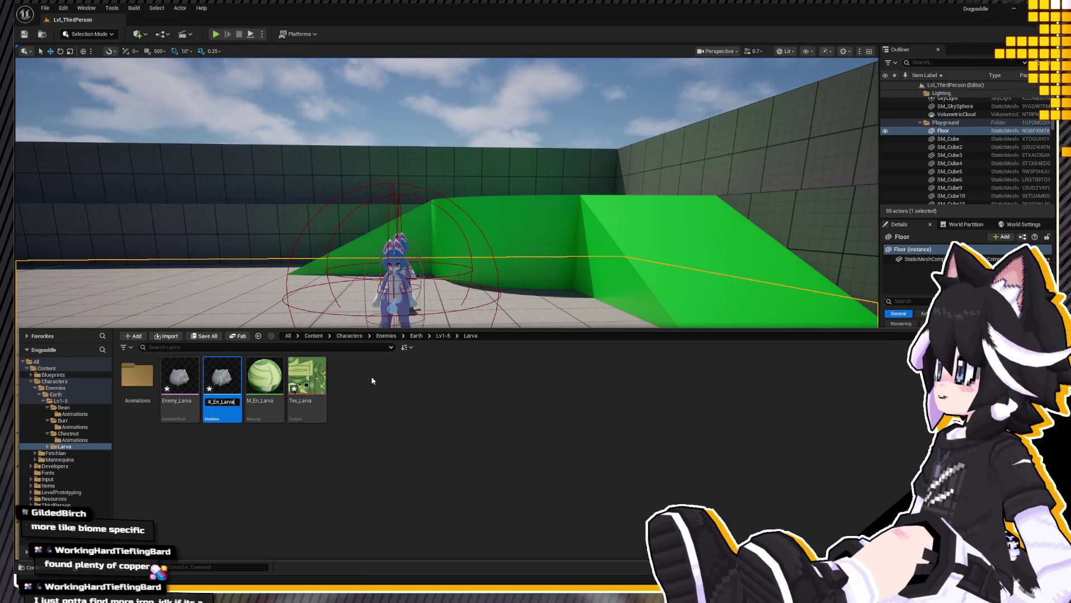
# Step: Rename the skeleton to SK_En_Larva and the mesh to SM_En_Larva
pyautogui.press('Return')
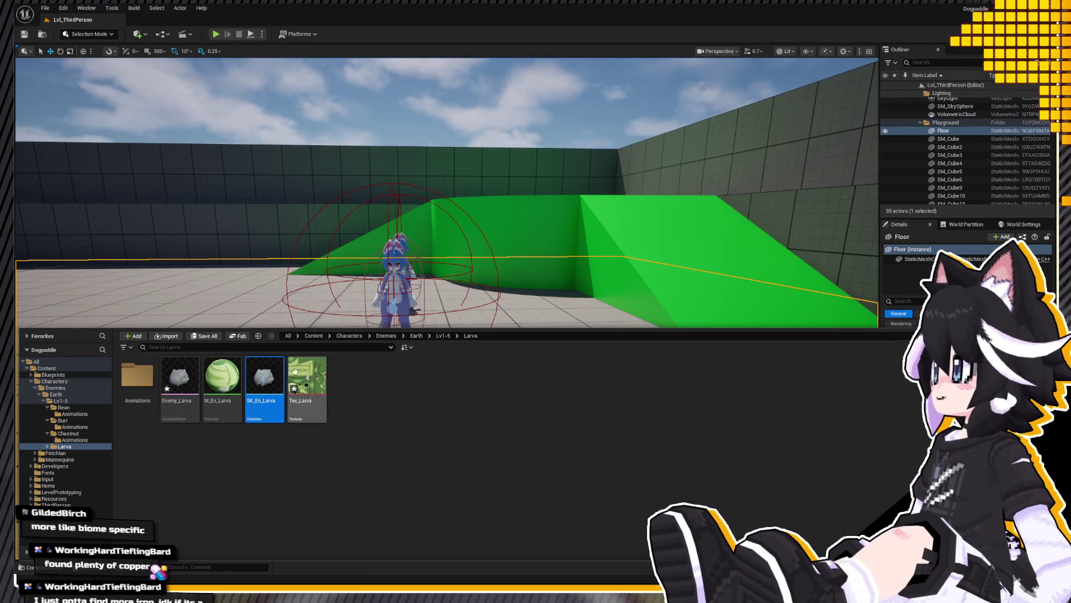
pyautogui.press('Left')
pyautogui.press('Left')
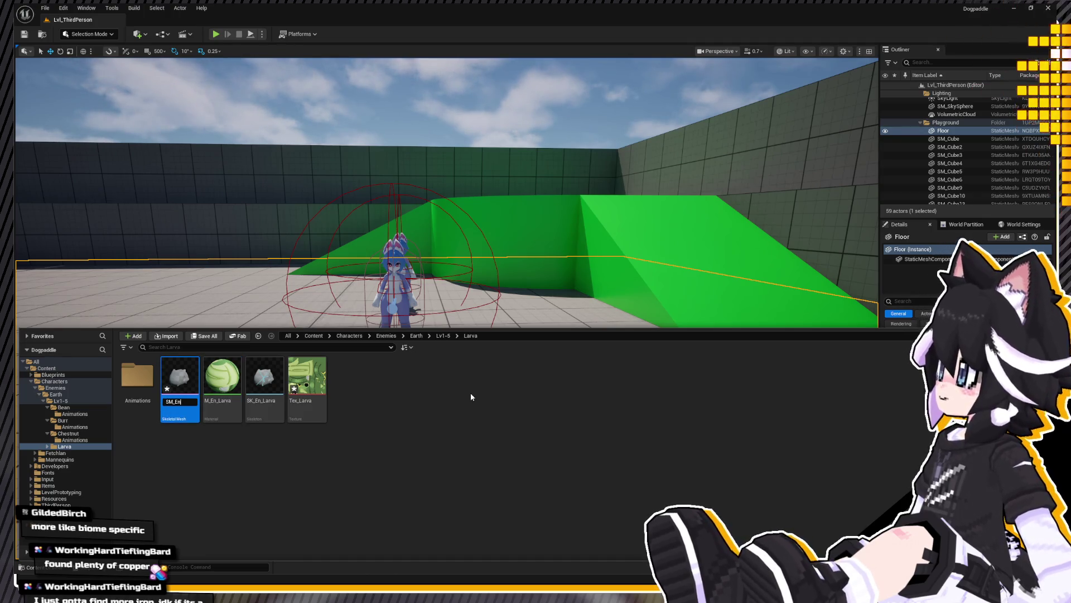
pyautogui.write('_Larva')
pyautogui.press('Return')
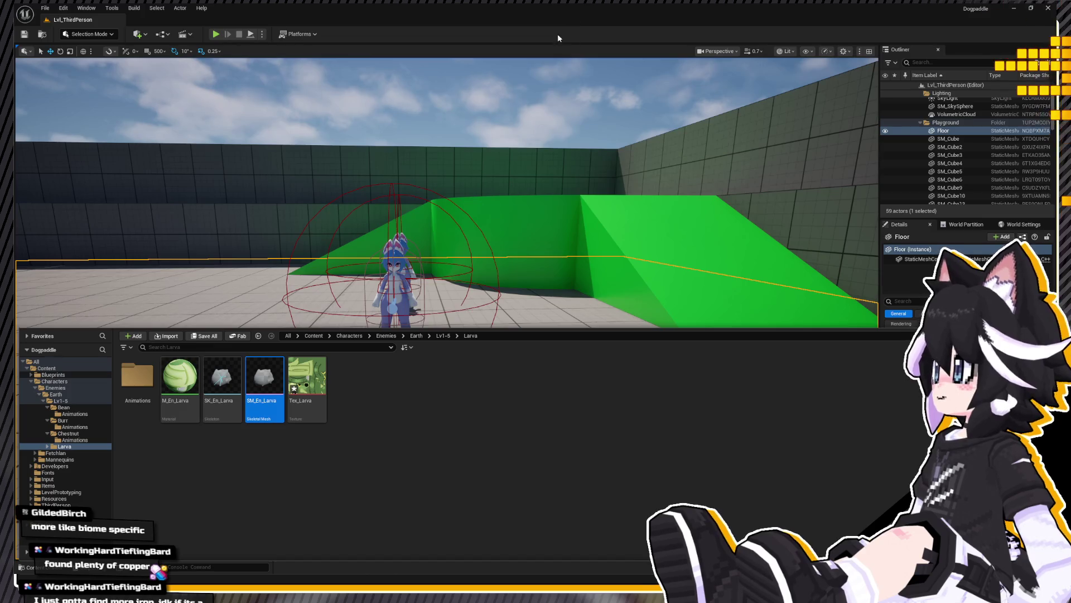
# Step: Fly the camera to the open floor and drag SM_En_Larva into the level near the characters
pyautogui.hotkey('ctrl', 'space')
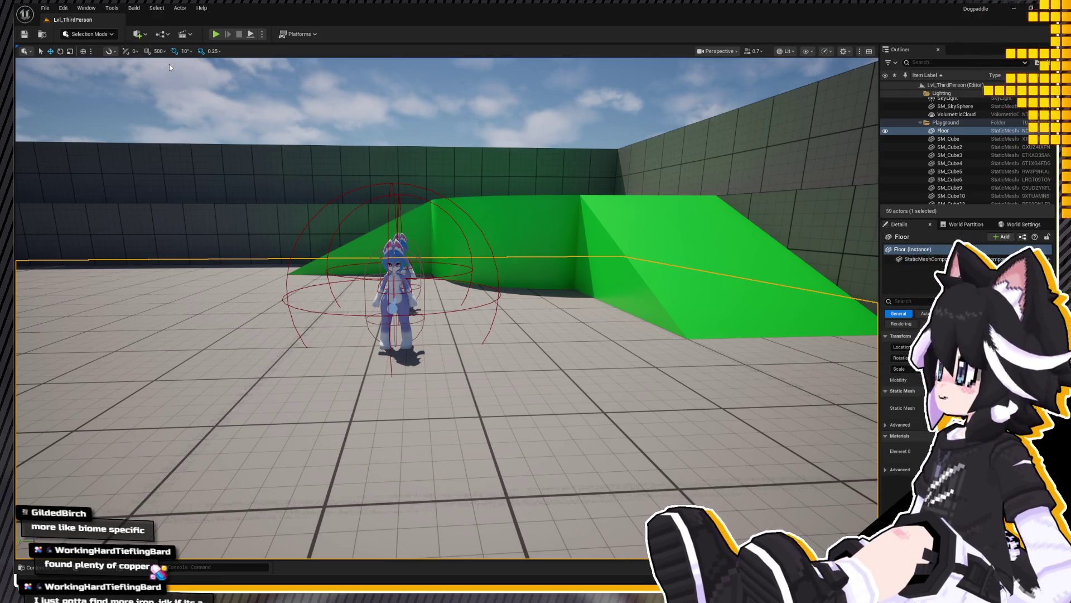
pyautogui.moveTo(167, 72); pyautogui.dragTo(276, 80, button='right')
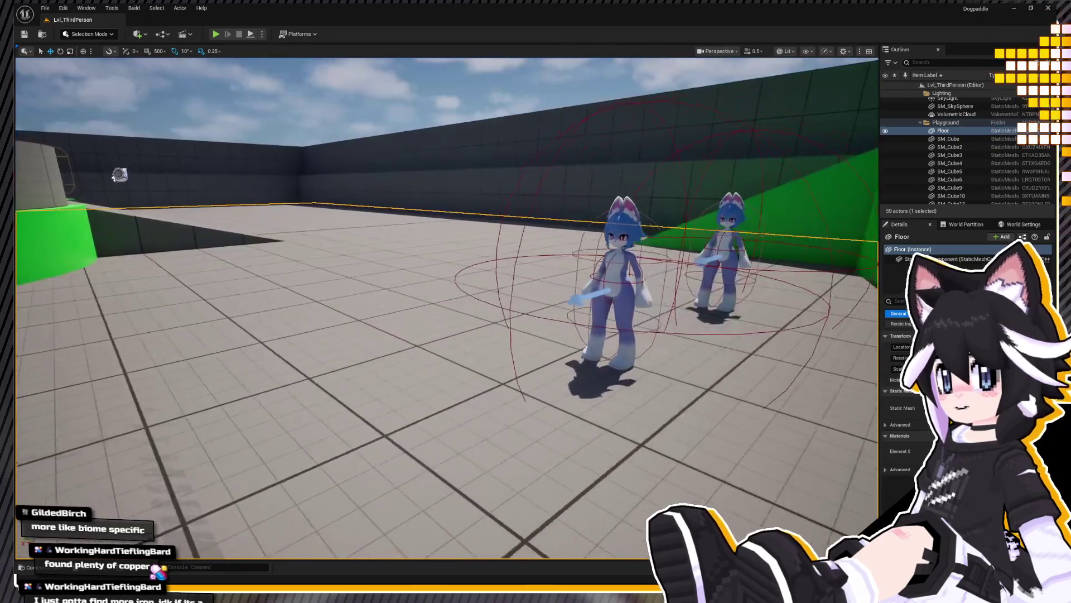
pyautogui.hotkey('ctrl', 'space')
pyautogui.moveTo(307, 394)
pyautogui.mouseDown()
pyautogui.moveTo(431, 306)
pyautogui.moveTo(420, 375)
pyautogui.moveTo(436, 368)
pyautogui.moveTo(423, 373)
pyautogui.mouseUp()
# Step: Rotate the larva mesh about its vertical axis and scale it down
pyautogui.press('e')
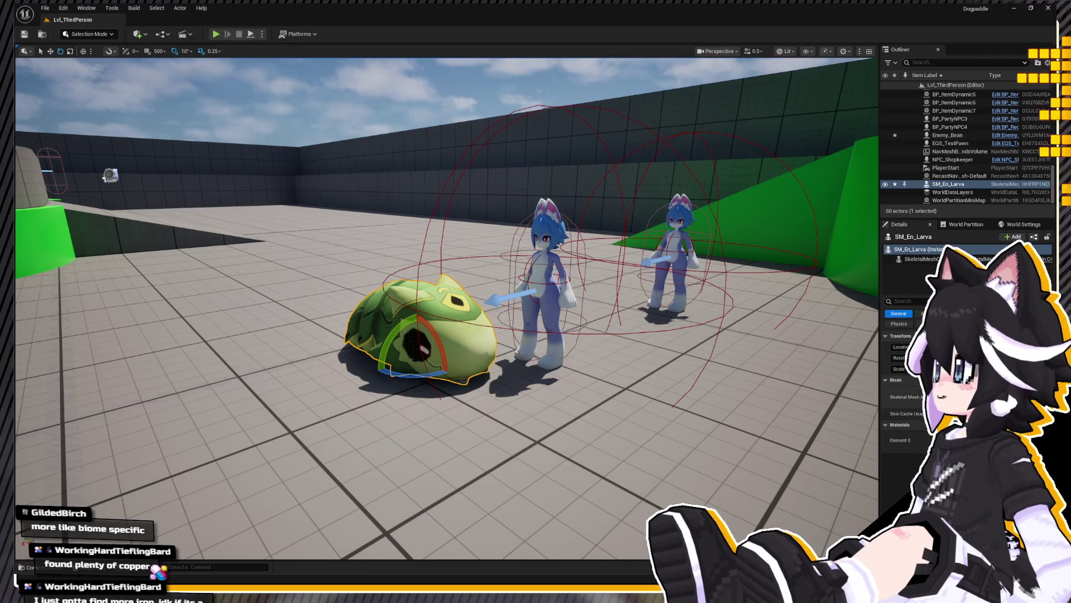
pyautogui.press('Return')
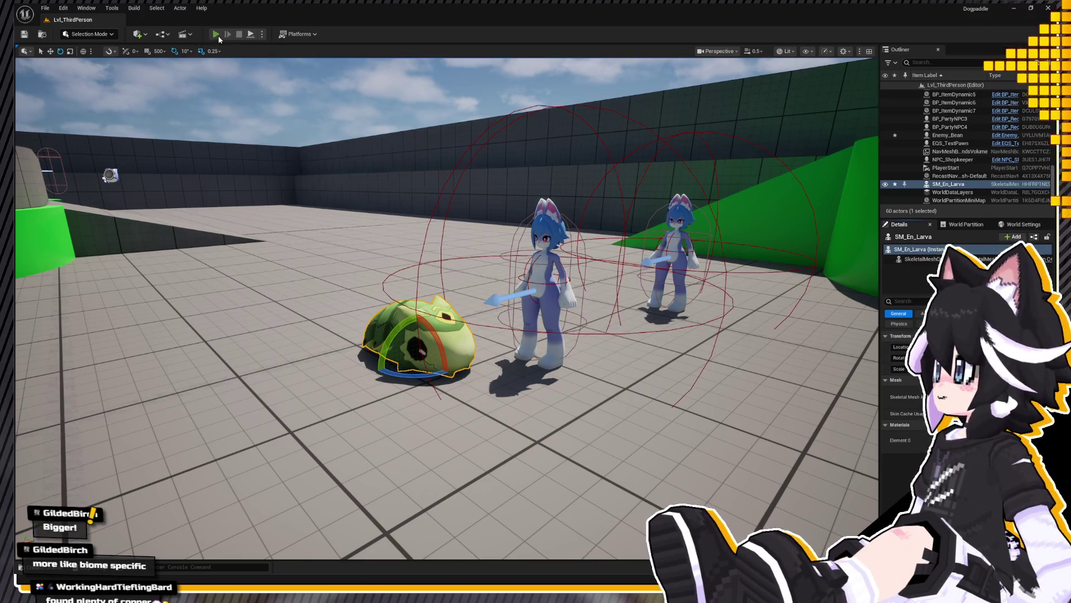
# Step: Run a quick playtest, then fly the editor view over to the larva and NPCs
pyautogui.click(216, 35)
pyautogui.press('Escape')
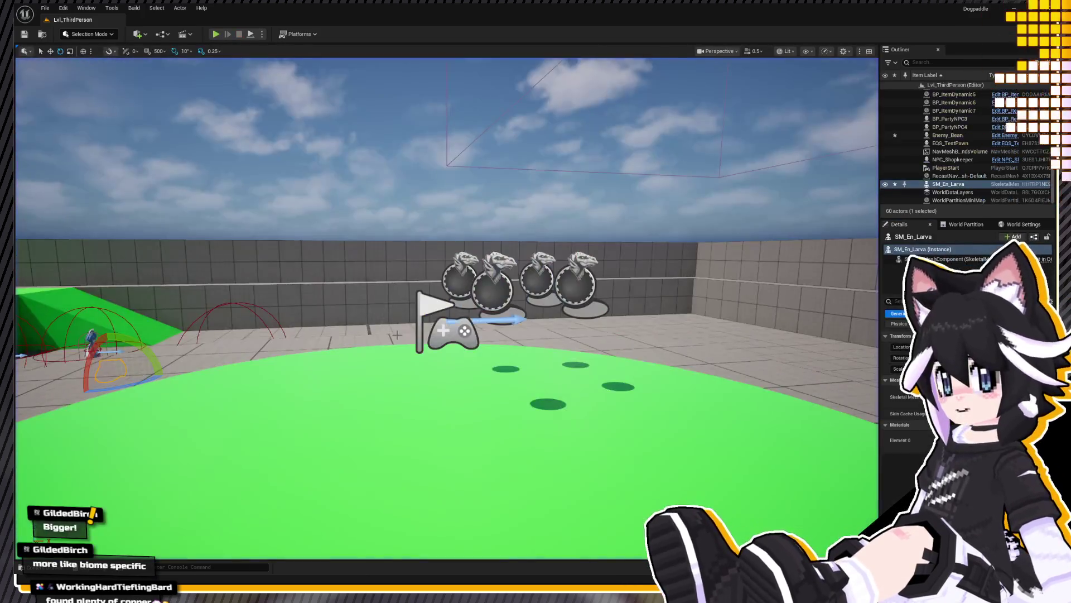
pyautogui.moveTo(398, 334); pyautogui.dragTo(398, 334, button='right')
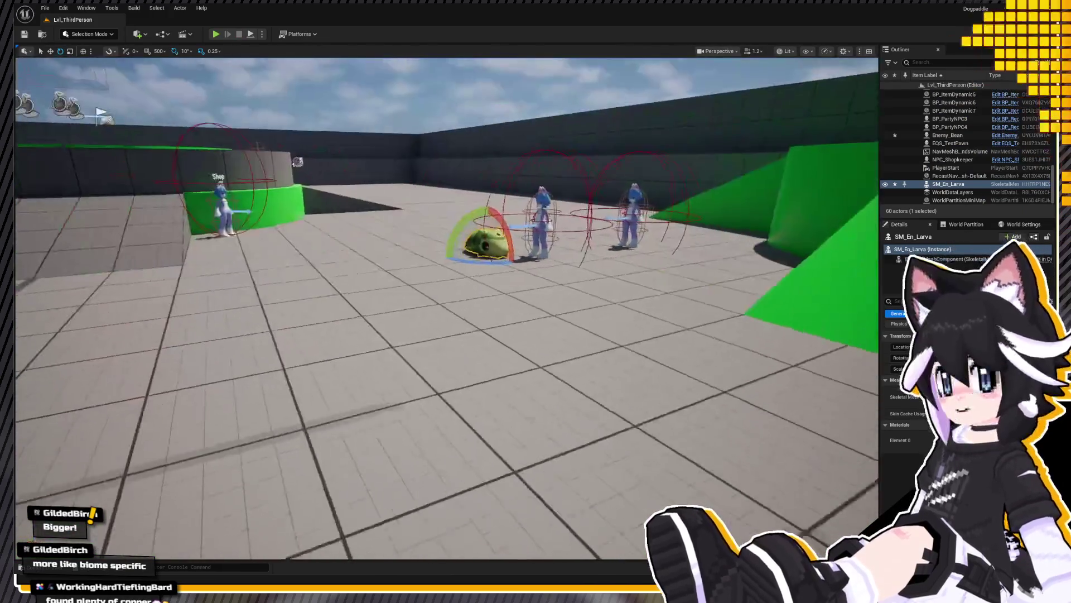
pyautogui.moveTo(452, 230); pyautogui.dragTo(452, 230, button='right')
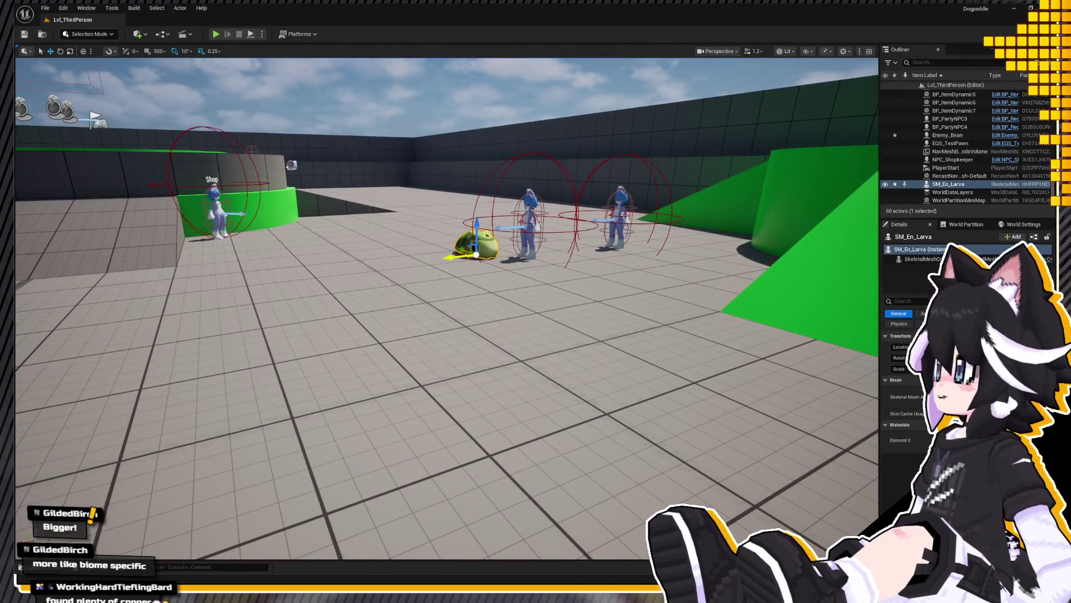
# Step: Duplicate the larva to the left, scale the copy noticeably larger, and start a playtest
pyautogui.keyDown('alt'); pyautogui.moveTo(482, 248); pyautogui.dragTo(400, 249); pyautogui.keyUp('alt')
pyautogui.scroll(3, 400, 248)
pyautogui.moveTo(447, 308); pyautogui.dragTo(447, 308, button='right')
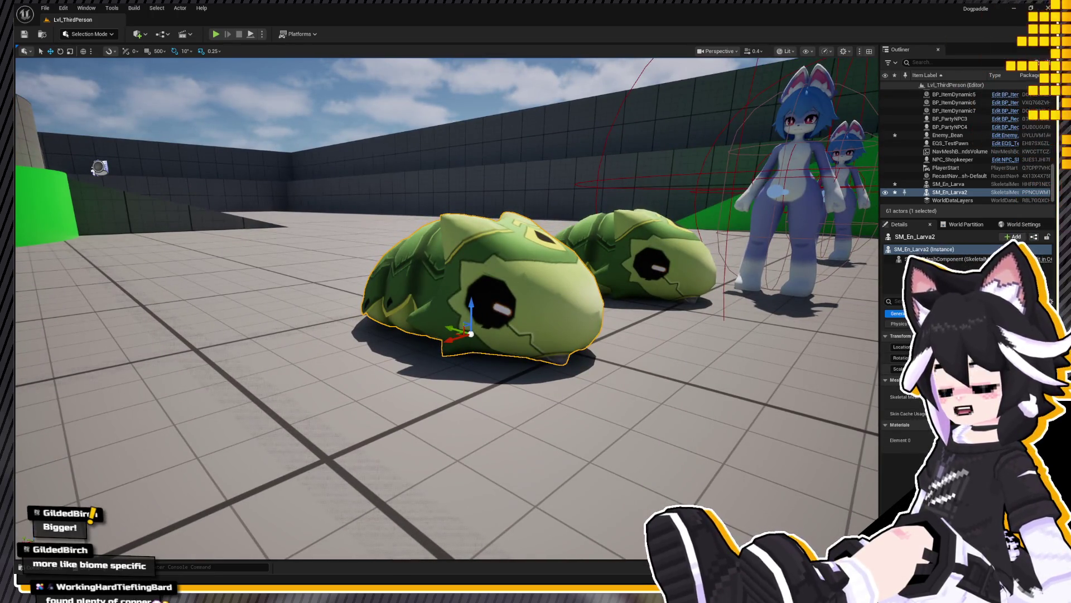
pyautogui.moveTo(962, 369); pyautogui.dragTo(983, 368)
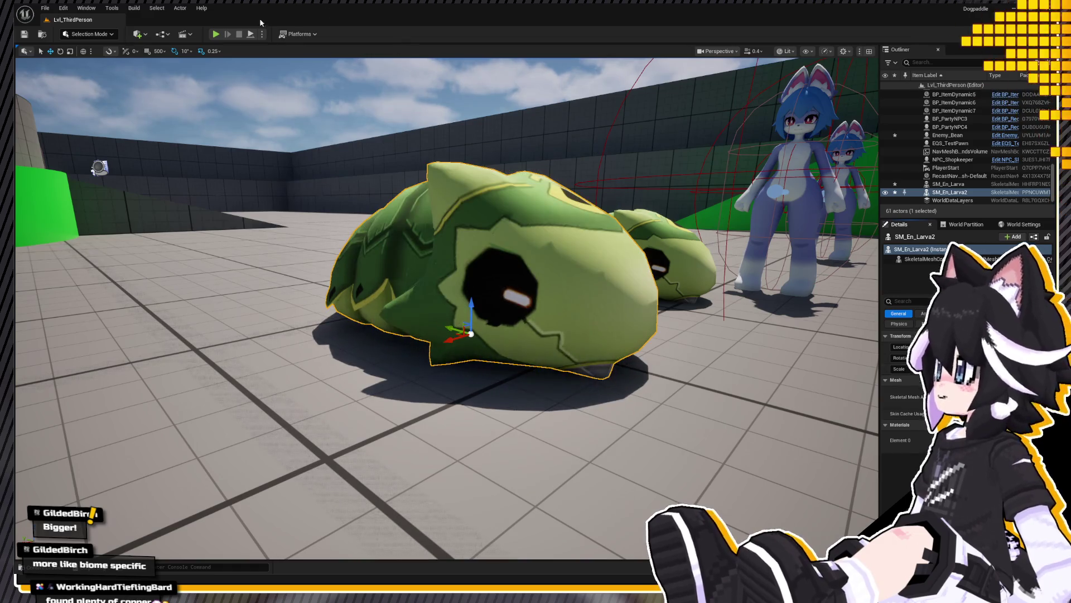
pyautogui.click(215, 34)
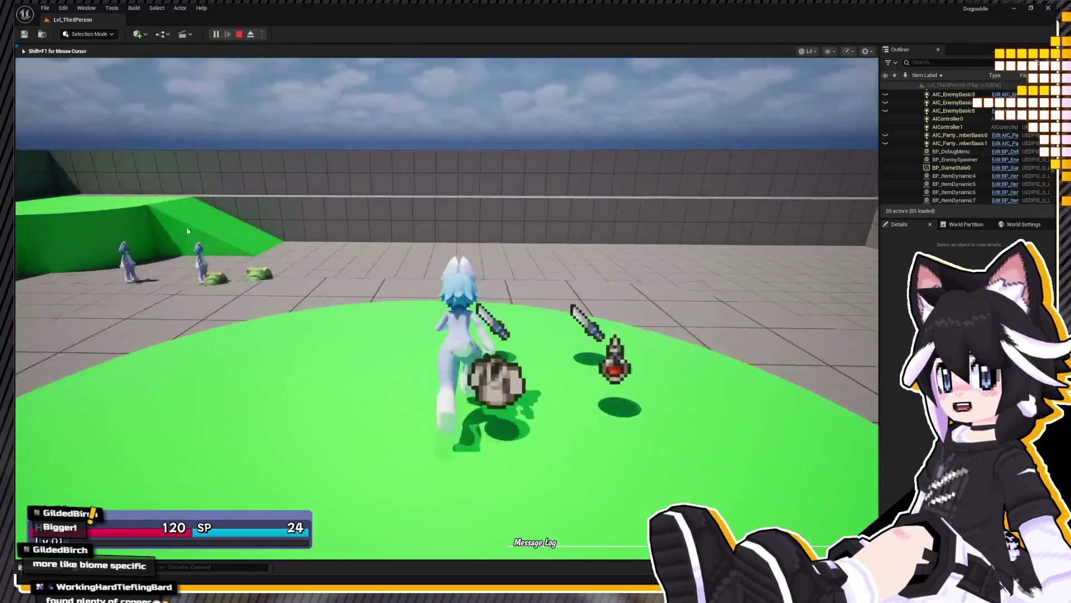
# Step: Run the character toward the larvae, around to the Shop and across the arena
pyautogui.press('w')
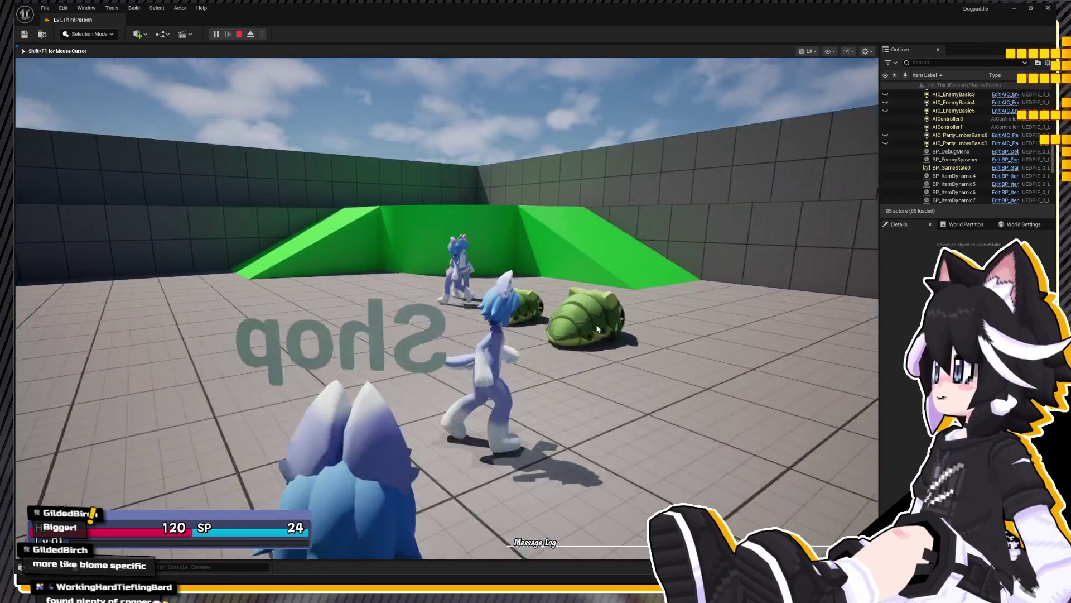
pyautogui.press('w')
pyautogui.click(448, 315)
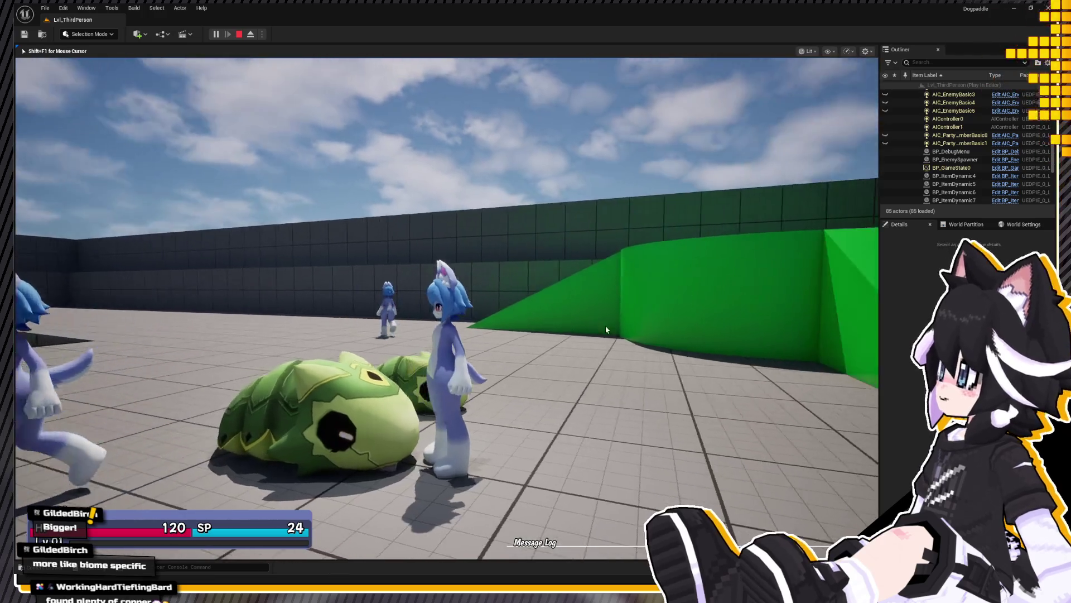
pyautogui.press('s')
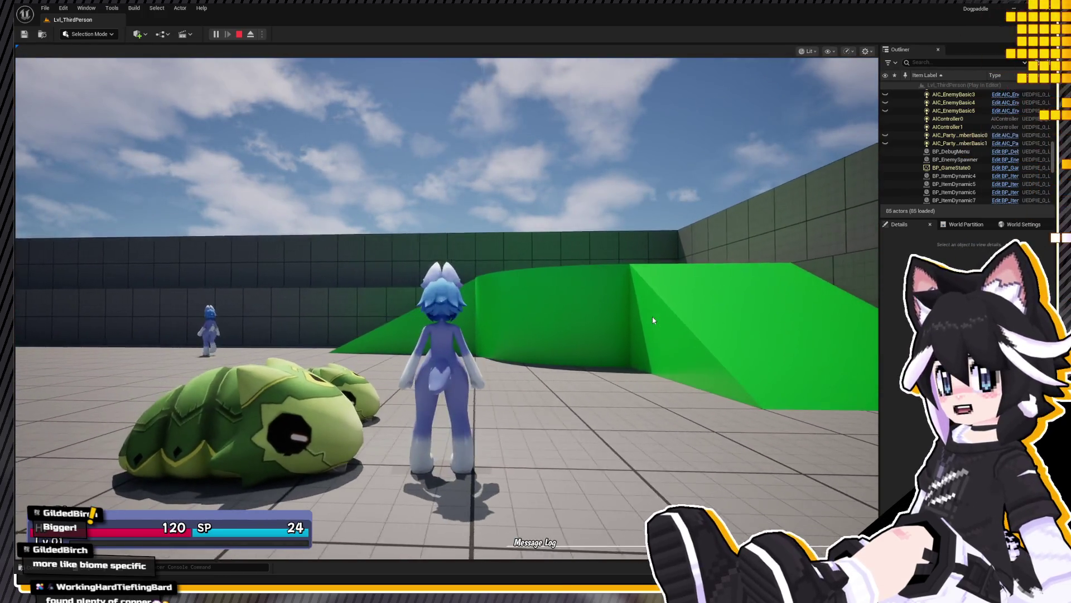
pyautogui.press('s')
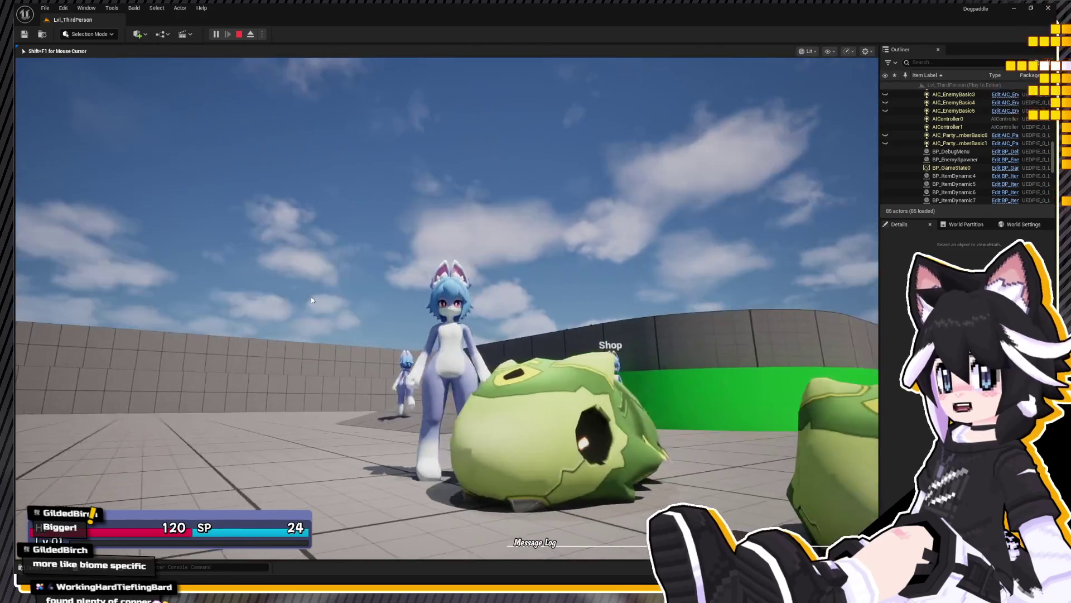
pyautogui.moveTo(301, 297); pyautogui.dragTo(348, 338)
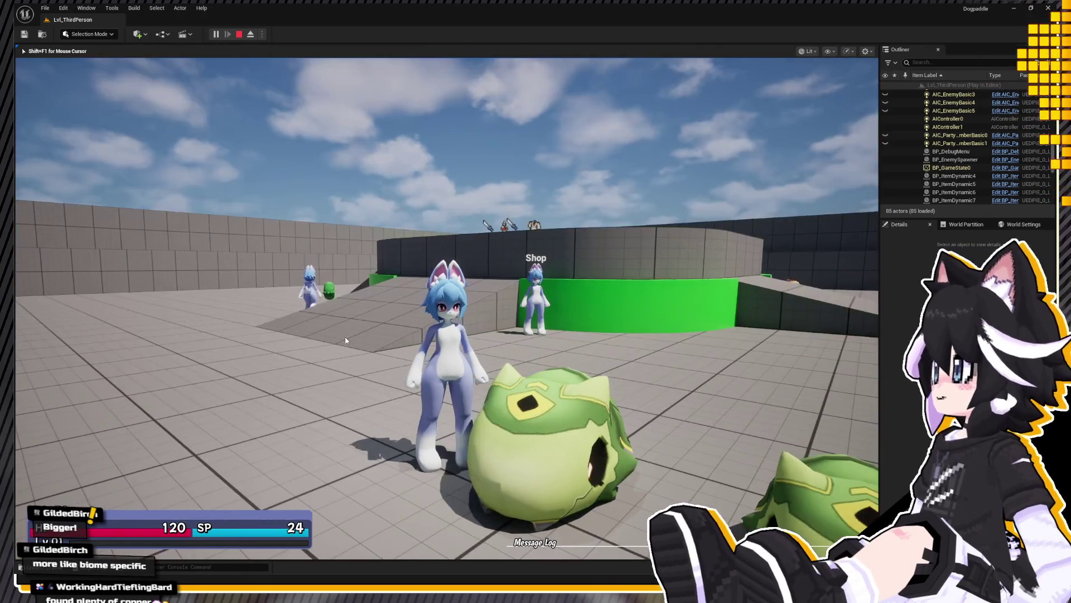
pyautogui.press('w')
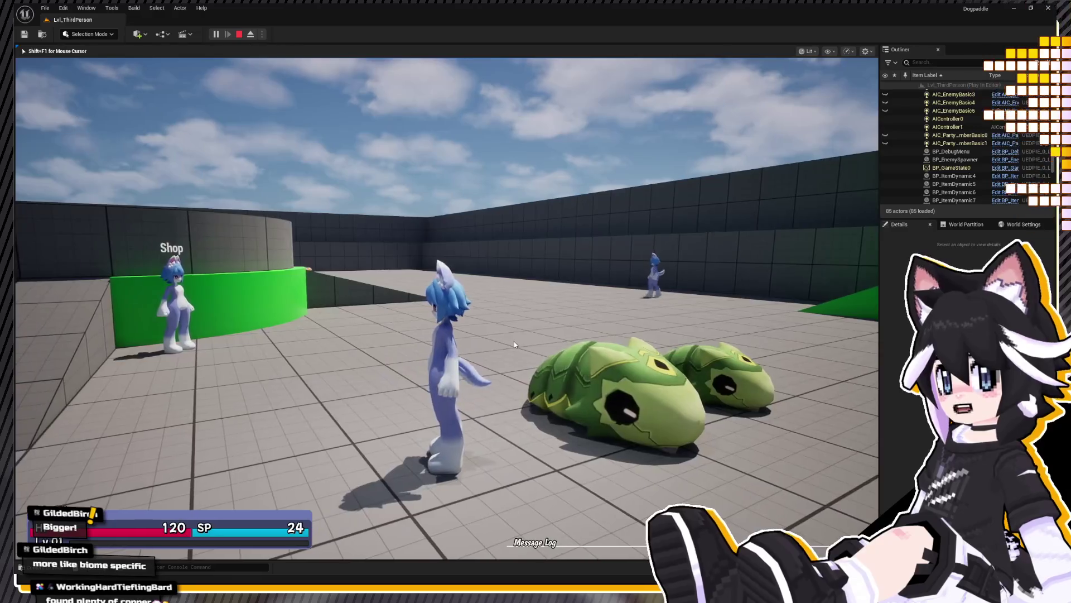
pyautogui.press('a')
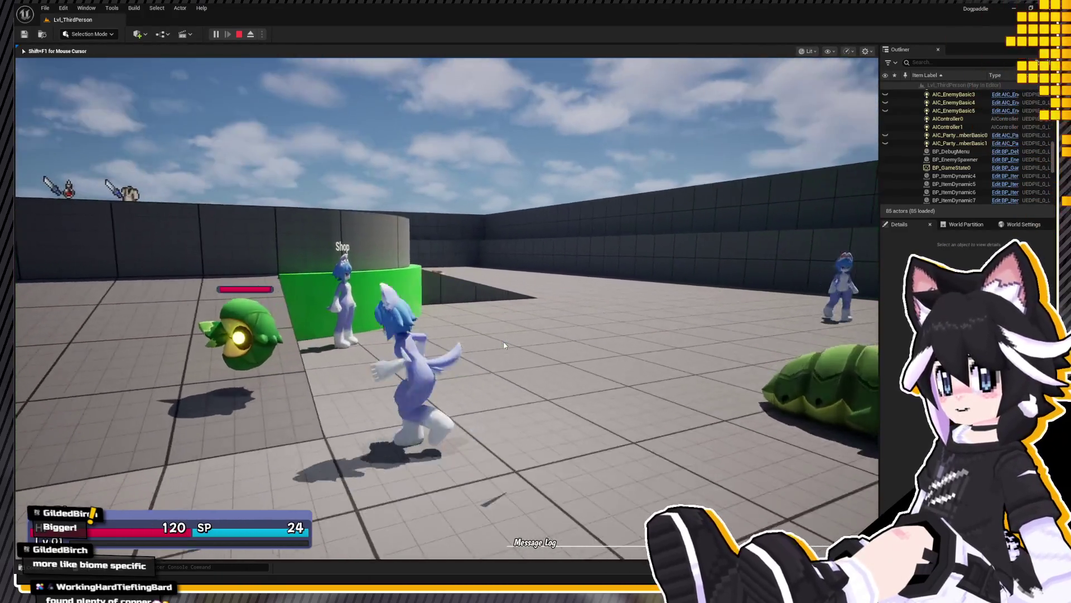
pyautogui.moveTo(540, 353); pyautogui.dragTo(549, 321)
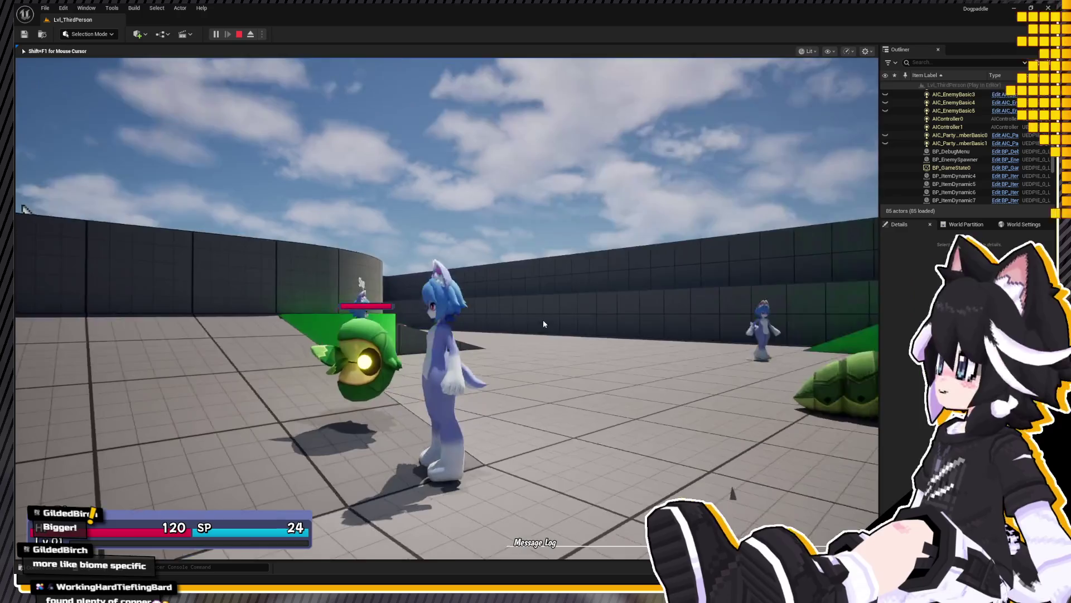
pyautogui.press('d')
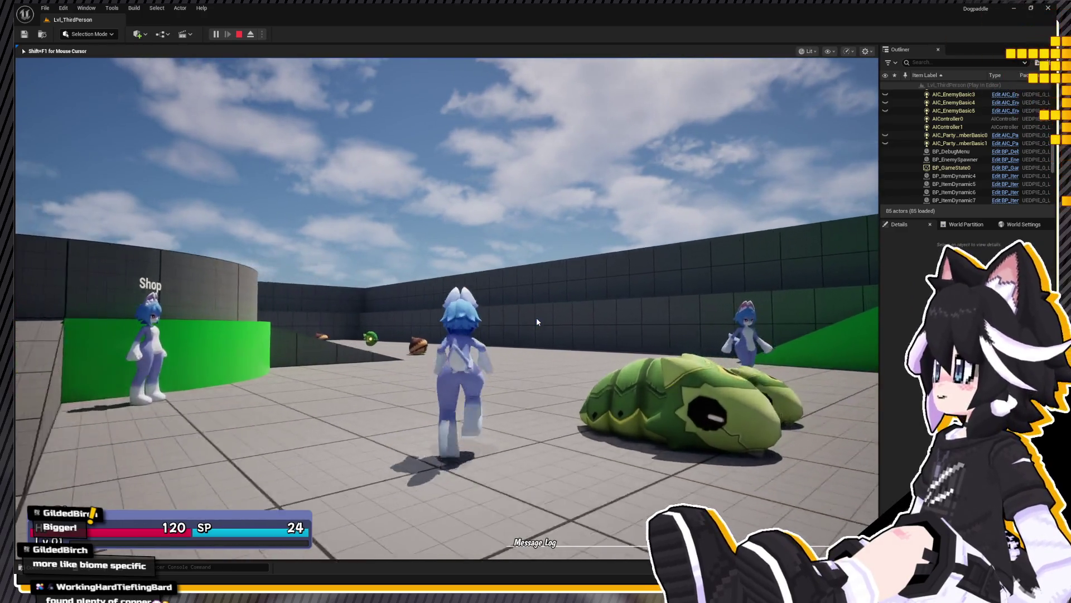
# Step: Run past the enemies, up the ramp onto the circular platform, then end the playtest
pyautogui.press('w')
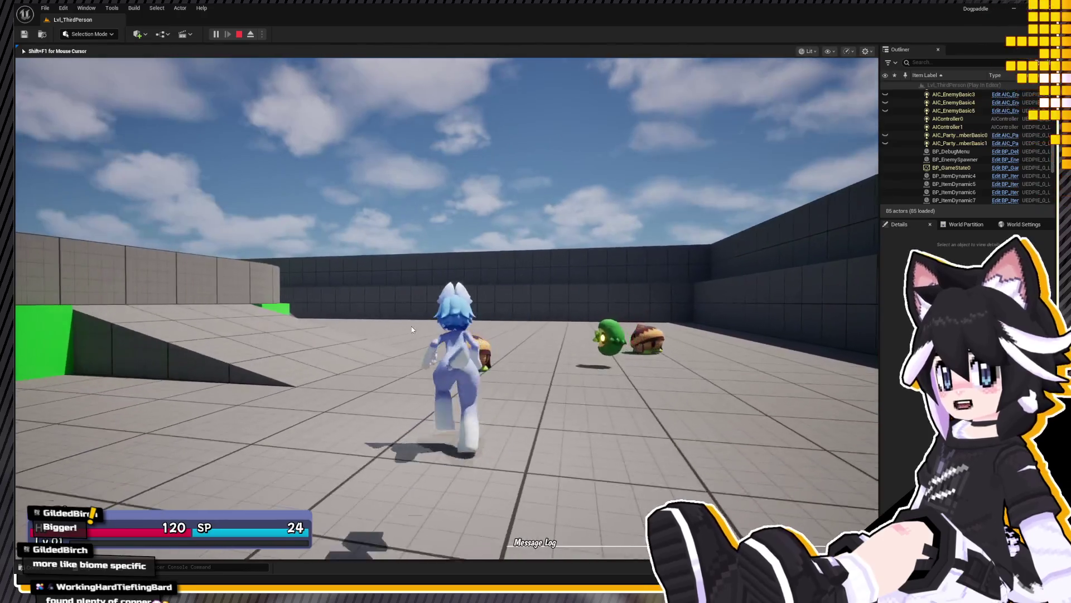
pyautogui.press('d')
pyautogui.moveTo(546, 320); pyautogui.dragTo(200, 300)
pyautogui.press('w')
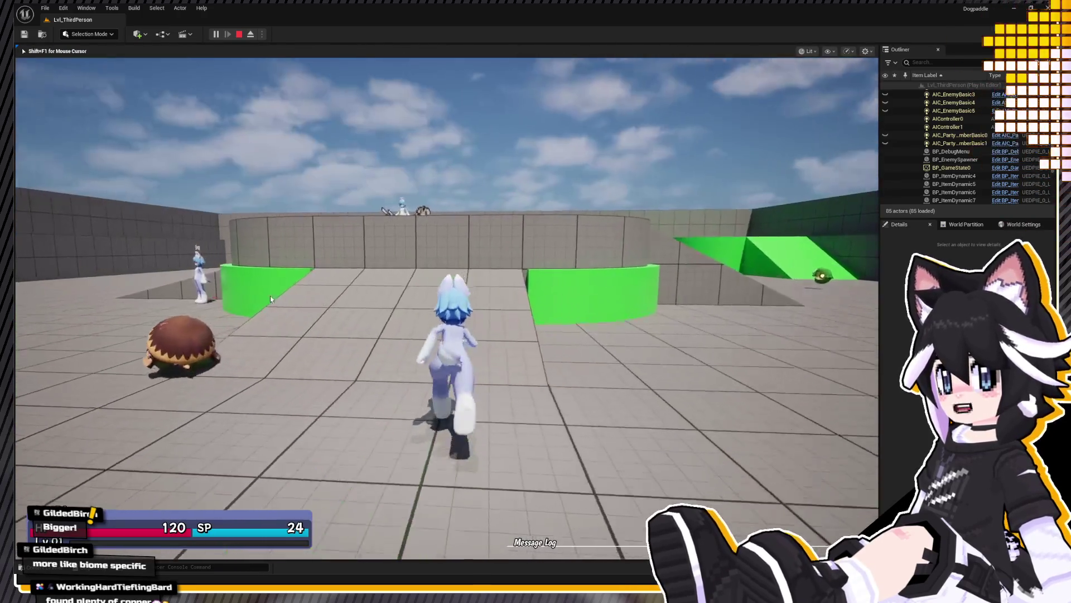
pyautogui.press('w')
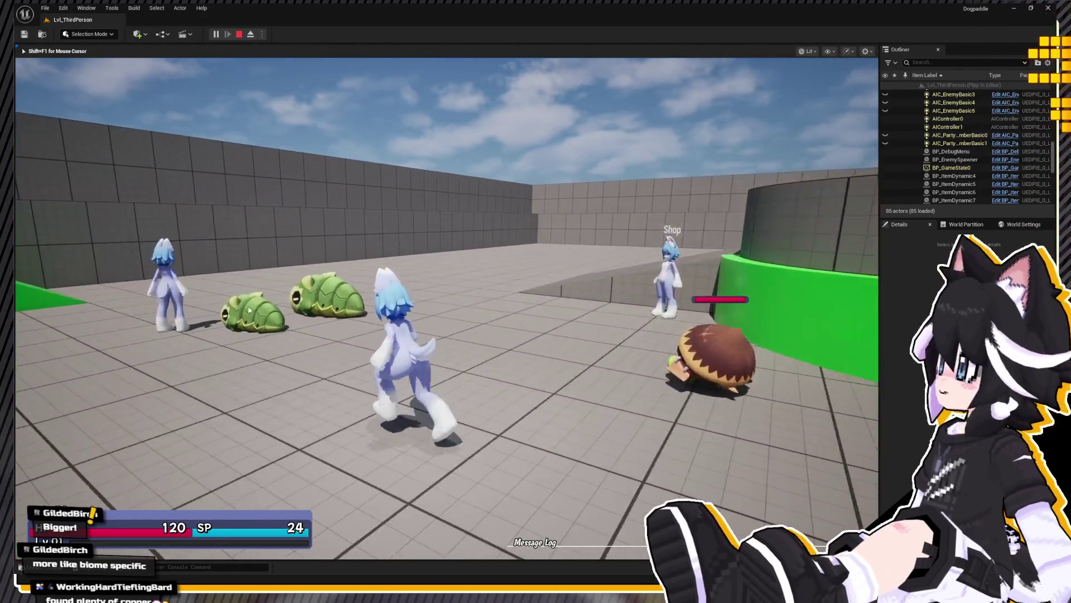
pyautogui.press('w')
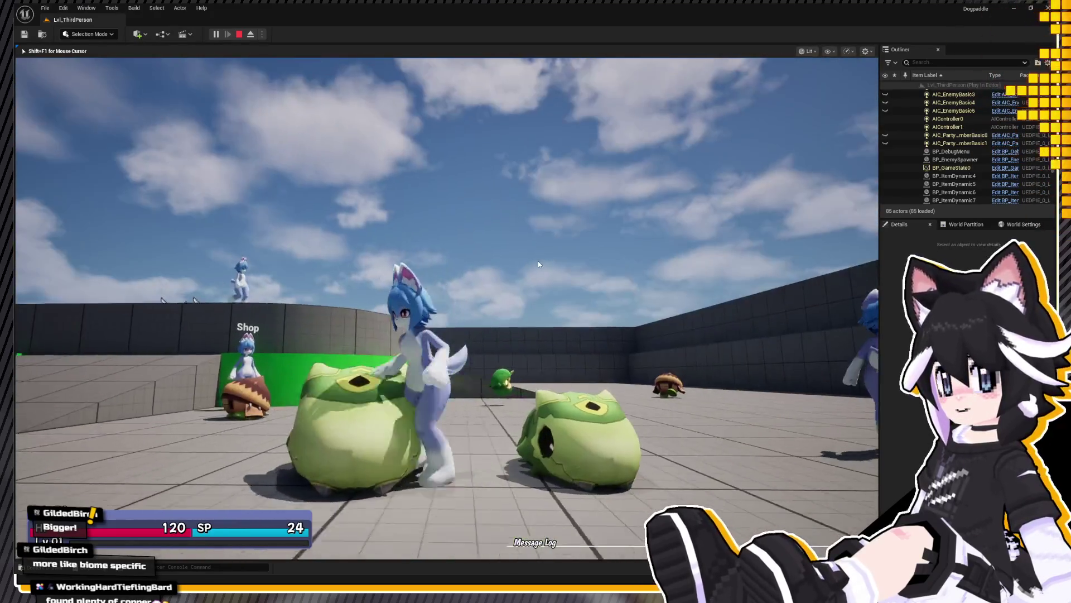
pyautogui.press('w')
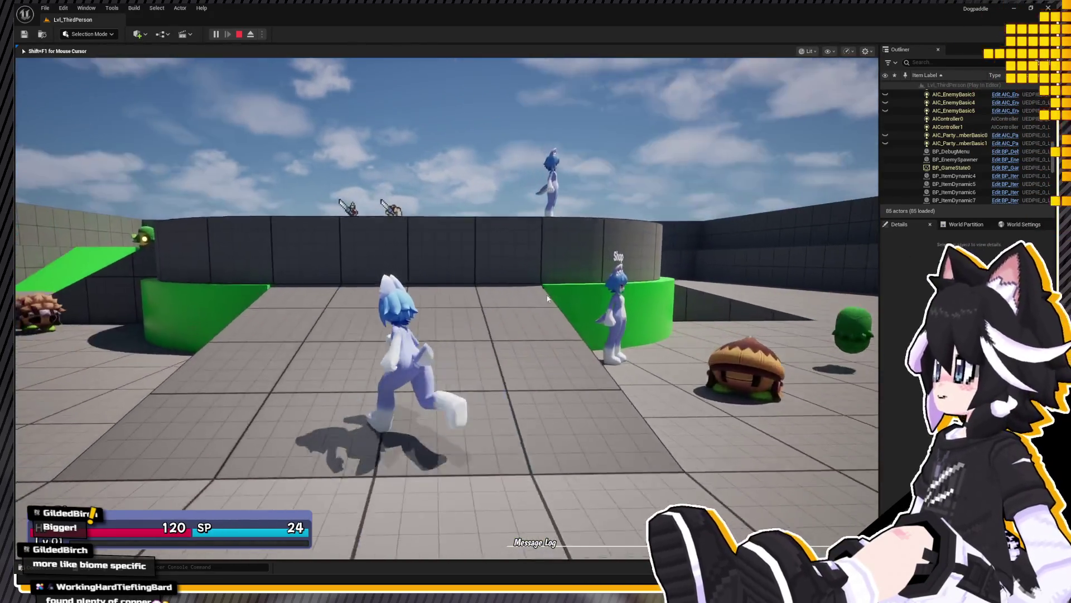
pyautogui.press('w')
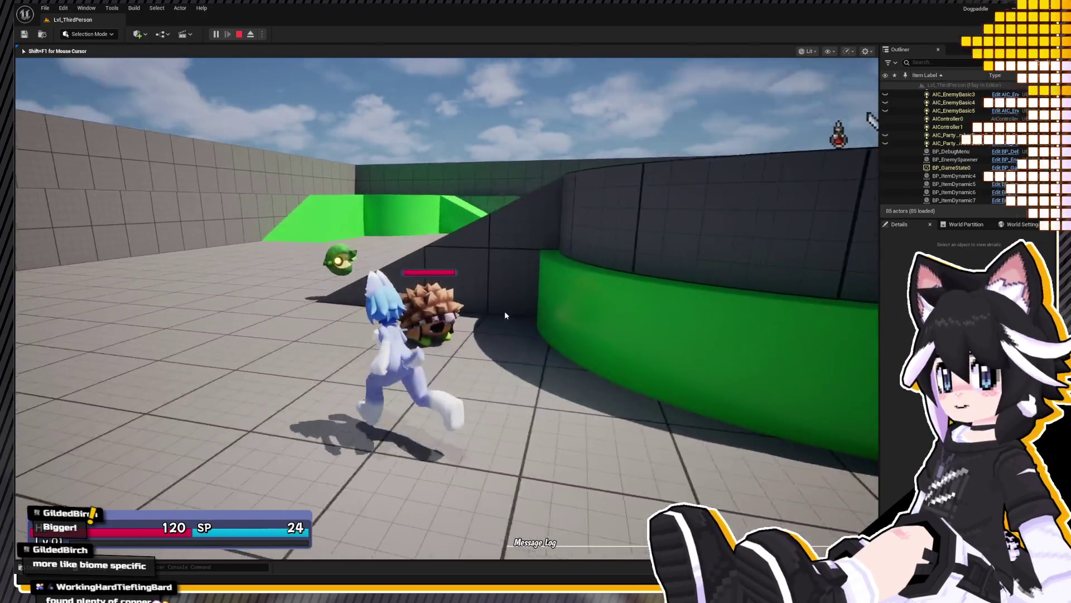
pyautogui.press('w')
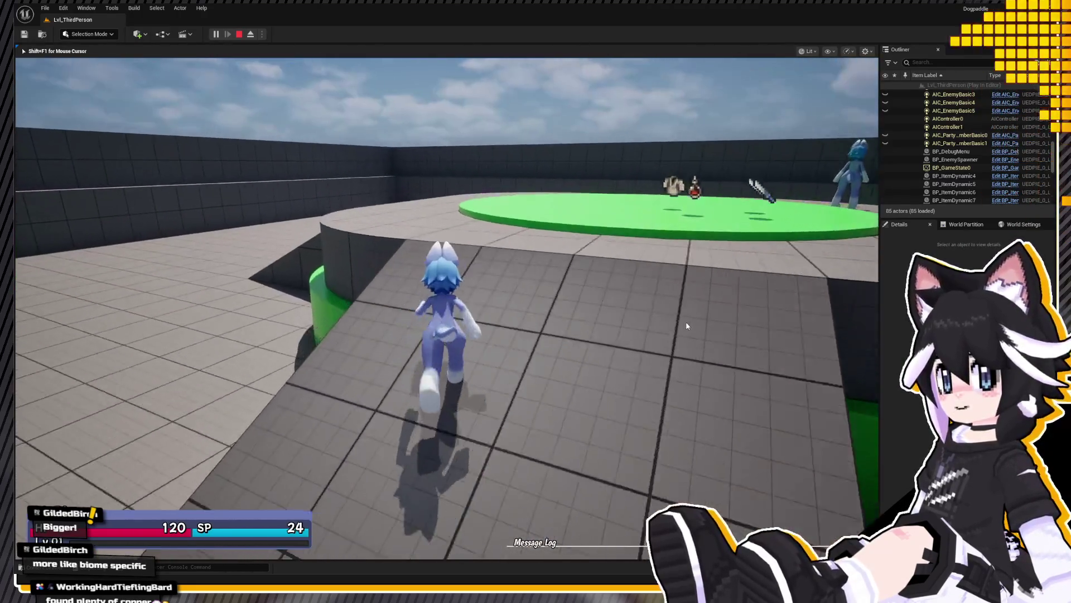
pyautogui.press('w')
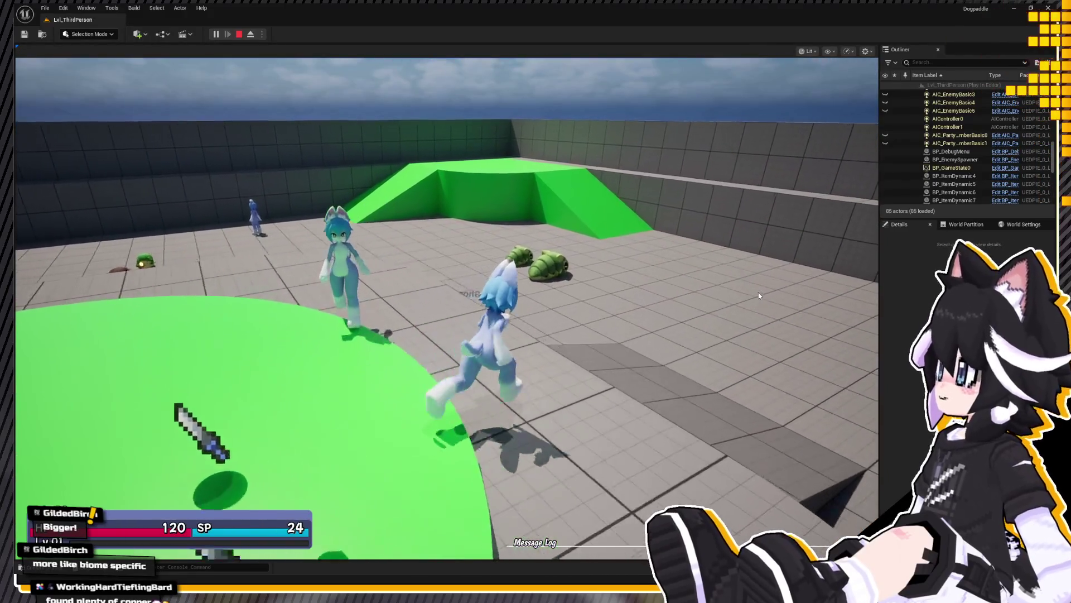
pyautogui.press('Escape')
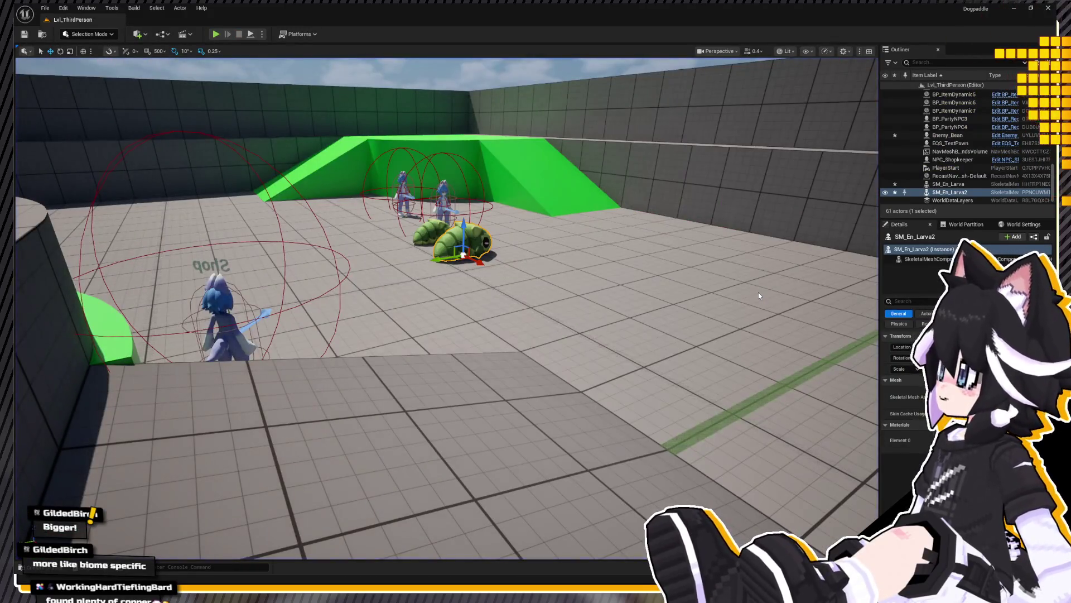
# Step: Frame both larvae with the NPCs in the viewport, then switch over to Blender
pyautogui.moveTo(758, 292); pyautogui.dragTo(759, 292, button='right')
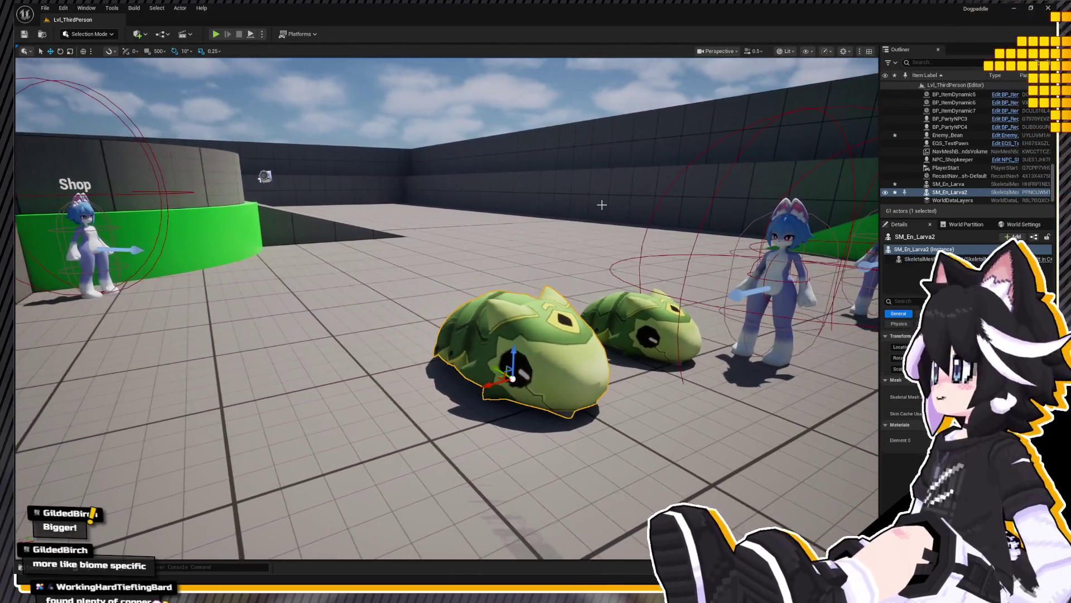
pyautogui.moveTo(758, 293); pyautogui.dragTo(758, 292, button='right')
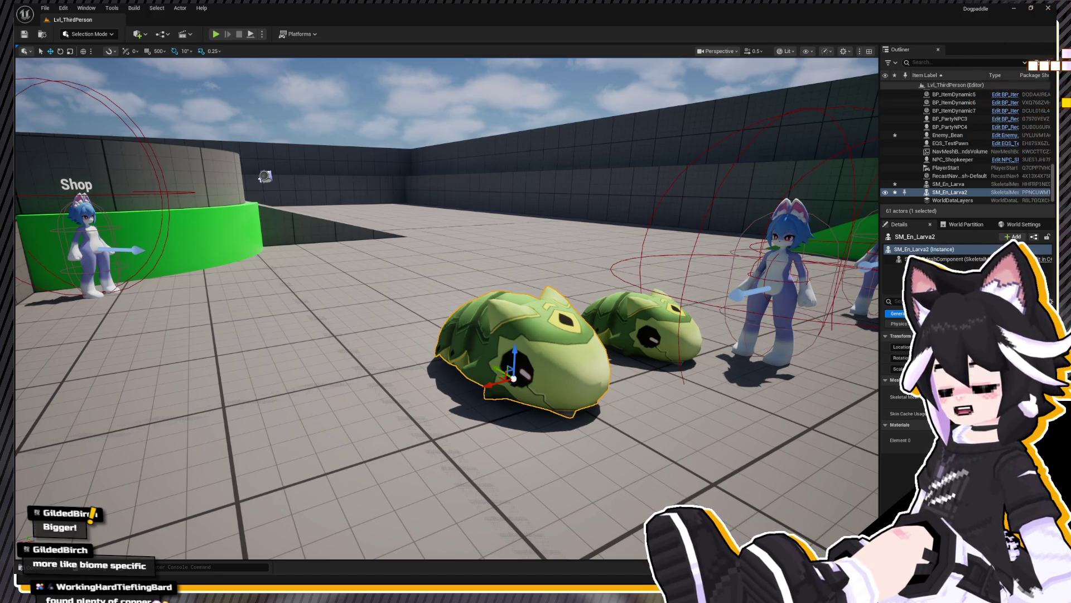
pyautogui.hotkey('alt', 'Tab')
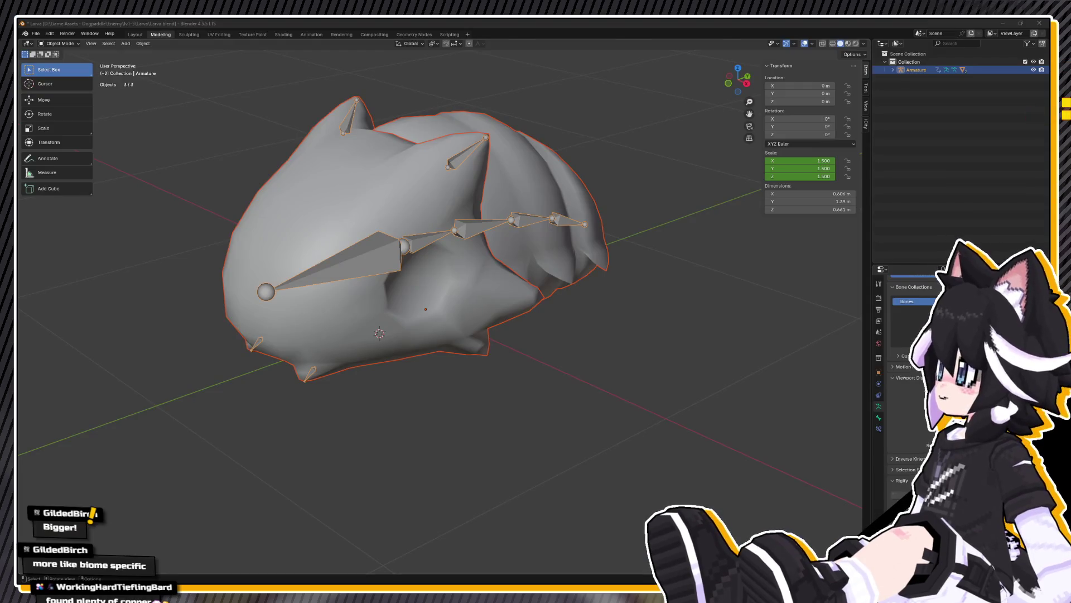
# Step: Select all armature bones in the Animation workspace and start a glTF 2.0 export of the larva
pyautogui.click(312, 34)
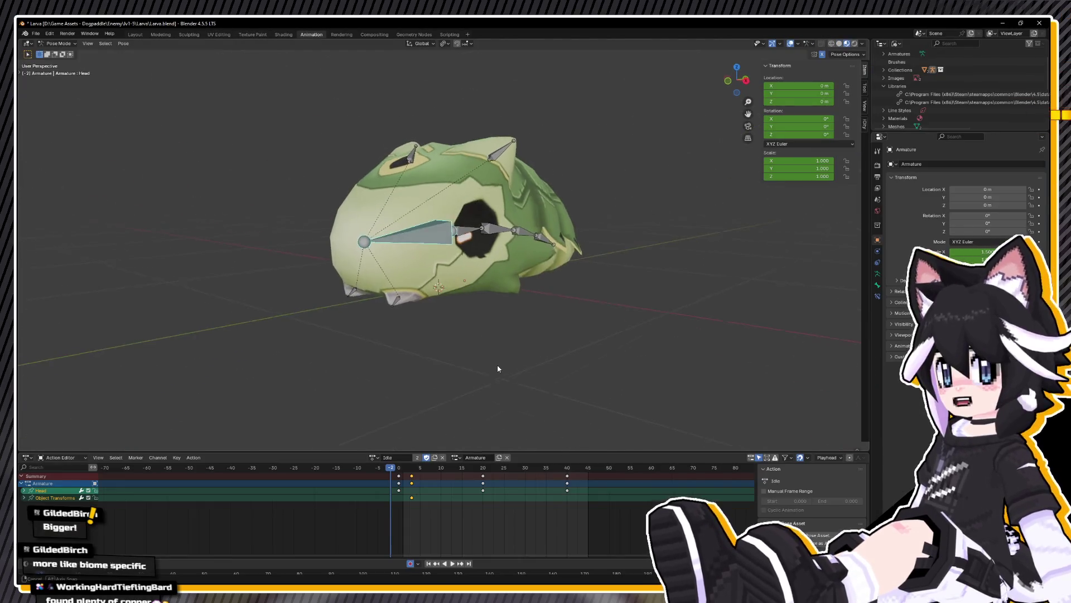
pyautogui.press('a')
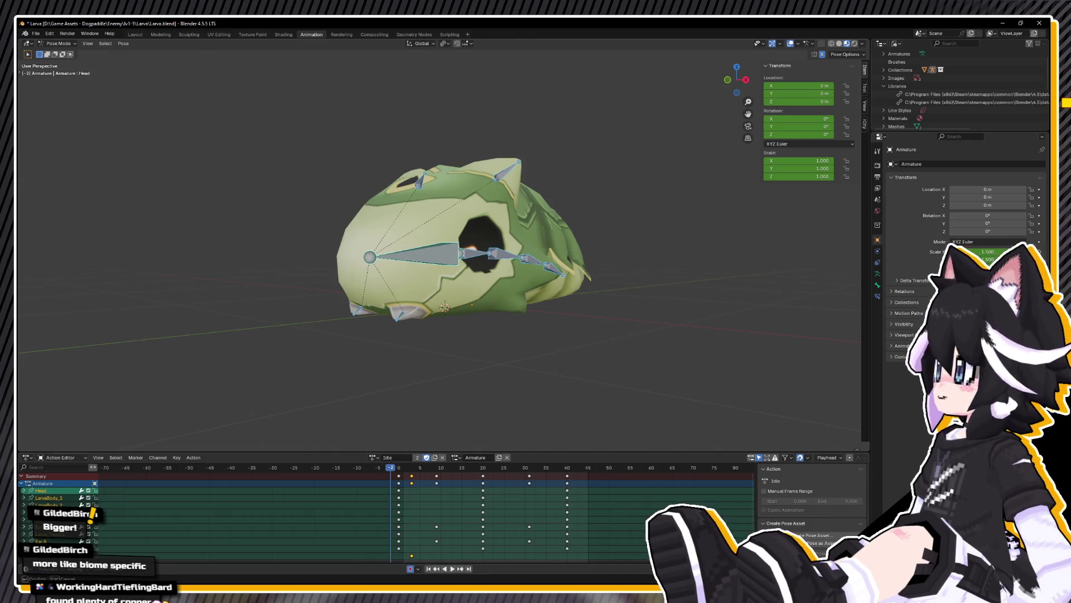
pyautogui.click(37, 34)
pyautogui.moveTo(50, 156)
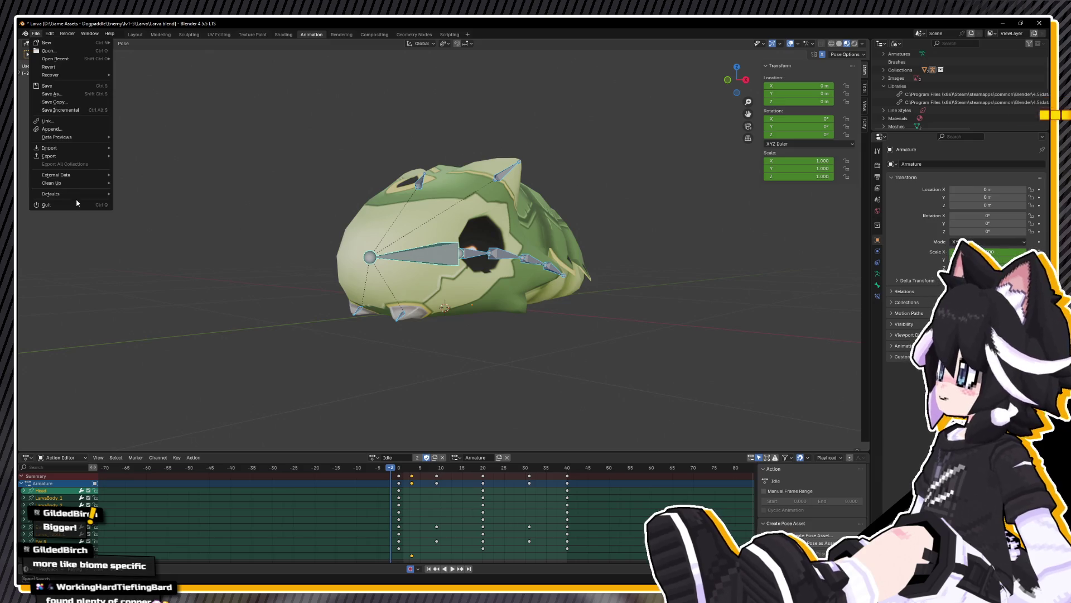
pyautogui.click(153, 238)
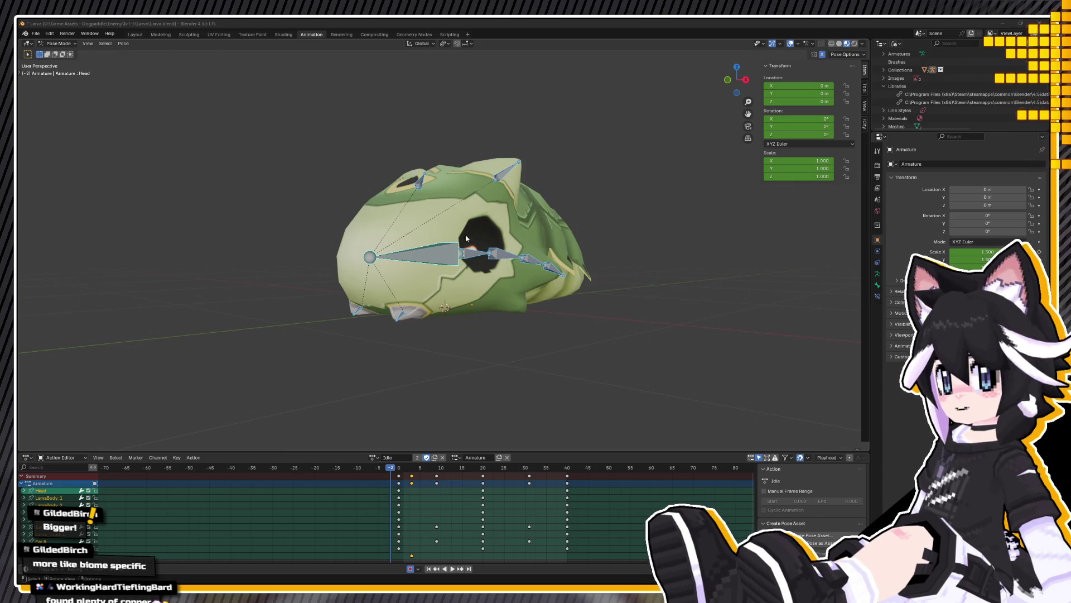
pyautogui.click(160, 34)
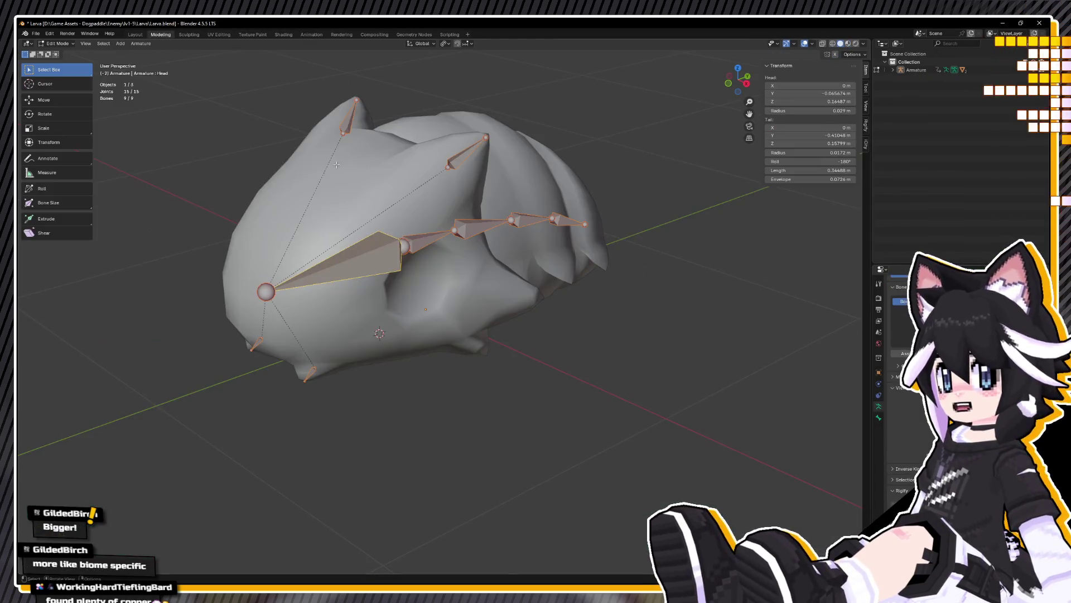
# Step: Leave bone editing, select mesh and armature together, and return to the Animation workspace with Idle loaded
pyautogui.press('Tab')
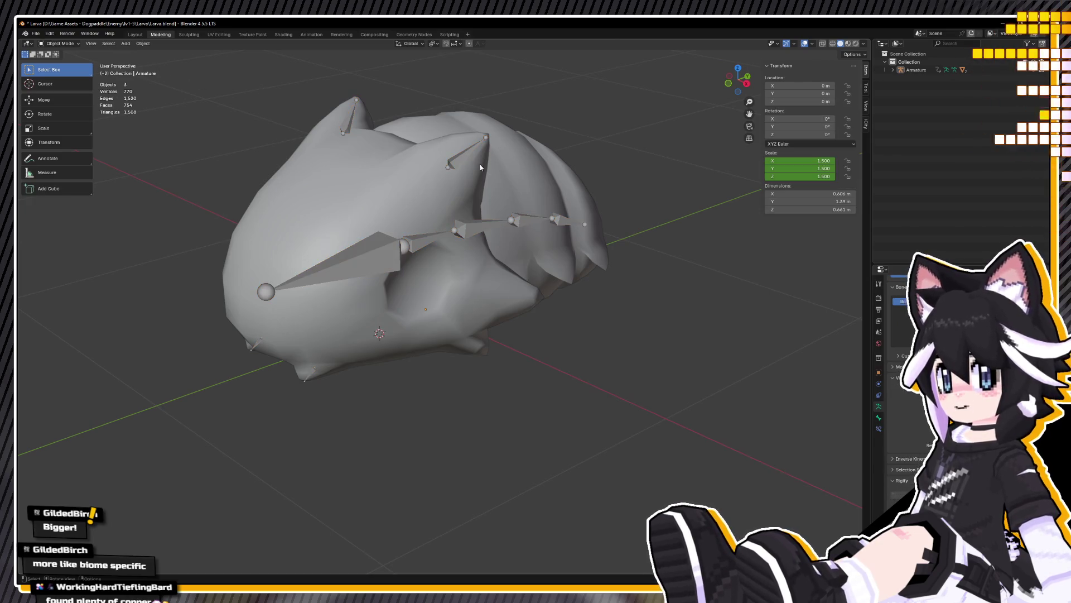
pyautogui.press('a')
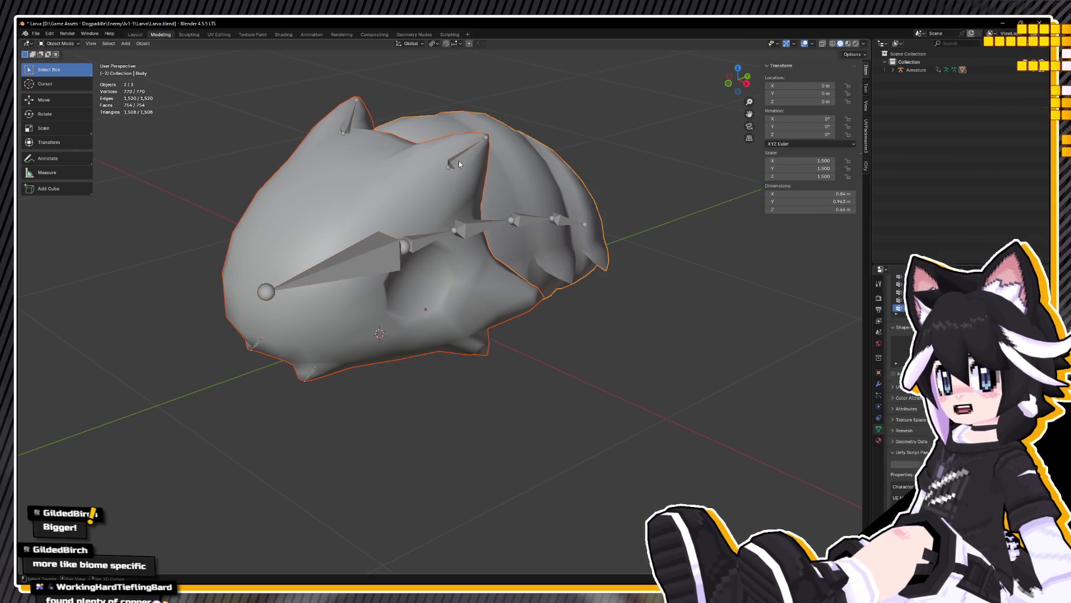
pyautogui.click(35, 33)
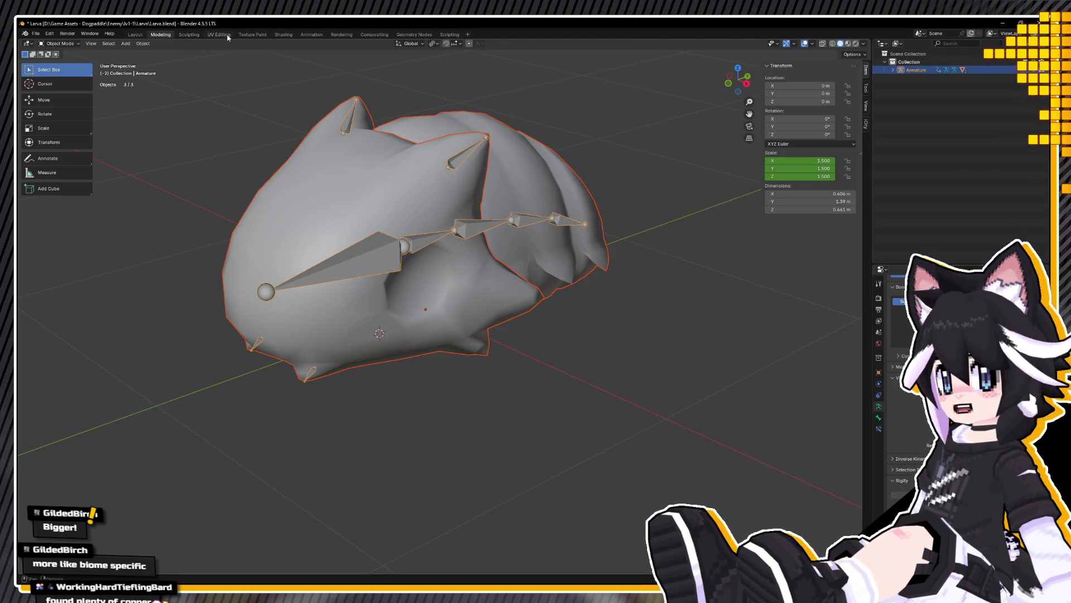
pyautogui.click(310, 34)
pyautogui.moveTo(373, 289); pyautogui.dragTo(440, 316, button='middle')
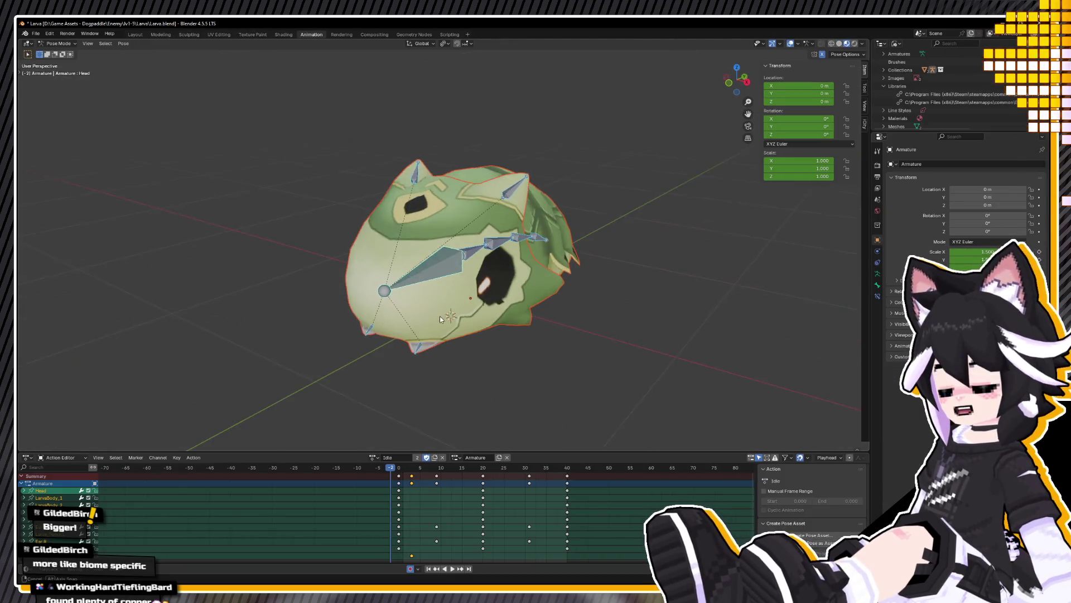
# Step: Make Attack1 the larva's active action and export it as FBX
pyautogui.click(36, 34)
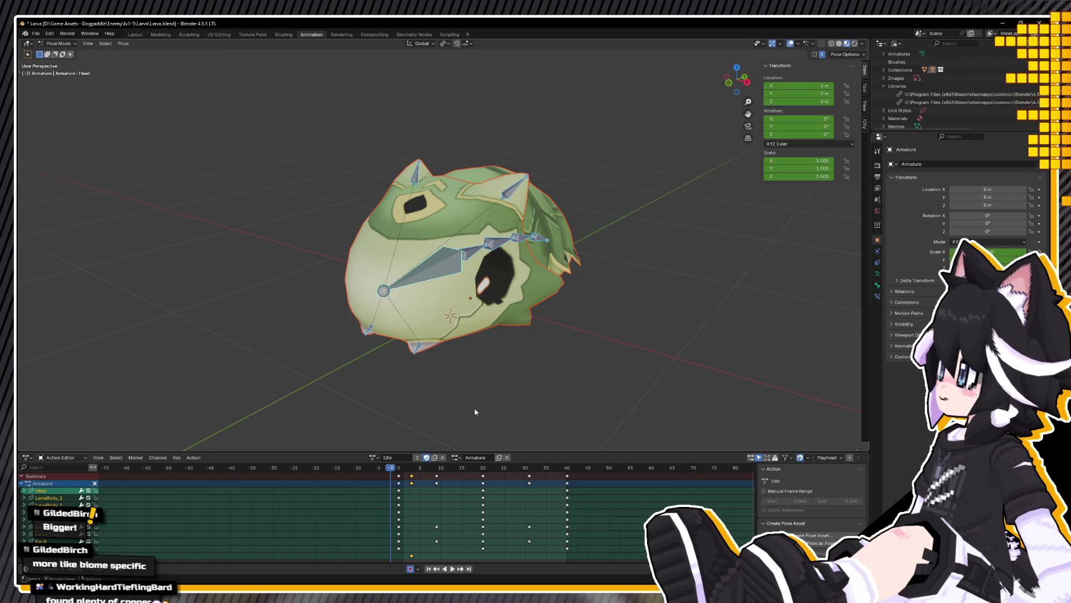
pyautogui.click(373, 458)
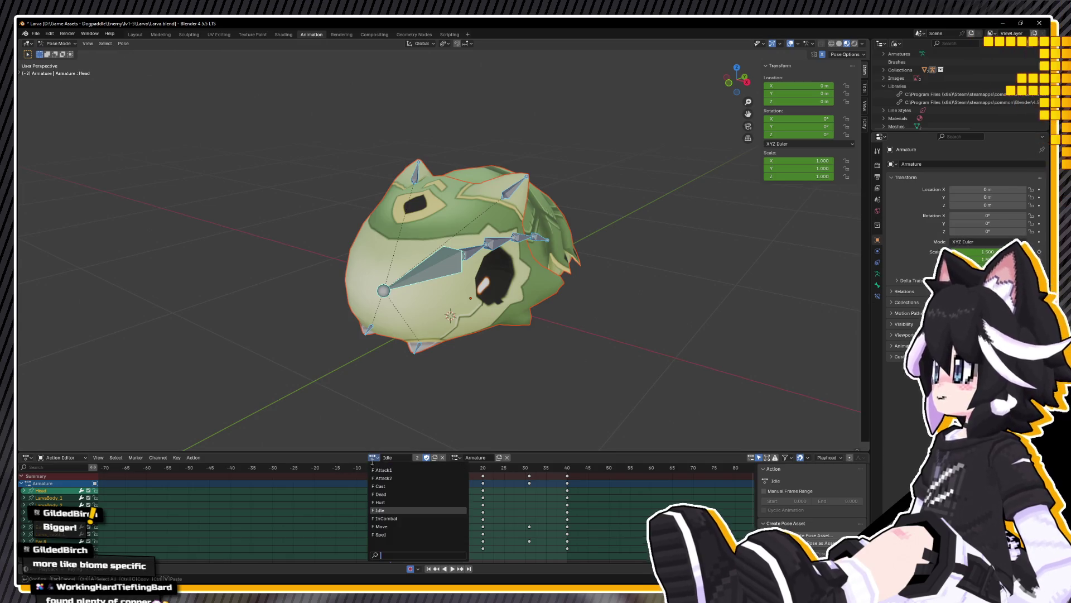
pyautogui.click(408, 469)
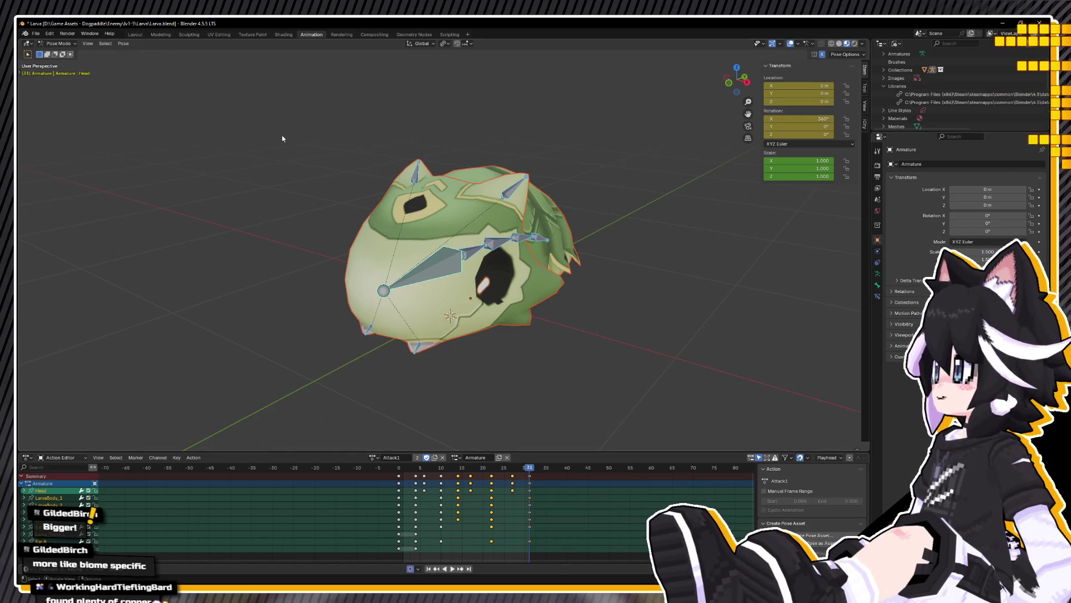
pyautogui.click(36, 33)
pyautogui.moveTo(50, 156)
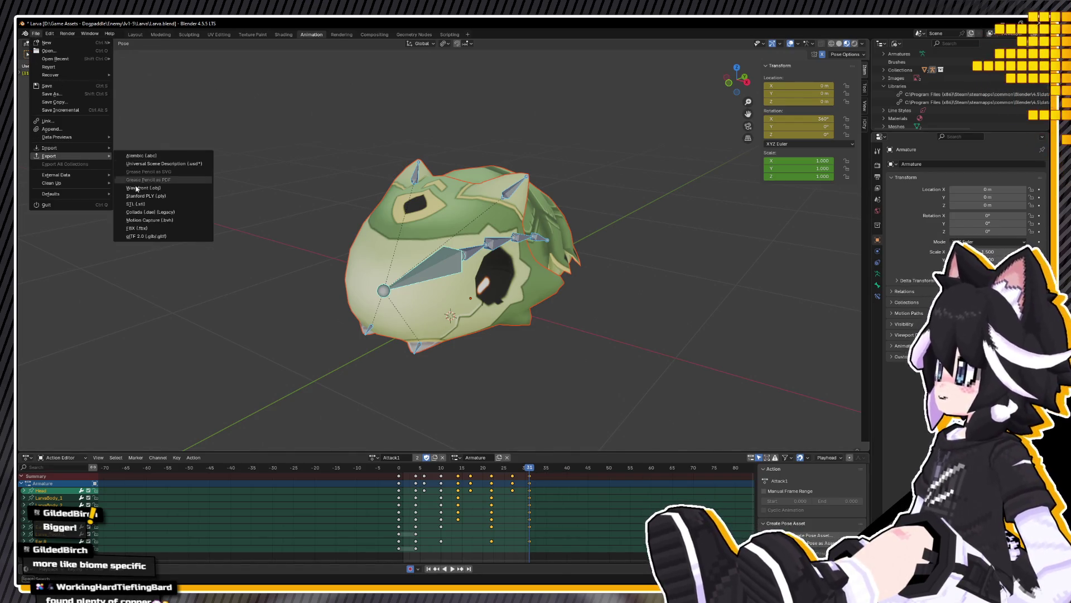
pyautogui.click(151, 227)
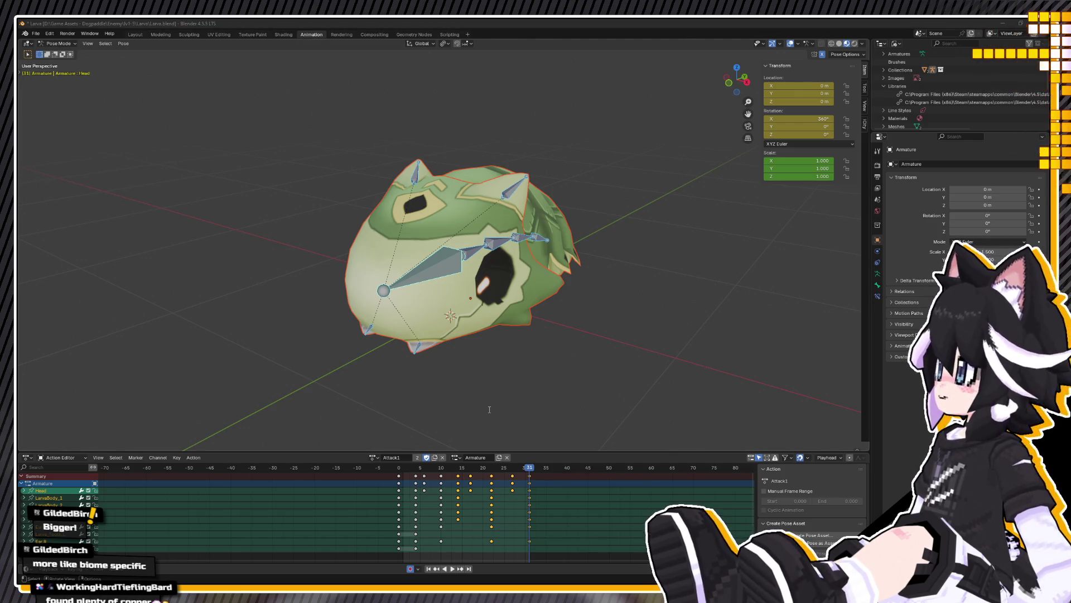
# Step: Switch the active action to Attack2
pyautogui.click(373, 458)
pyautogui.click(406, 479)
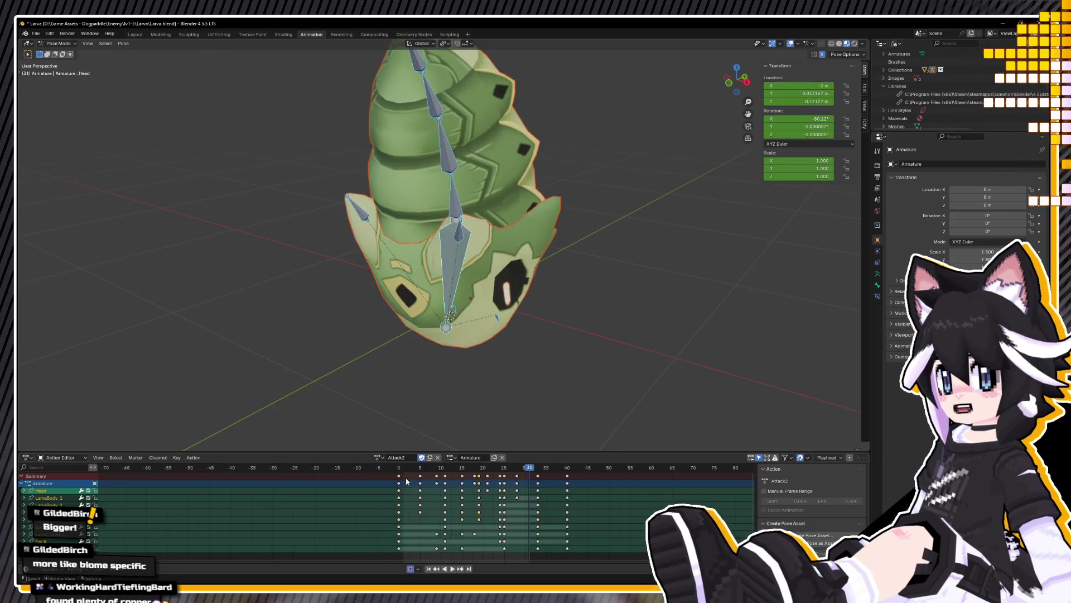
# Step: Scrub the Attack2 animation and attempt a file operation, confirming past its error
pyautogui.moveTo(560, 469); pyautogui.dragTo(568, 470)
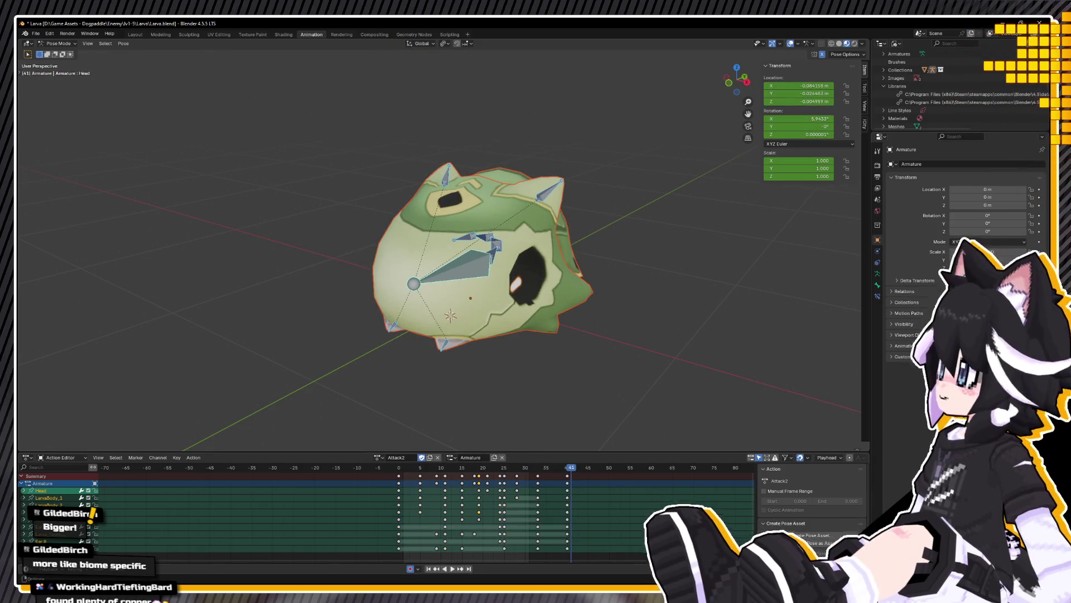
pyautogui.click(35, 33)
pyautogui.moveTo(51, 155)
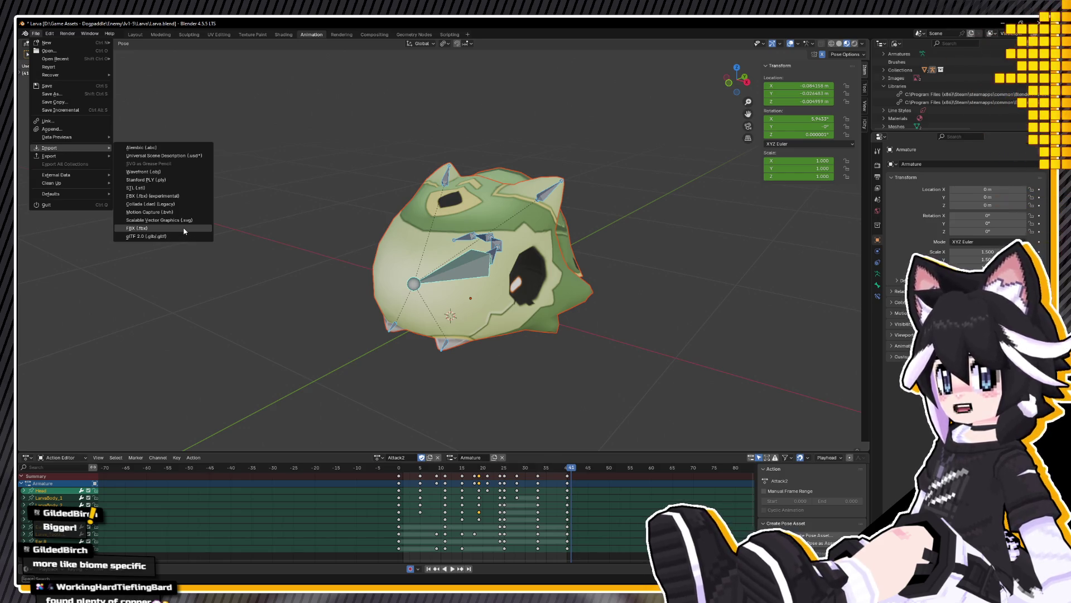
pyautogui.click(184, 230)
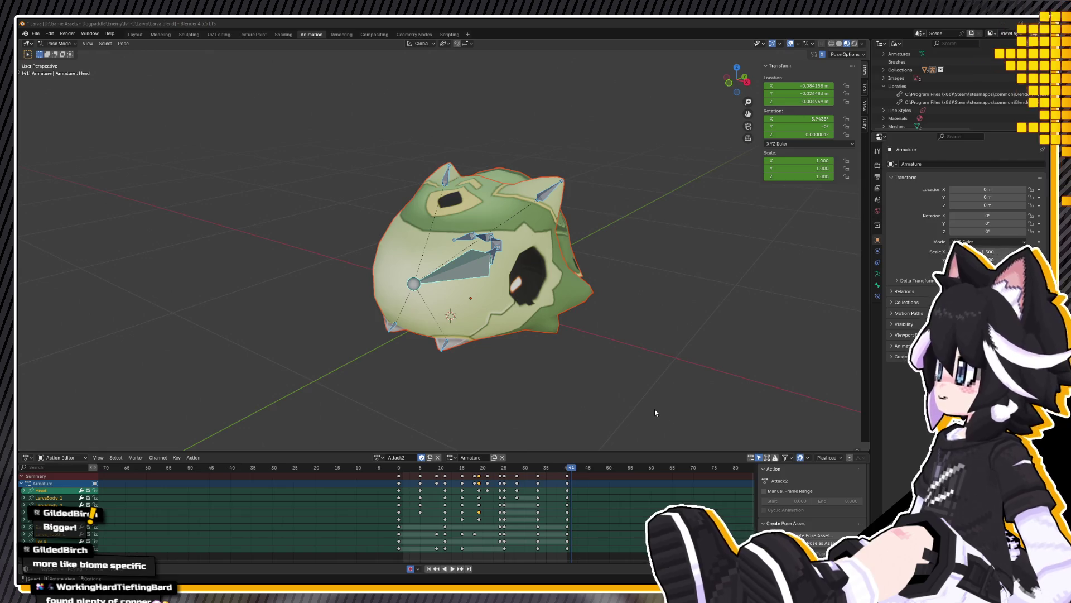
pyautogui.hotkey('ctrl', 's')
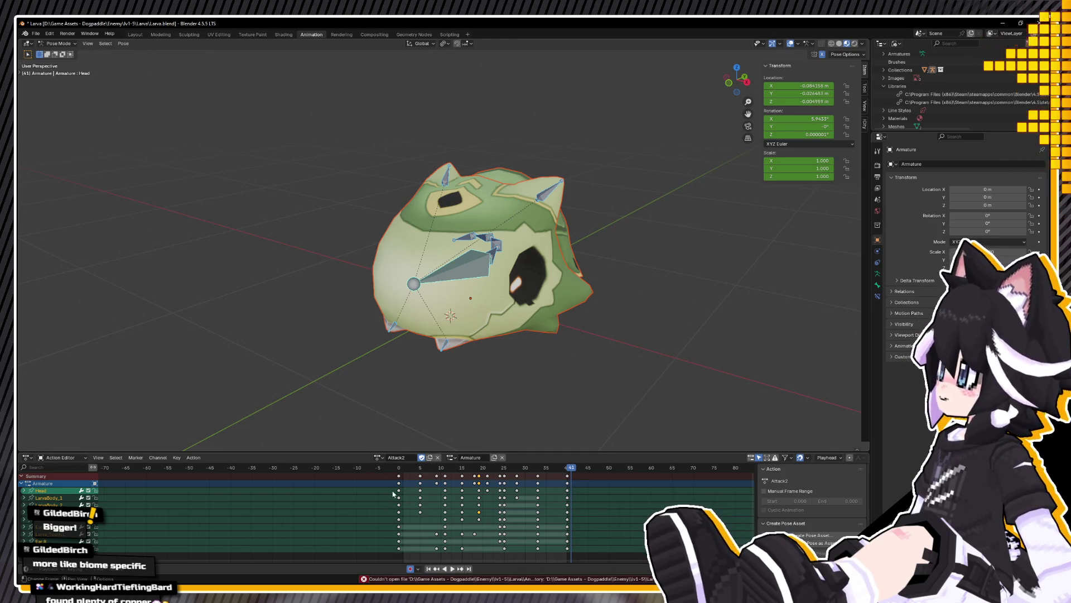
pyautogui.press('Down')
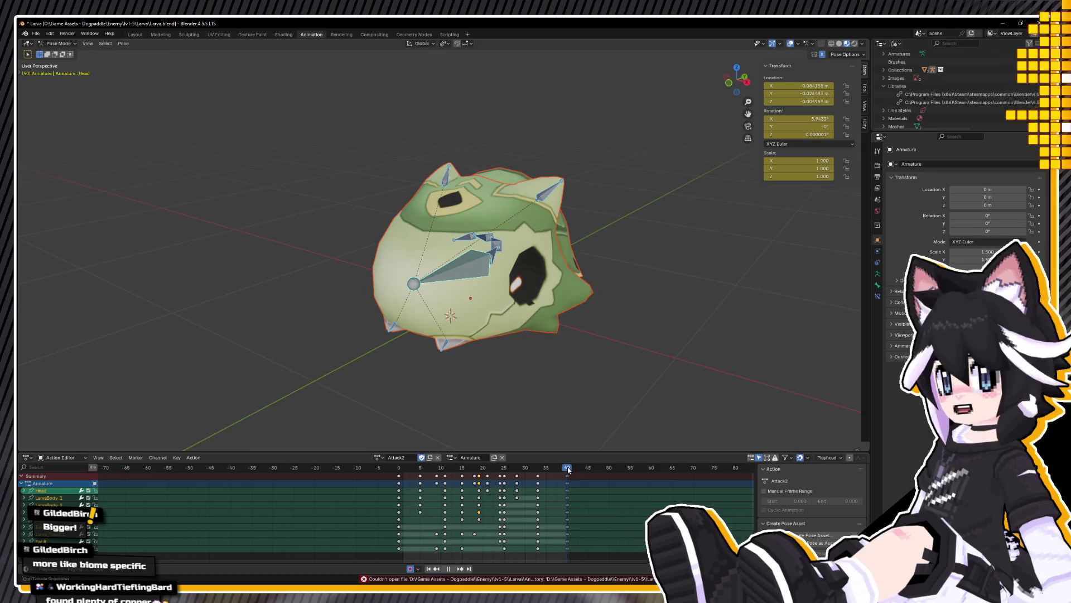
# Step: Clear the selection, set the action back through Attack1 to Idle and play it to frame 40
pyautogui.click(36, 34)
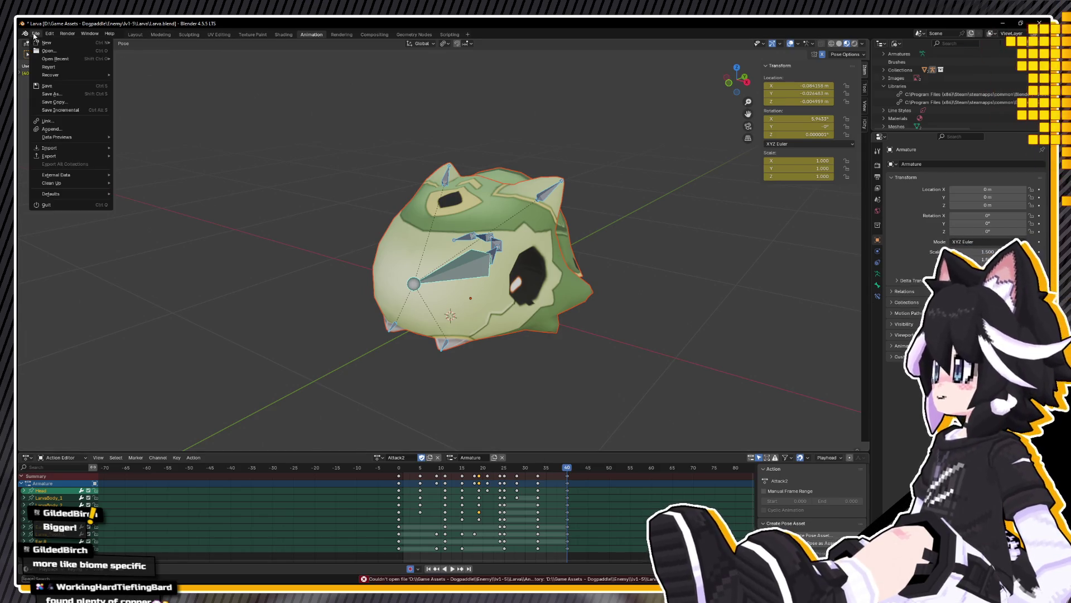
pyautogui.click(224, 153)
pyautogui.hotkey('ctrl', 'Tab')
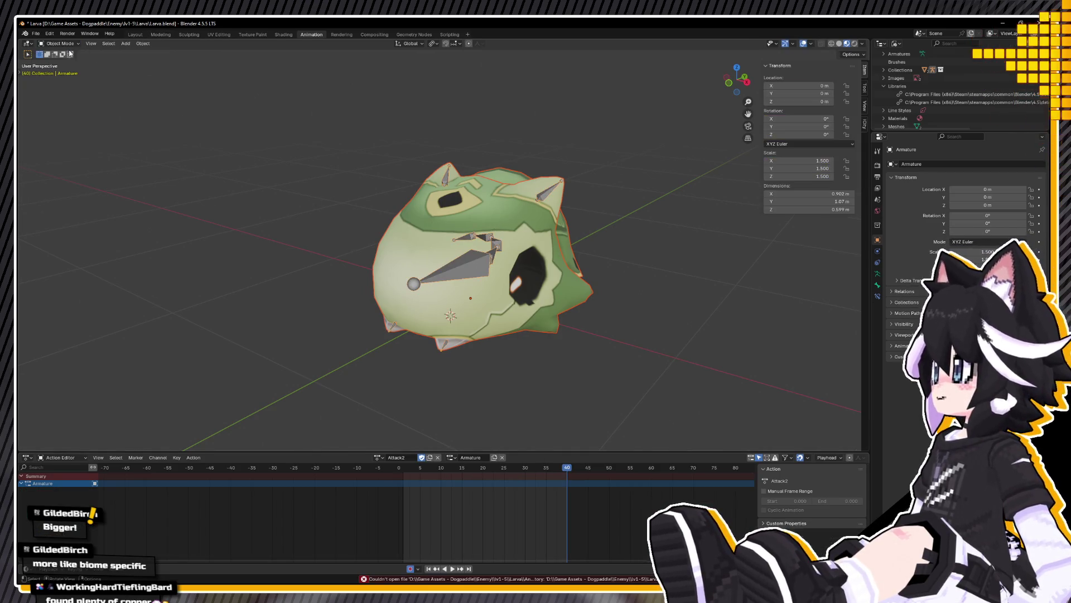
pyautogui.click(494, 440)
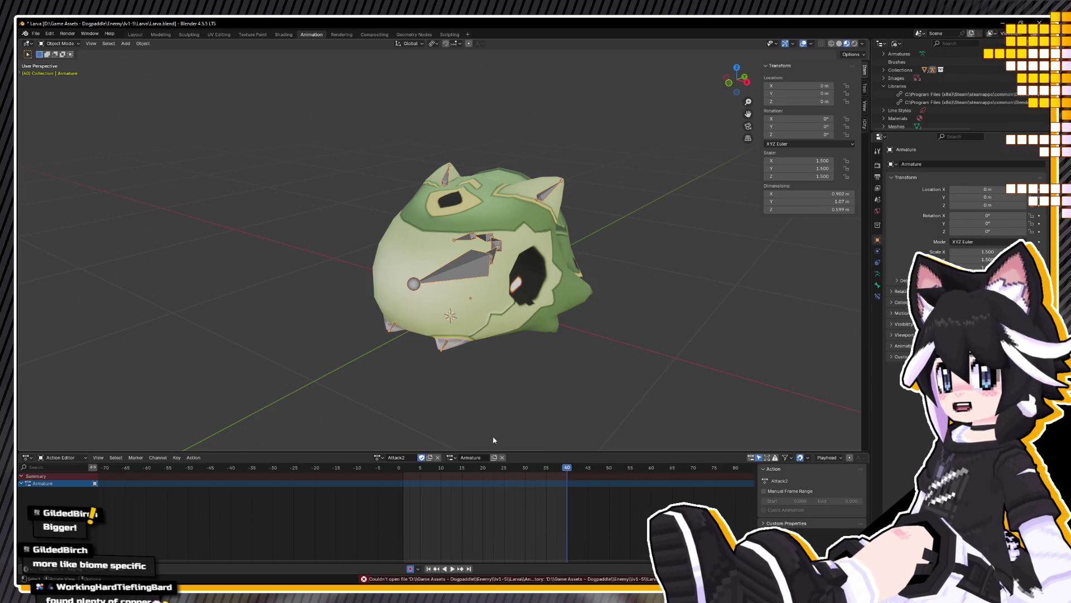
pyautogui.click(378, 459)
pyautogui.click(407, 472)
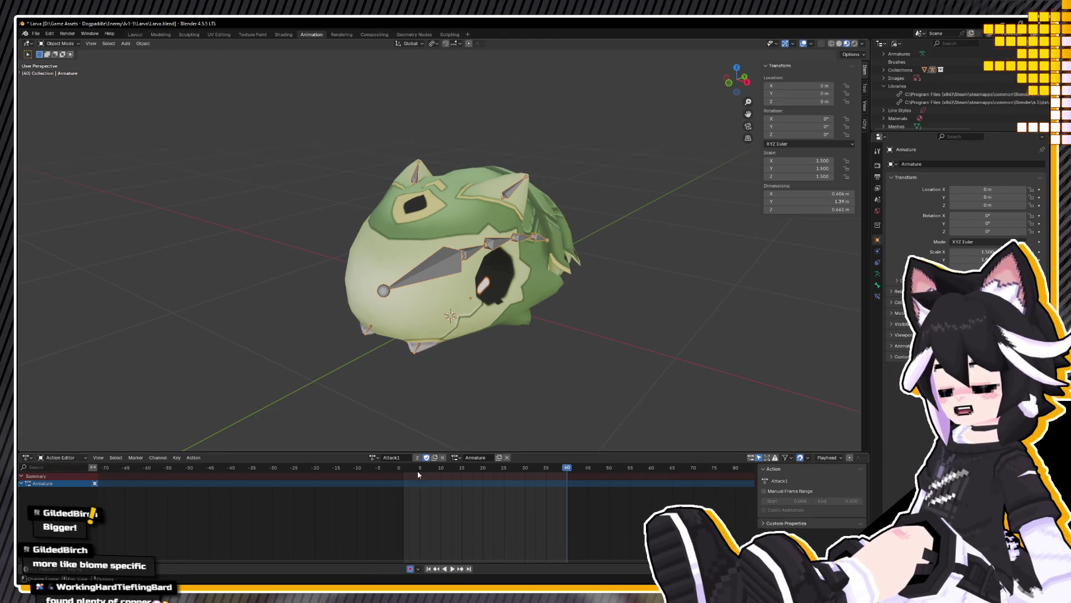
pyautogui.hotkey('ctrl', 'Tab')
pyautogui.press('space')
pyautogui.moveTo(497, 479); pyautogui.dragTo(568, 478)
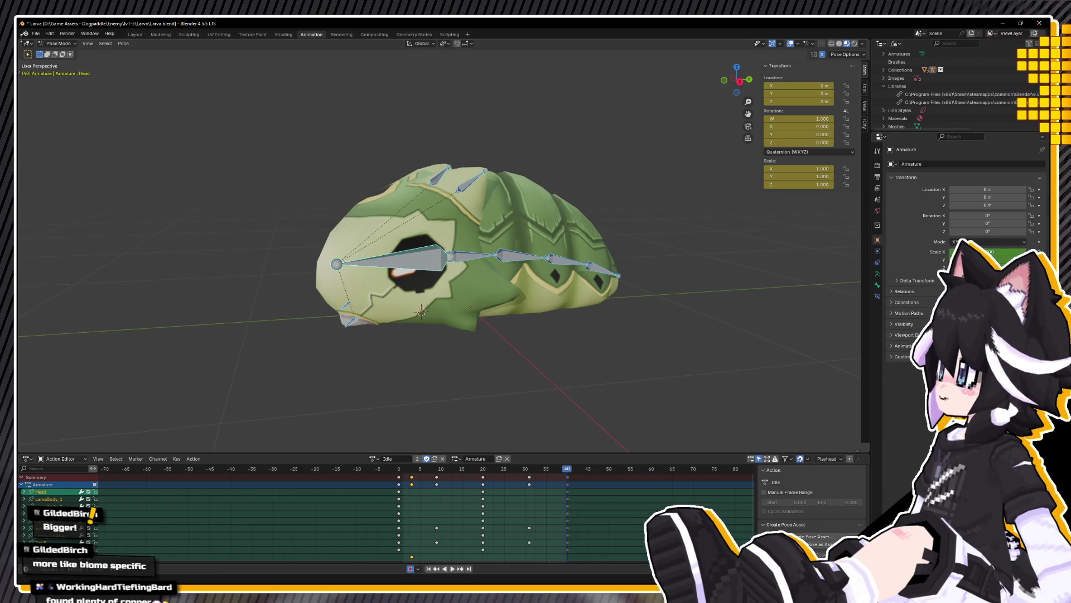
# Step: Export the larva with Idle as FBX, then make InCombat active, play it and export it
pyautogui.click(35, 34)
pyautogui.moveTo(50, 156)
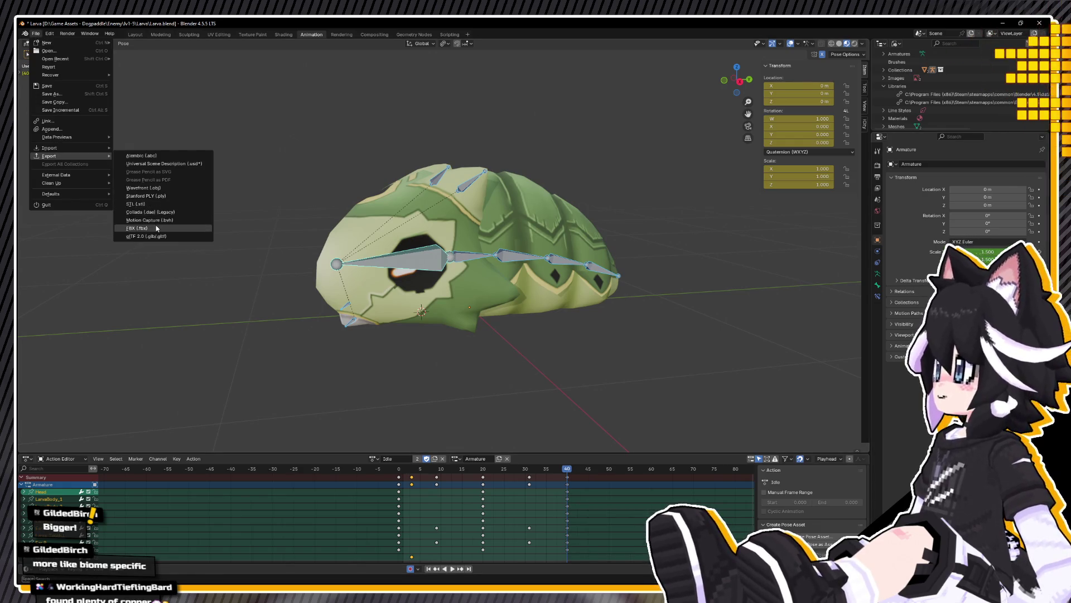
pyautogui.click(157, 227)
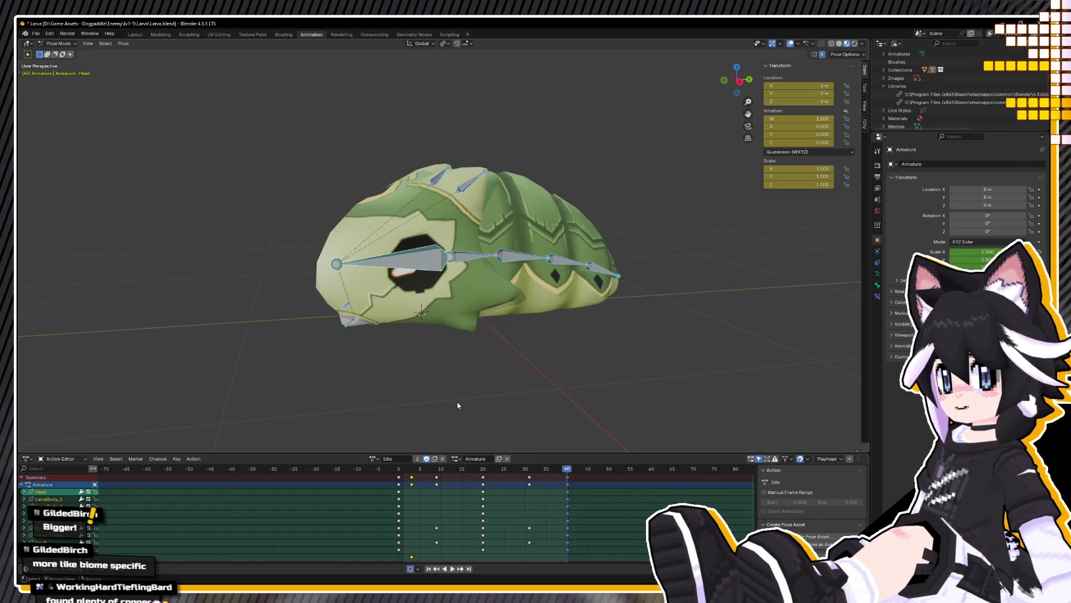
pyautogui.click(374, 458)
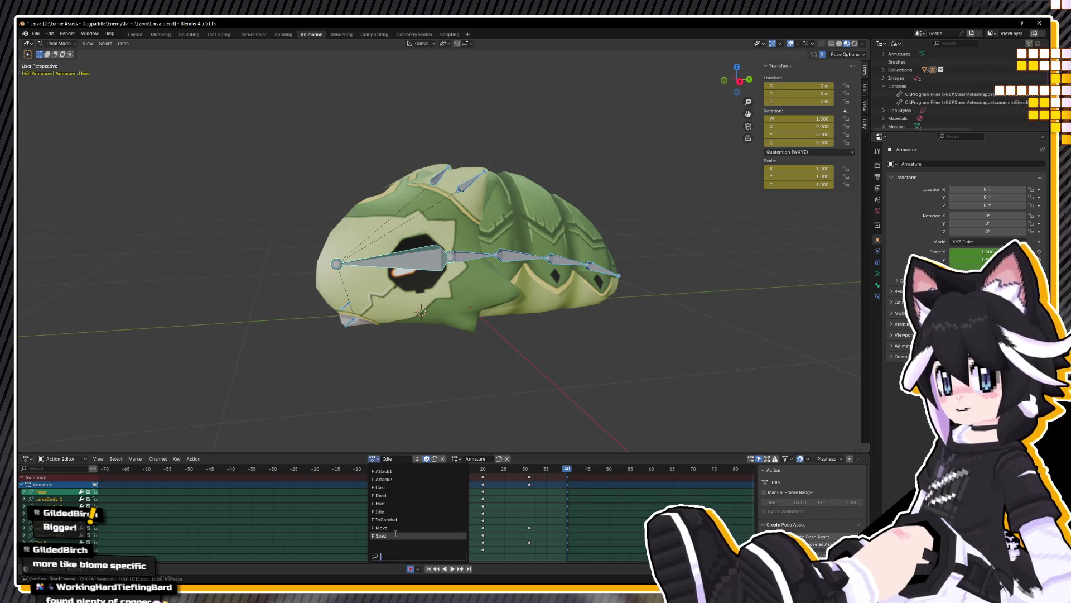
pyautogui.click(387, 519)
pyautogui.press('space')
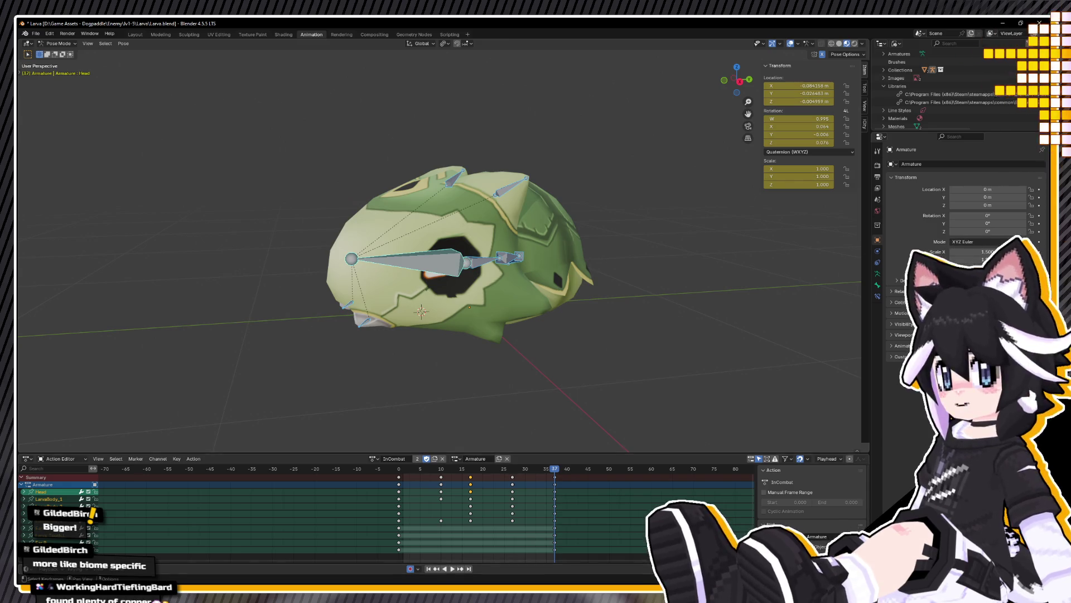
pyautogui.moveTo(369, 352); pyautogui.dragTo(469, 335, button='middle')
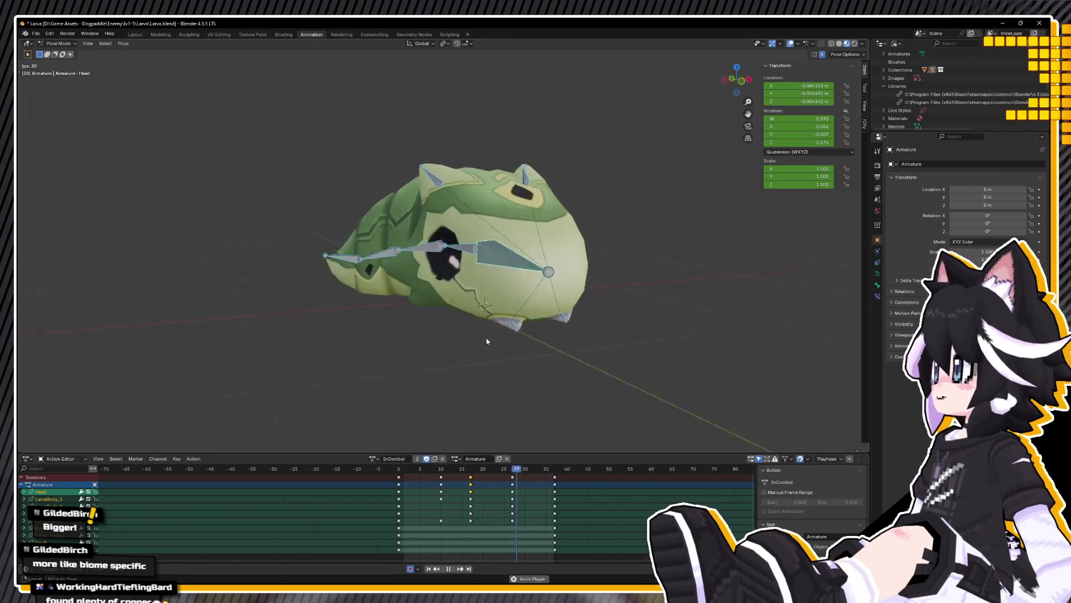
pyautogui.click(36, 33)
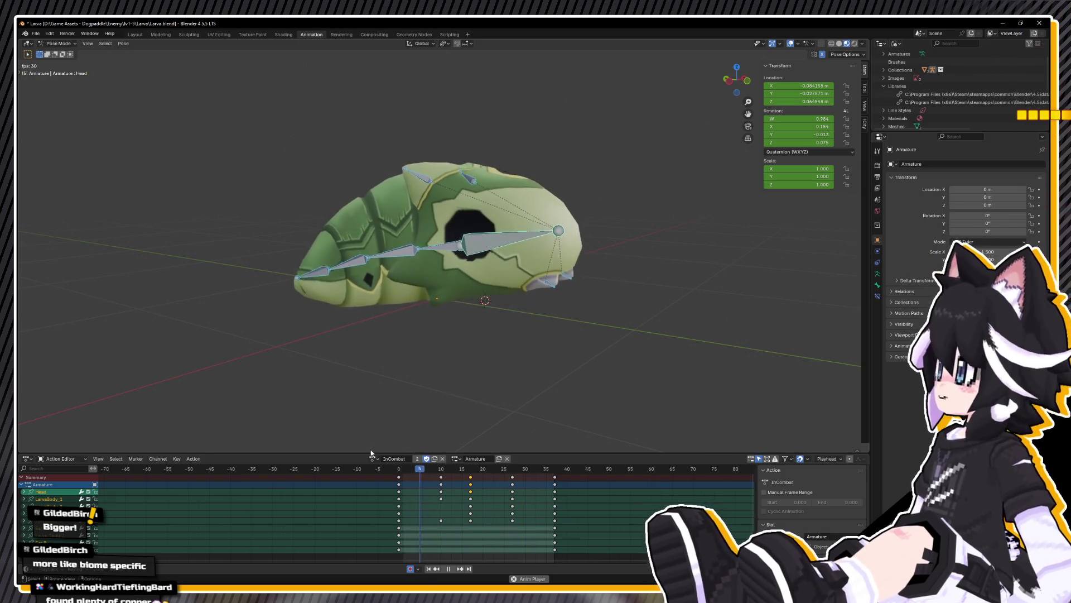
# Step: Make Move the active action and export the larva with it as FBX
pyautogui.click(374, 458)
pyautogui.click(382, 527)
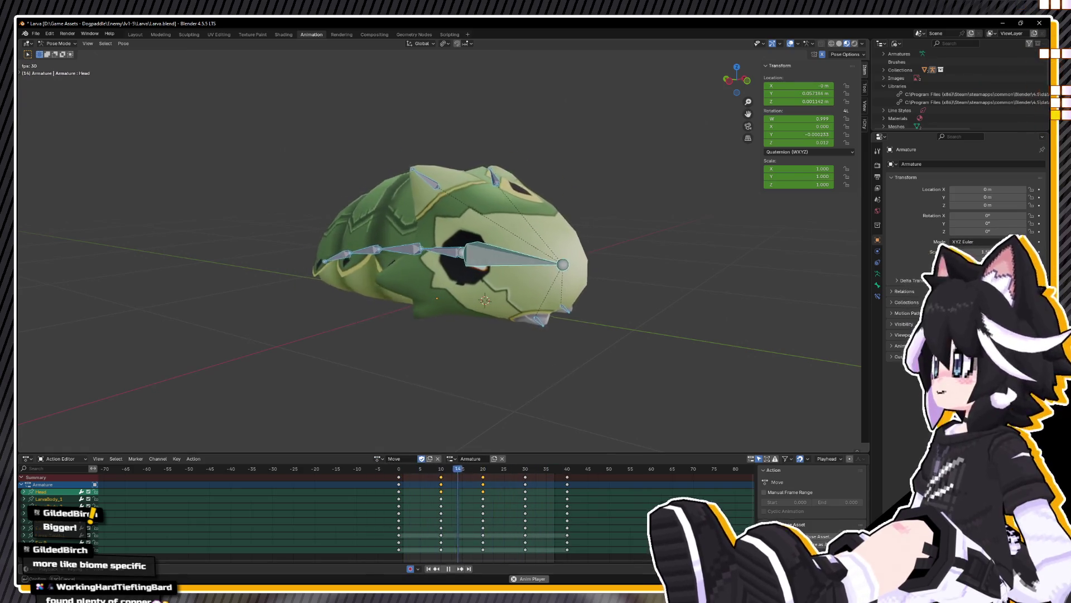
pyautogui.click(35, 33)
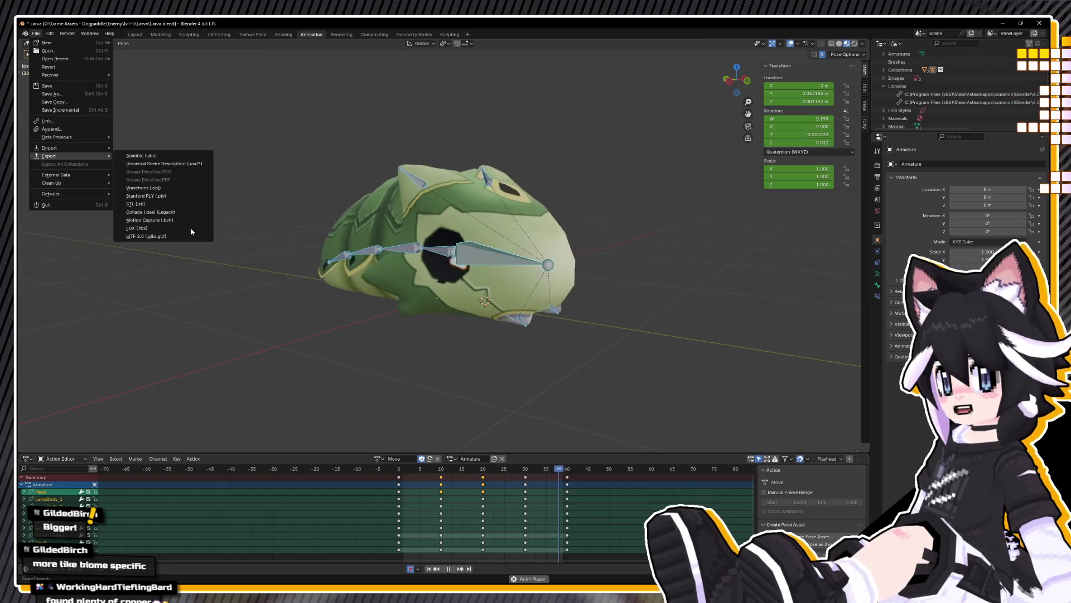
pyautogui.click(183, 220)
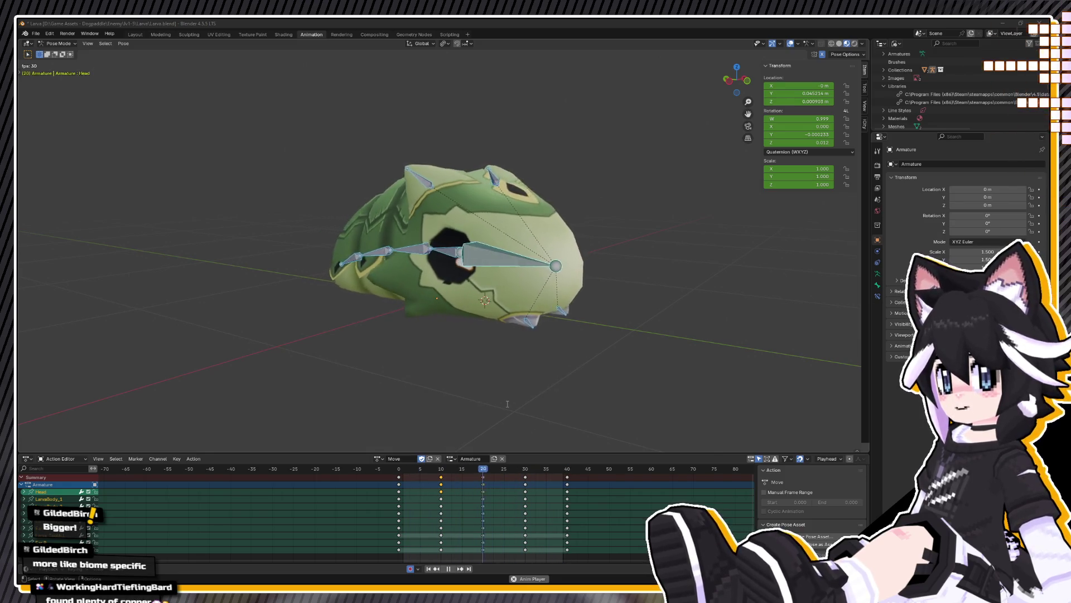
# Step: Make Spell the active action and preview it, then switch over to the Unreal Editor
pyautogui.click(379, 458)
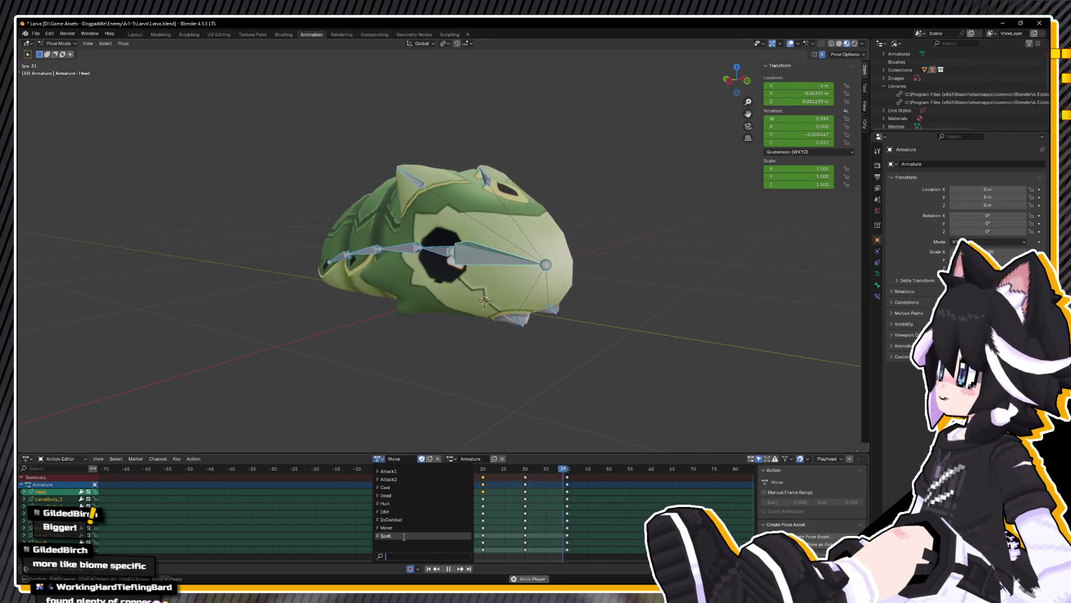
pyautogui.click(387, 535)
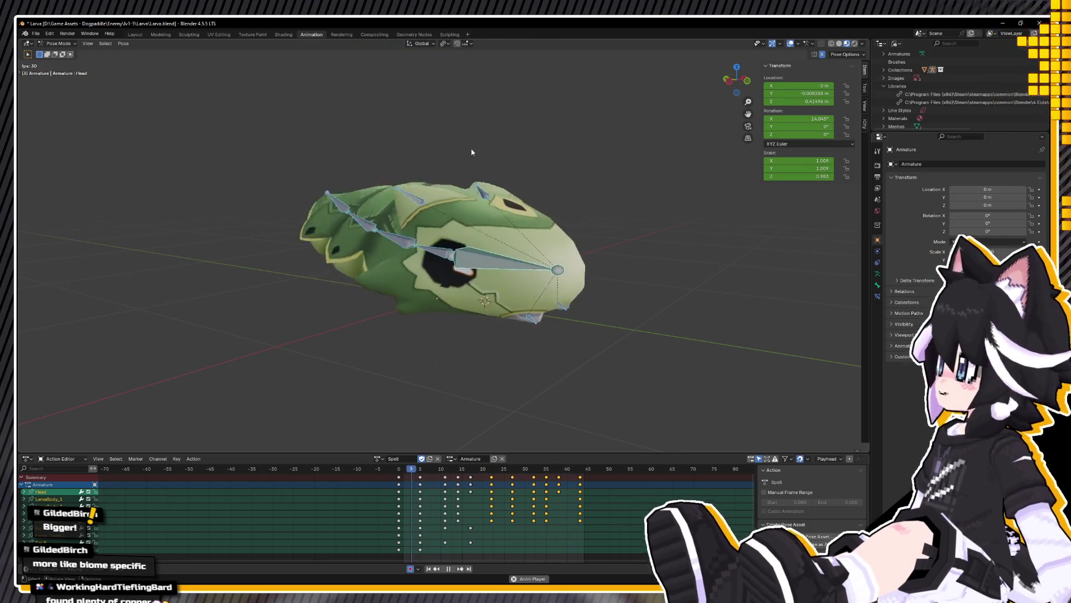
pyautogui.click(35, 34)
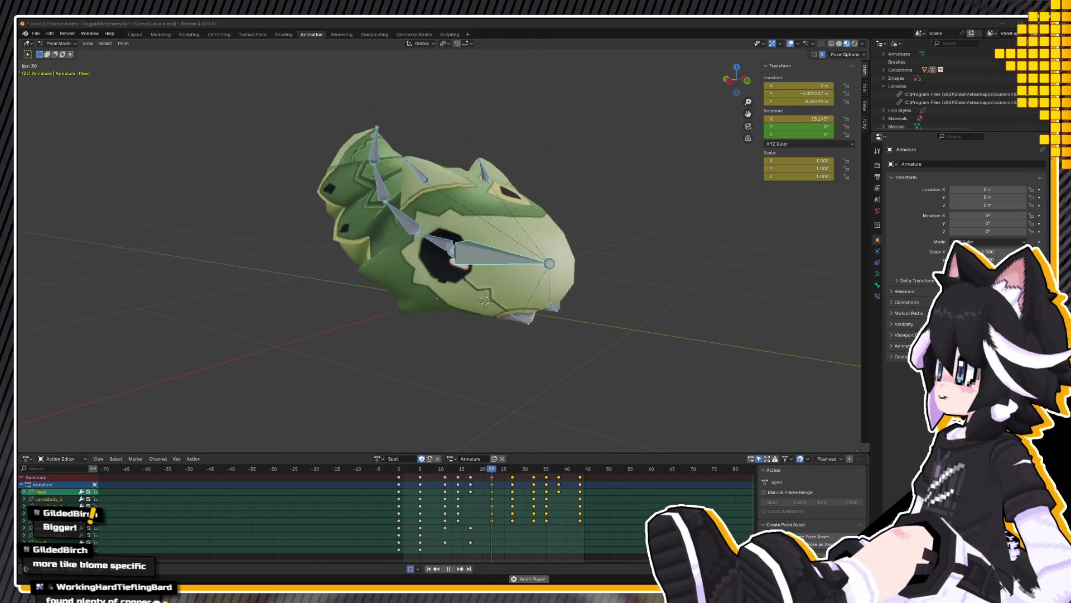
pyautogui.hotkey('alt', 'Tab')
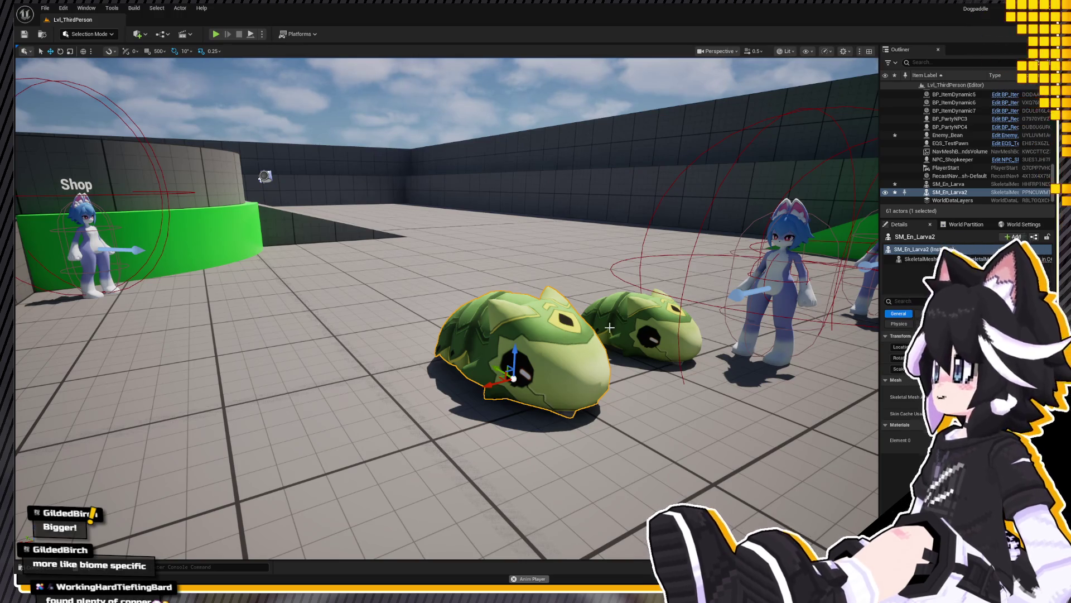
# Step: Delete both larva actors from the arena level
pyautogui.press('Delete')
pyautogui.click(640, 331)
pyautogui.press('Delete')
pyautogui.click(423, 332)
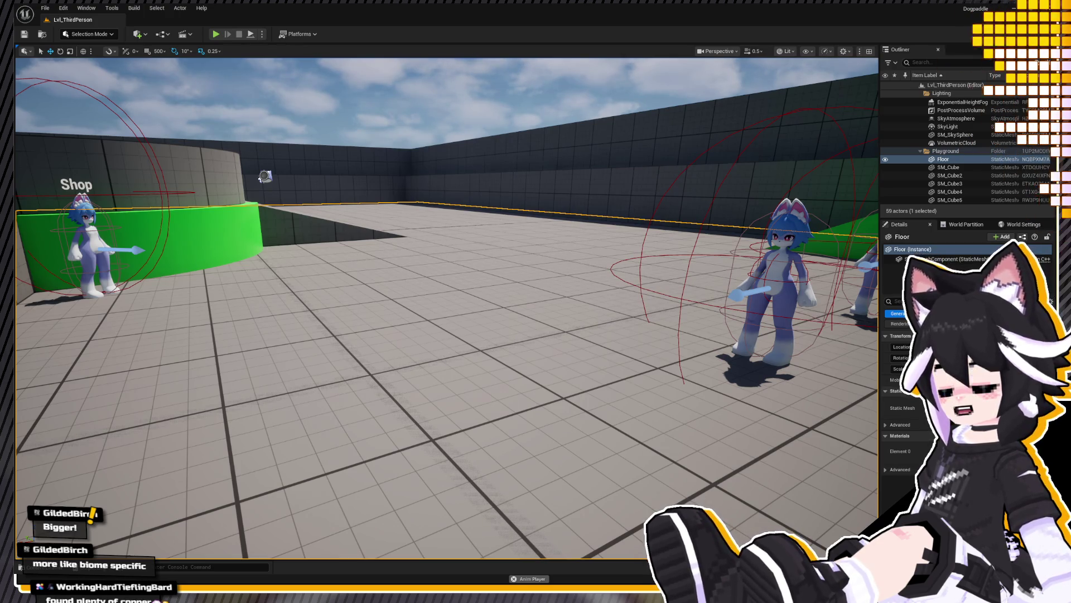
# Step: Browse the Larva > Animations folder in the Content Drawer and check the Anim_Attack2 clip
pyautogui.hotkey('ctrl', 'space')
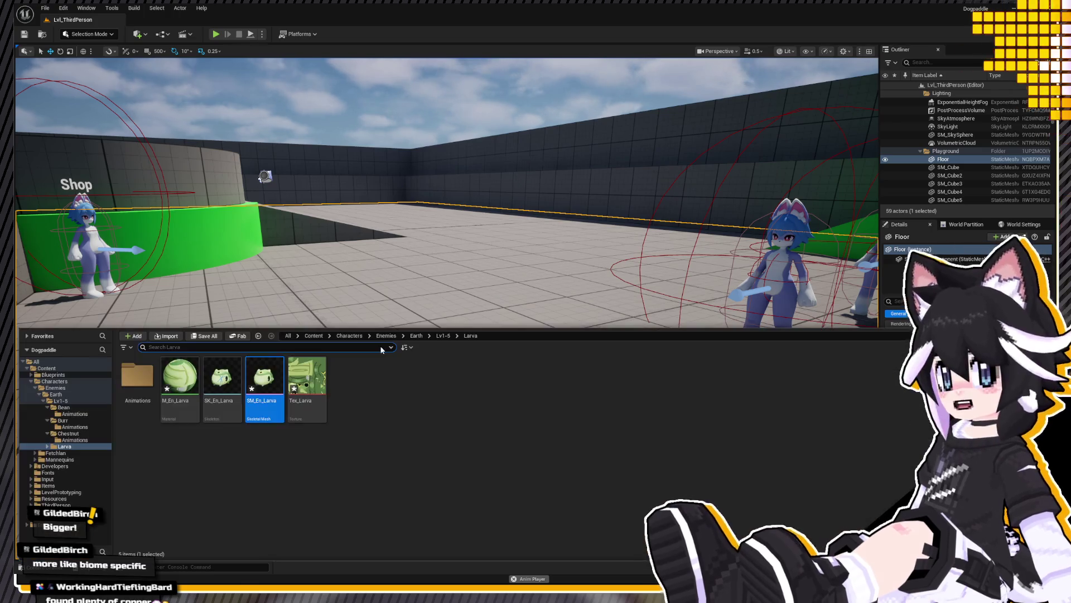
pyautogui.click(67, 447)
pyautogui.click(47, 448)
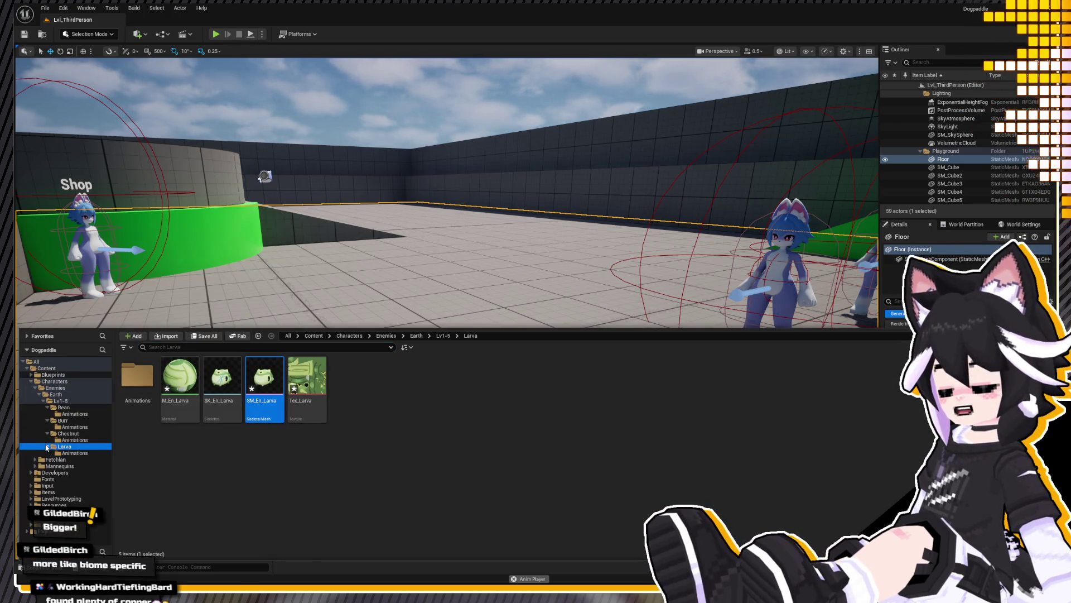
pyautogui.doubleClick(135, 385)
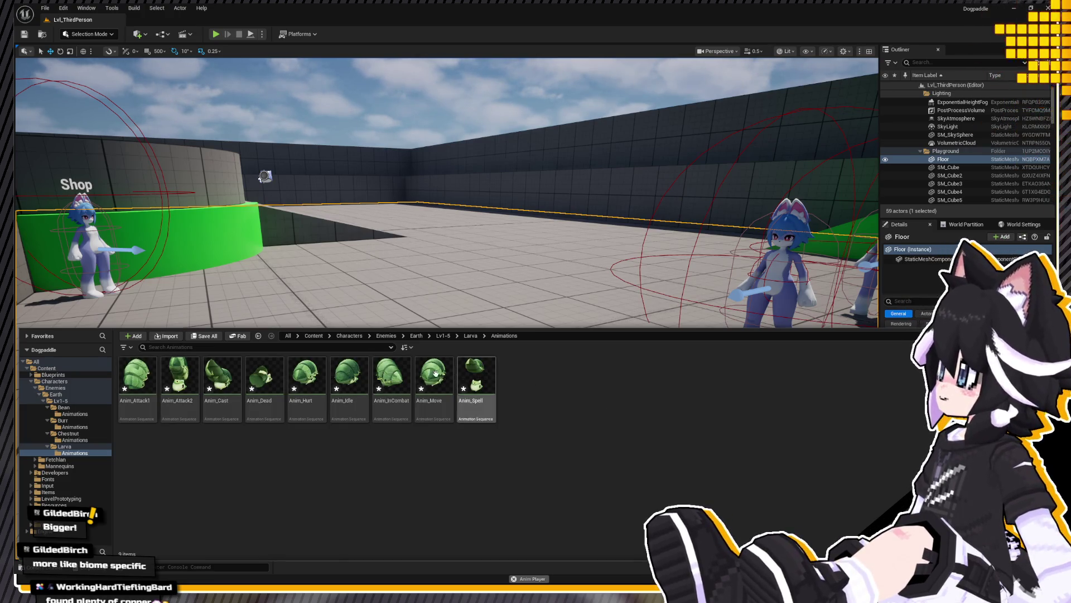
pyautogui.click(180, 381)
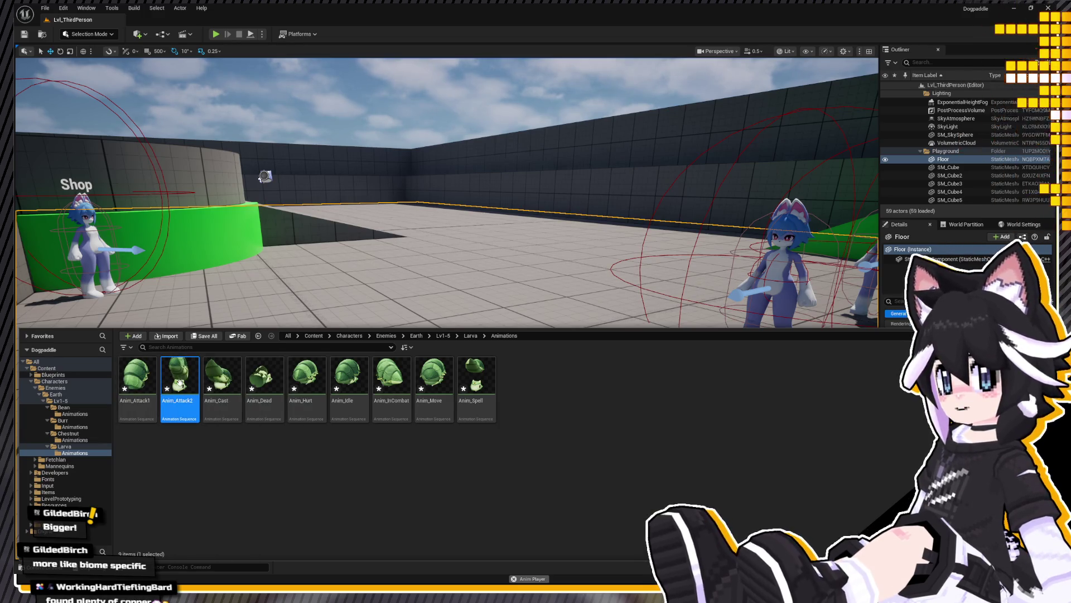
pyautogui.hotkey('ctrl', 'space')
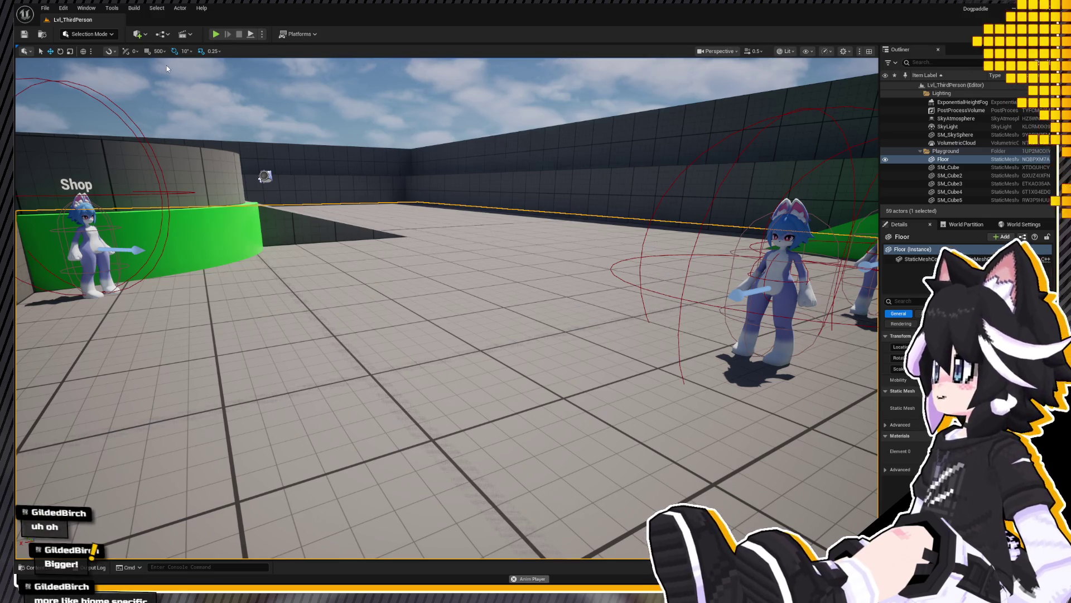
# Step: Reopen the Content Drawer, check the Anim_Attack1 clip and close it again
pyautogui.hotkey('ctrl', 'space')
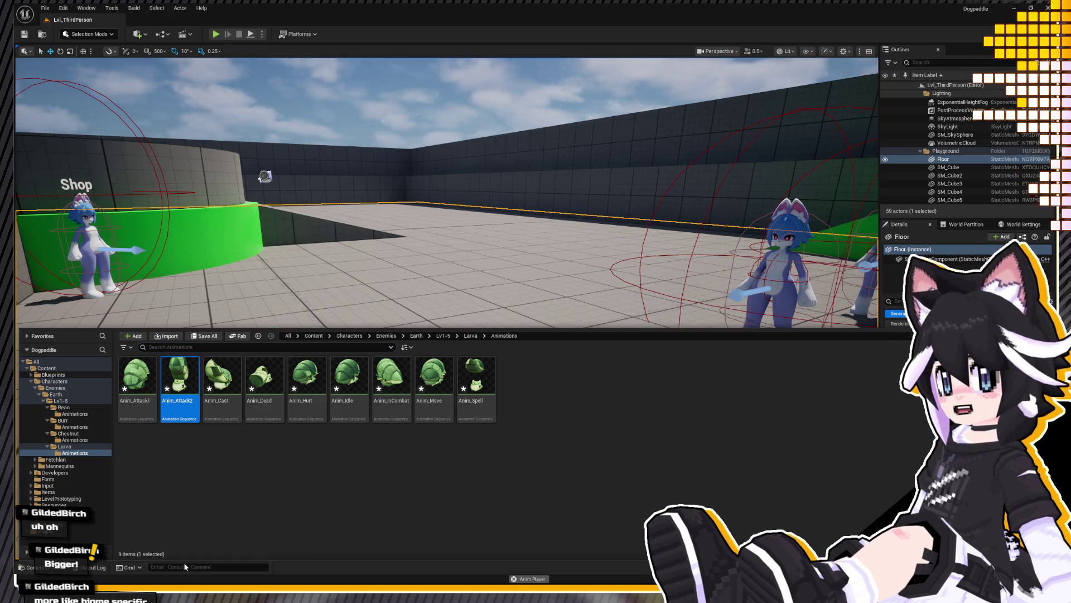
pyautogui.click(144, 379)
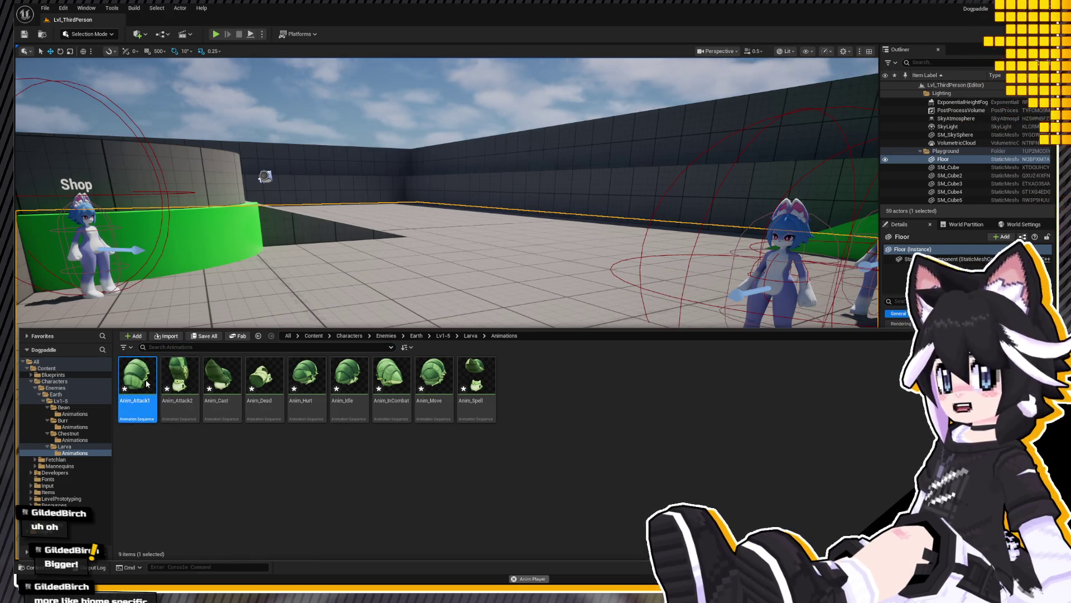
pyautogui.hotkey('ctrl', 'space')
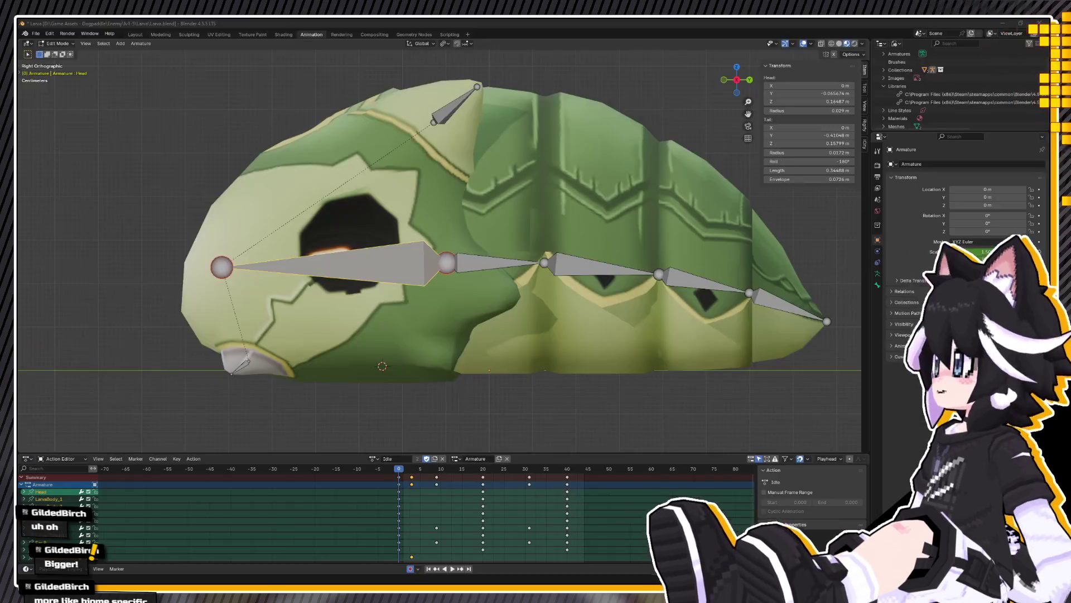
# Step: Move the Head bone's selected end slightly and inspect the LarvaBody_2 and Head bones
pyautogui.press('g')
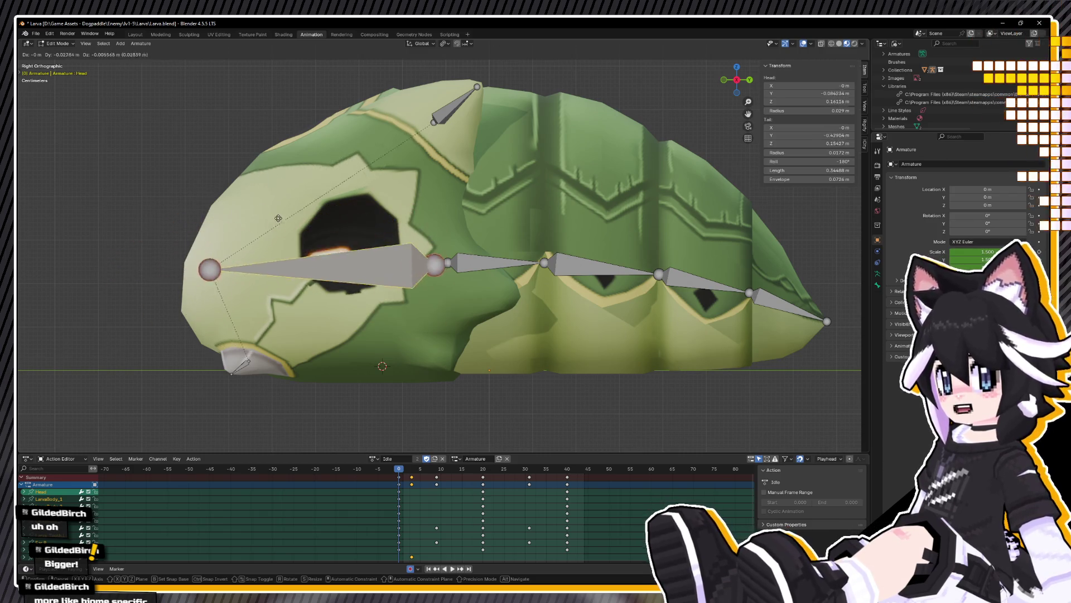
pyautogui.click(245, 209)
pyautogui.moveTo(245, 210); pyautogui.dragTo(492, 263, button='middle')
pyautogui.click(587, 266)
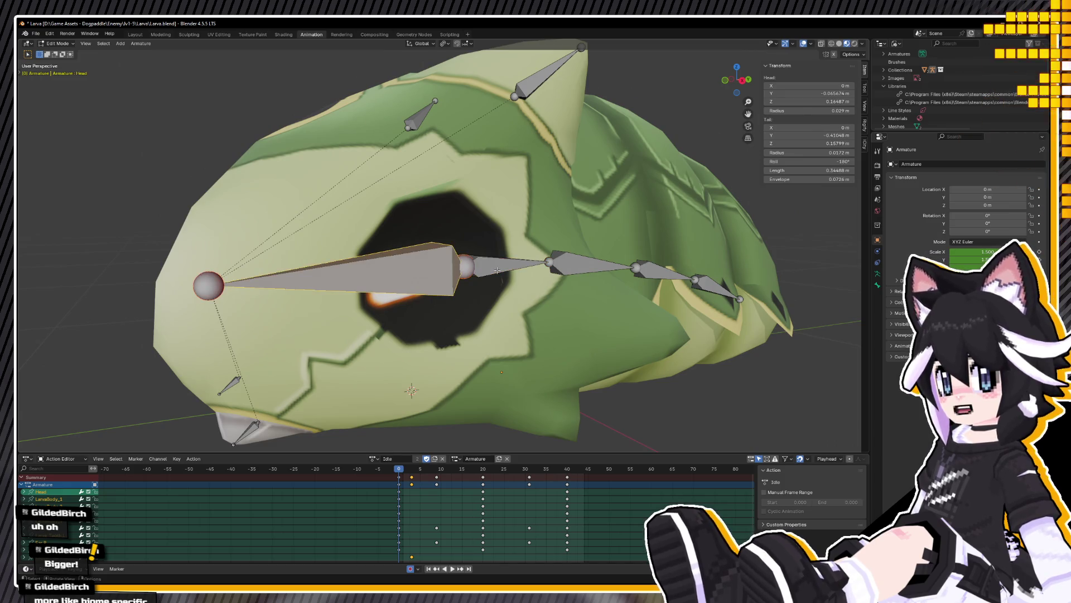
pyautogui.click(360, 281)
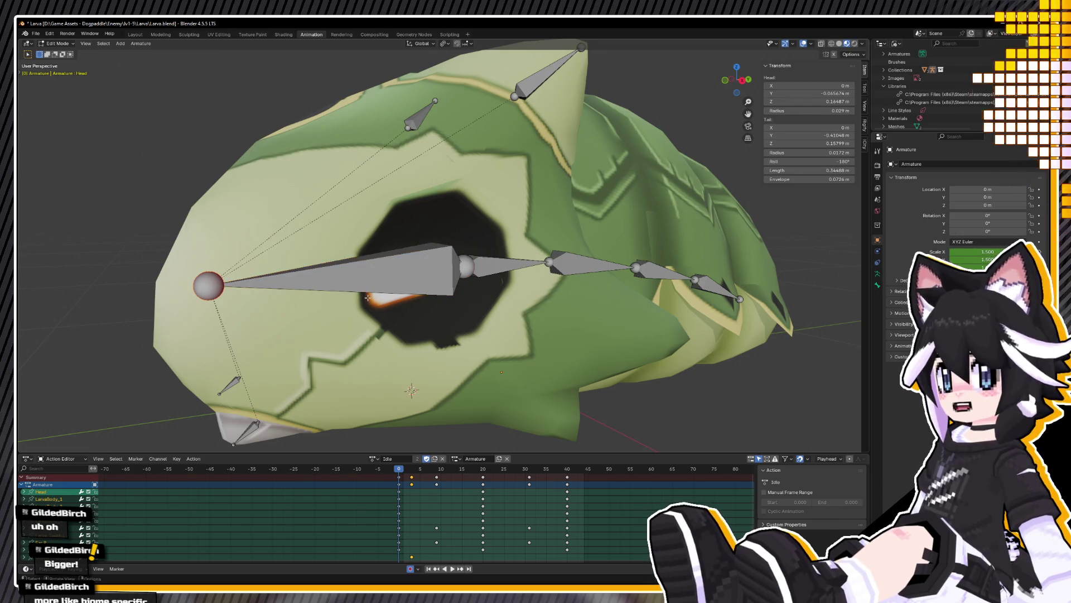
# Step: Bring up the armature editing options and show the larva as a wireframe
pyautogui.moveTo(294, 285); pyautogui.dragTo(452, 284, button='middle')
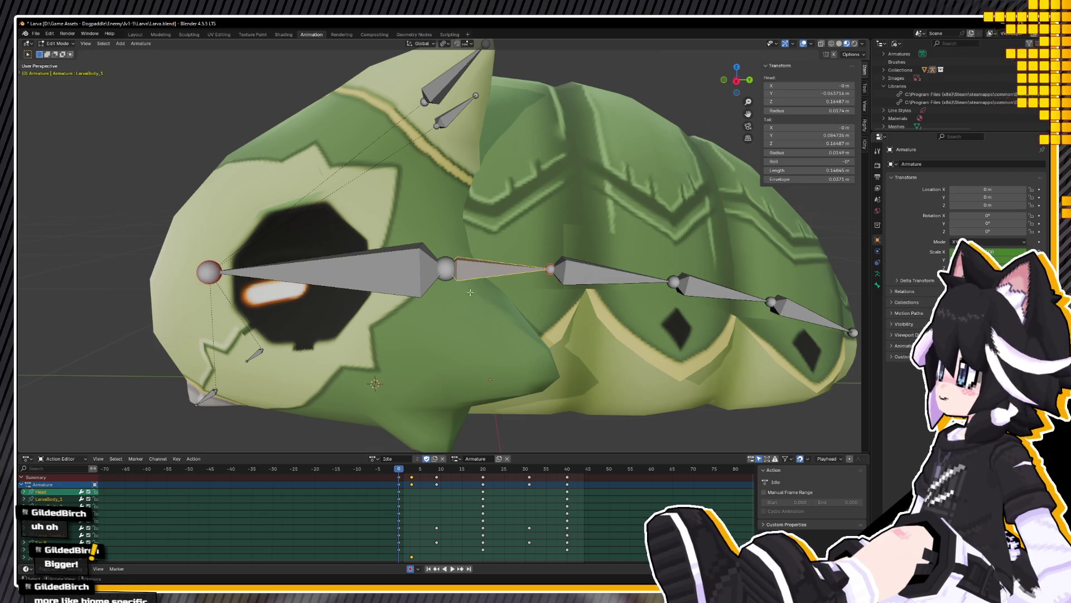
pyautogui.rightClick(471, 288)
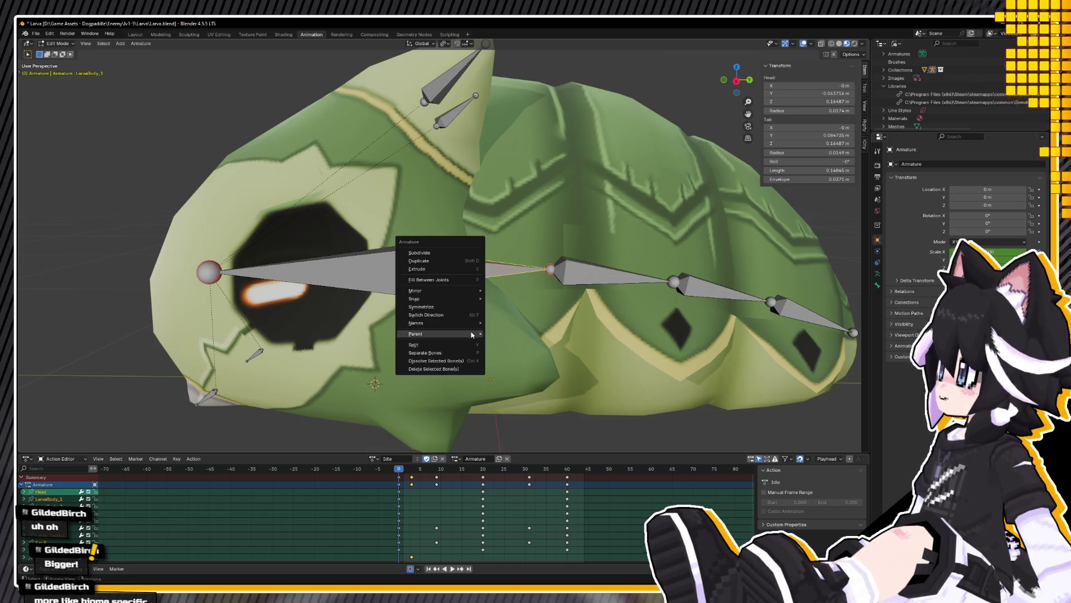
pyautogui.hotkey('shift', 'z')
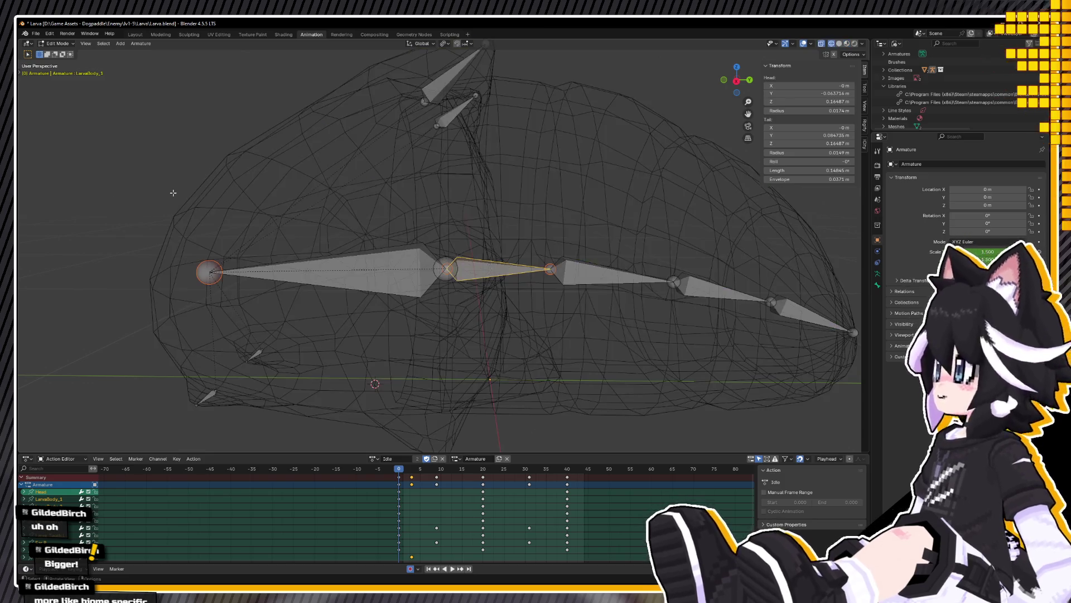
pyautogui.click(279, 276)
pyautogui.press('f')
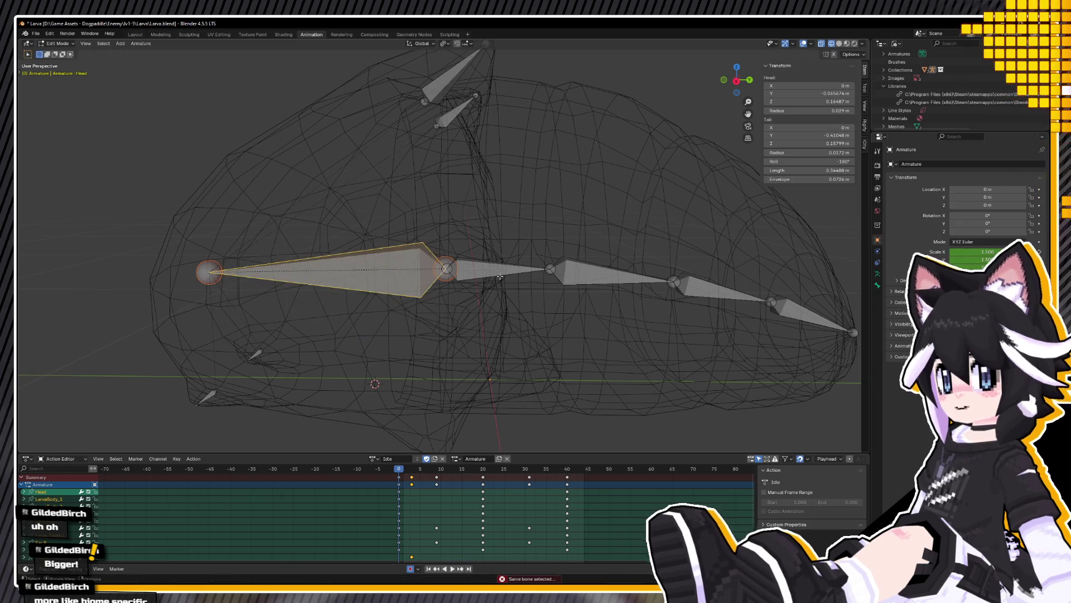
pyautogui.click(475, 280)
pyautogui.click(877, 285)
pyautogui.click(892, 295)
pyautogui.click(892, 285)
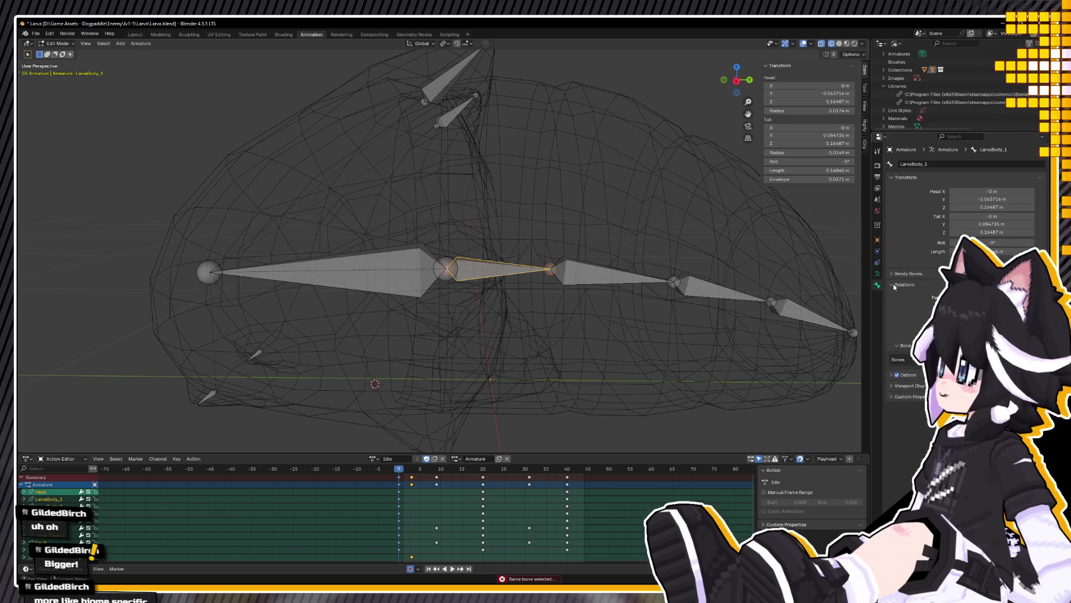
pyautogui.click(964, 306)
pyautogui.scroll(-4, 705, 310)
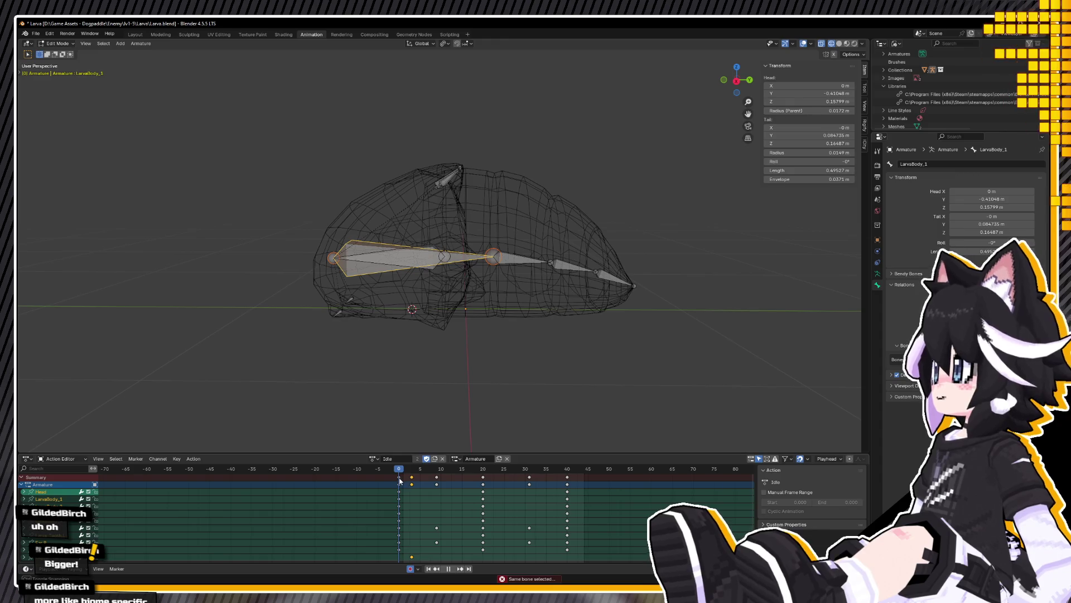
pyautogui.click(60, 70)
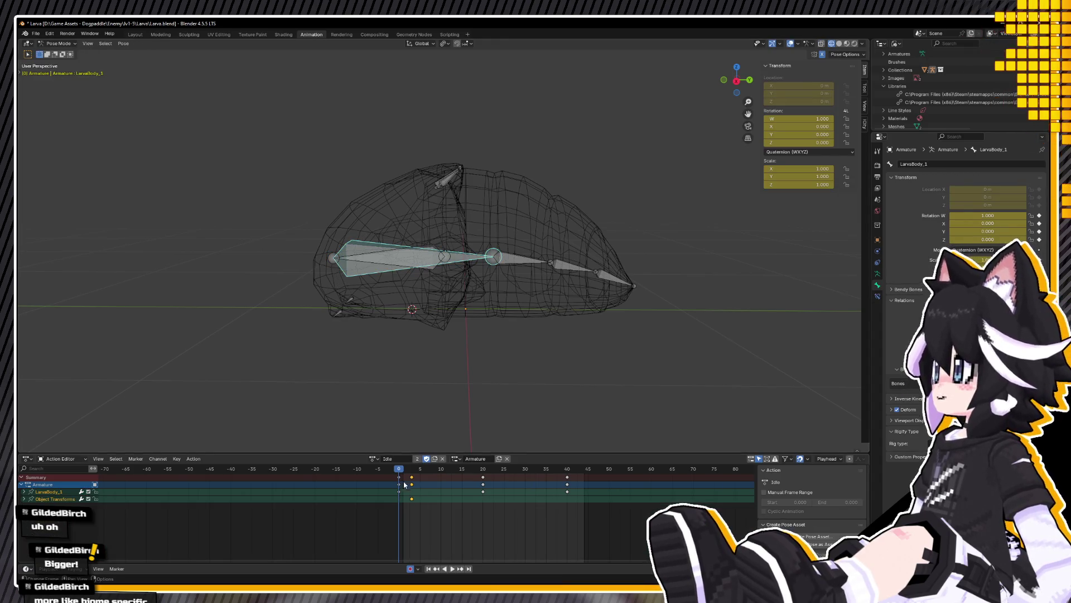
pyautogui.moveTo(408, 475)
pyautogui.mouseDown()
pyautogui.moveTo(480, 483)
pyautogui.moveTo(399, 475)
pyautogui.mouseUp()
pyautogui.press('Tab')
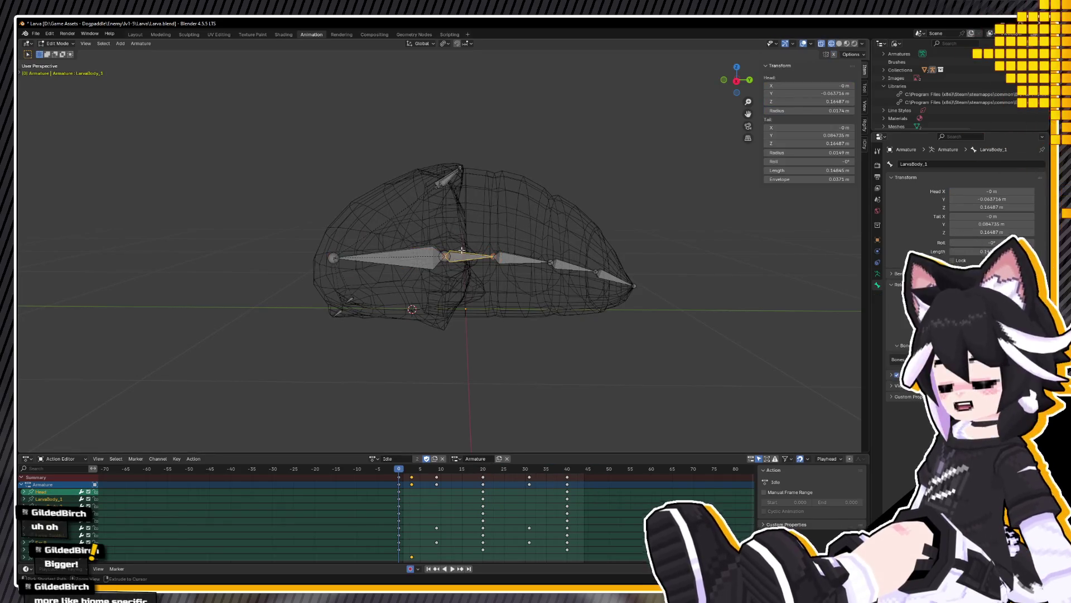
pyautogui.scroll(5, 416, 253)
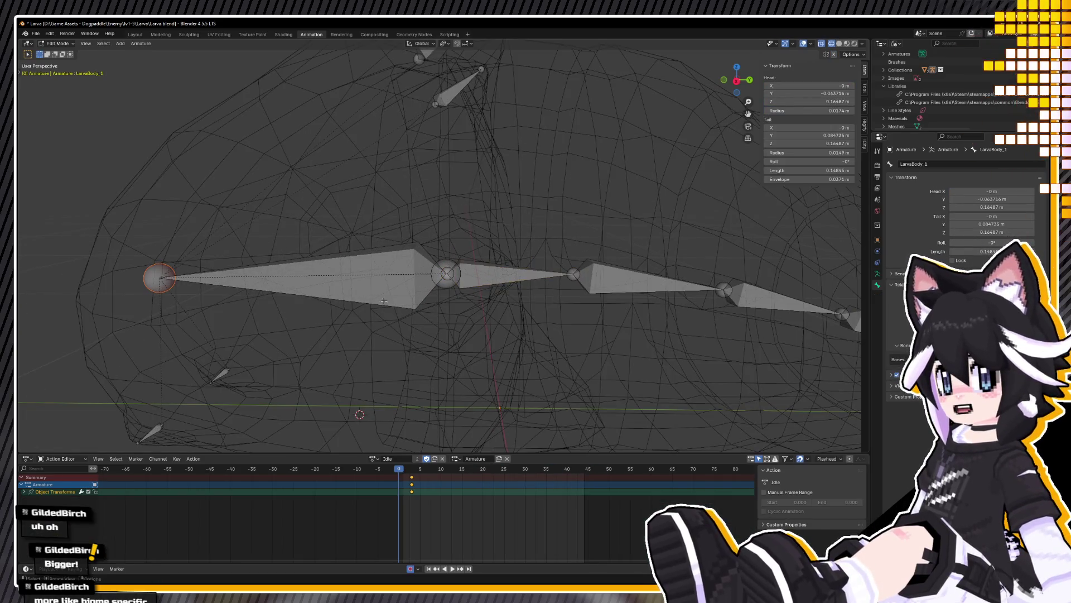
pyautogui.click(447, 274)
pyautogui.click(446, 275)
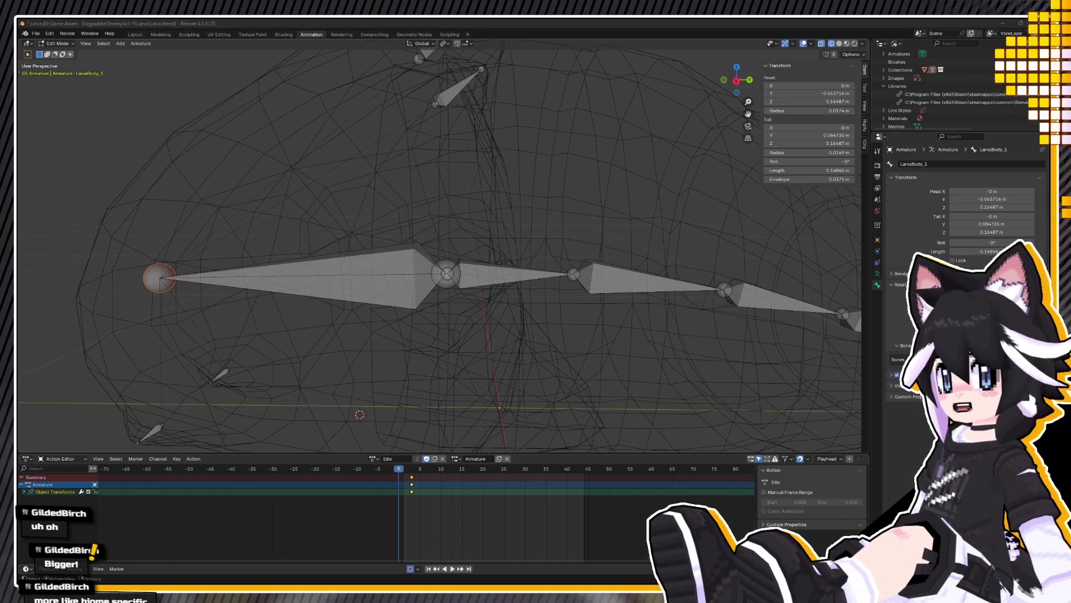
# Step: Name the new bone between the head joints ConnectingBone and switch the armature to Pose Mode
pyautogui.click(447, 276)
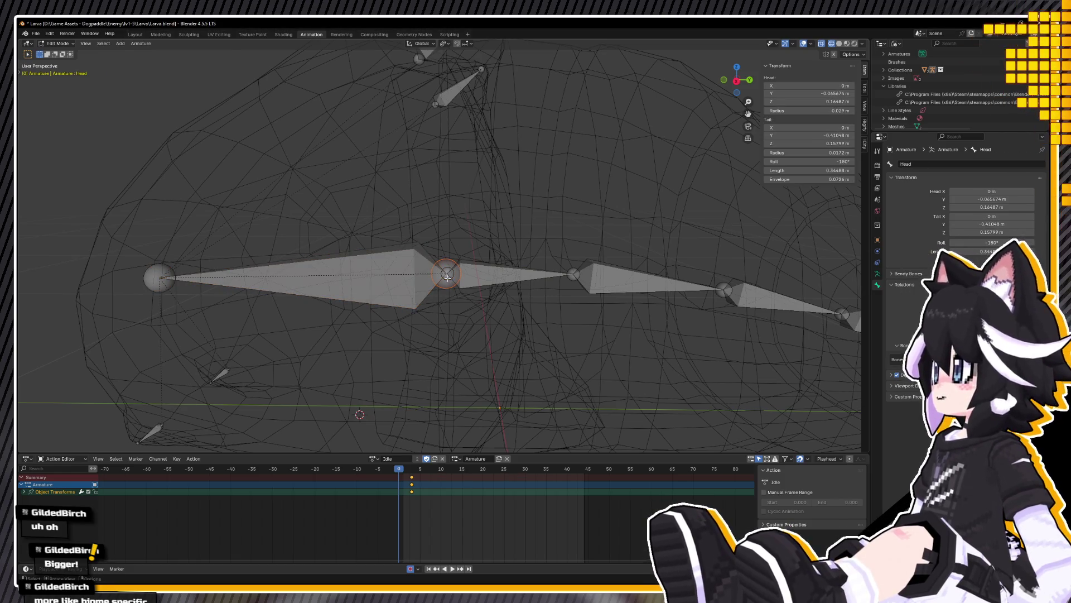
pyautogui.click(221, 248)
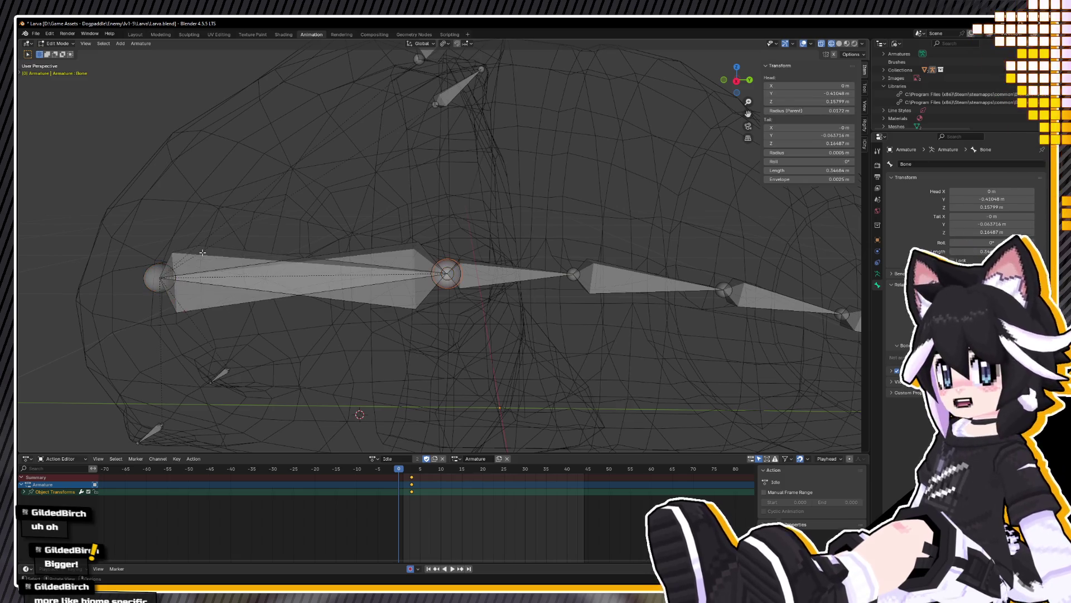
pyautogui.press('F2')
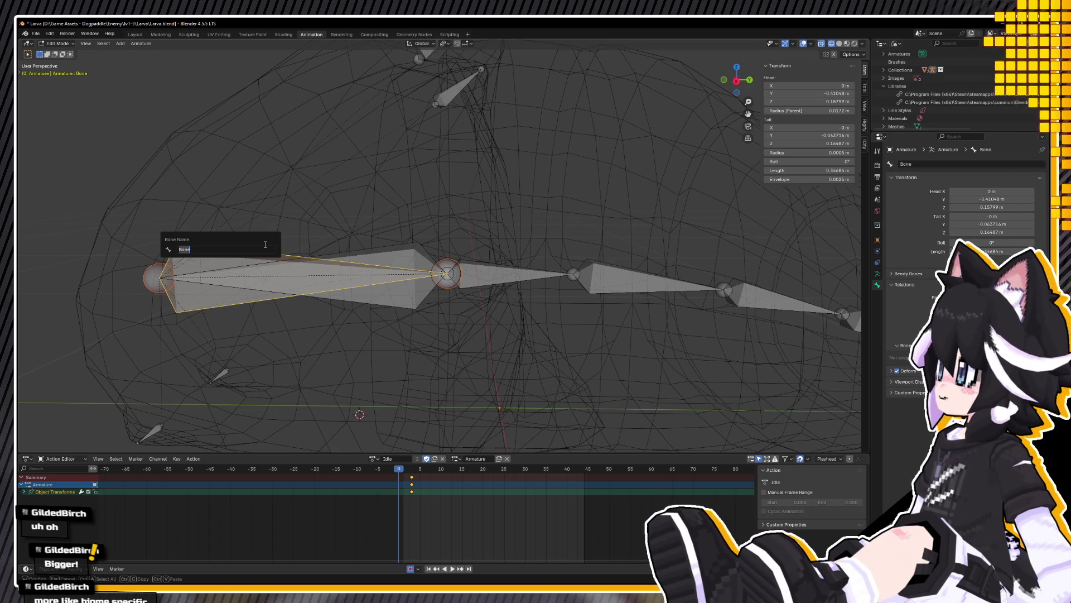
pyautogui.write('gBone')
pyautogui.press('Return')
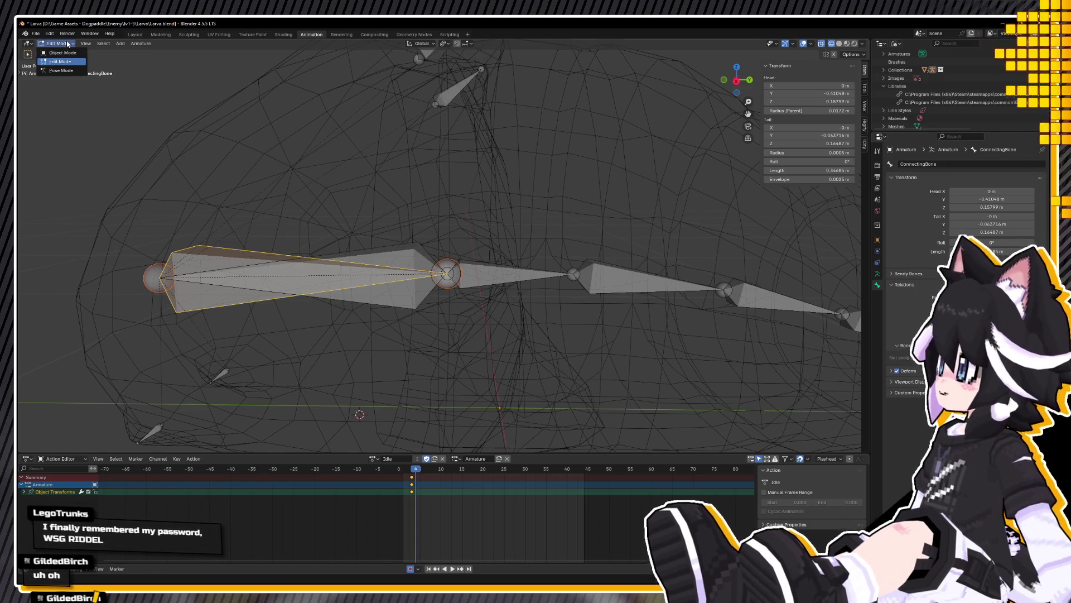
pyautogui.click(61, 70)
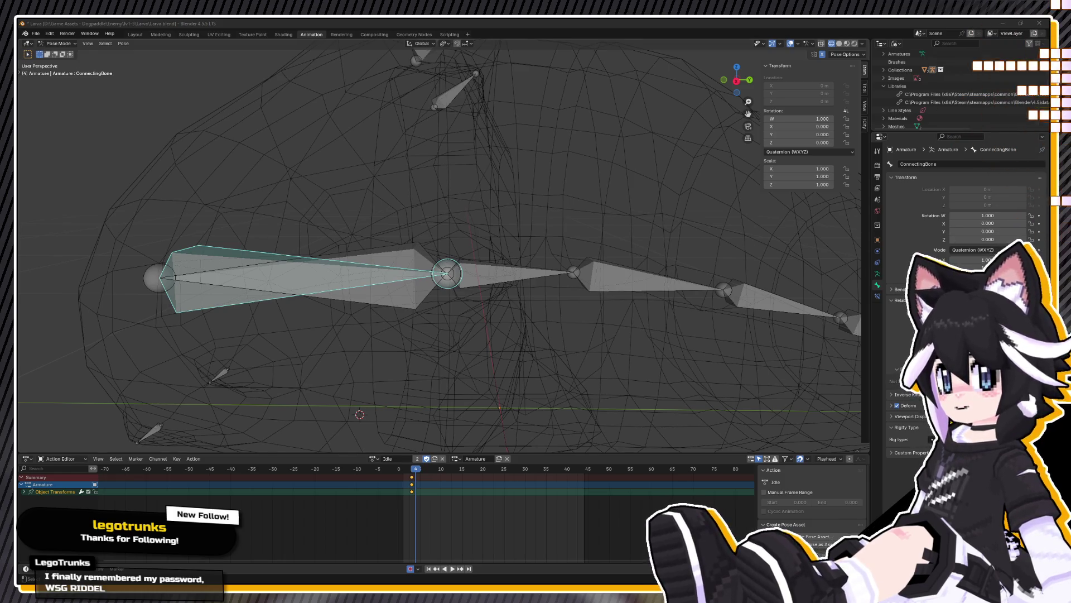
pyautogui.click(296, 266)
pyautogui.click(296, 265)
pyautogui.press('r')
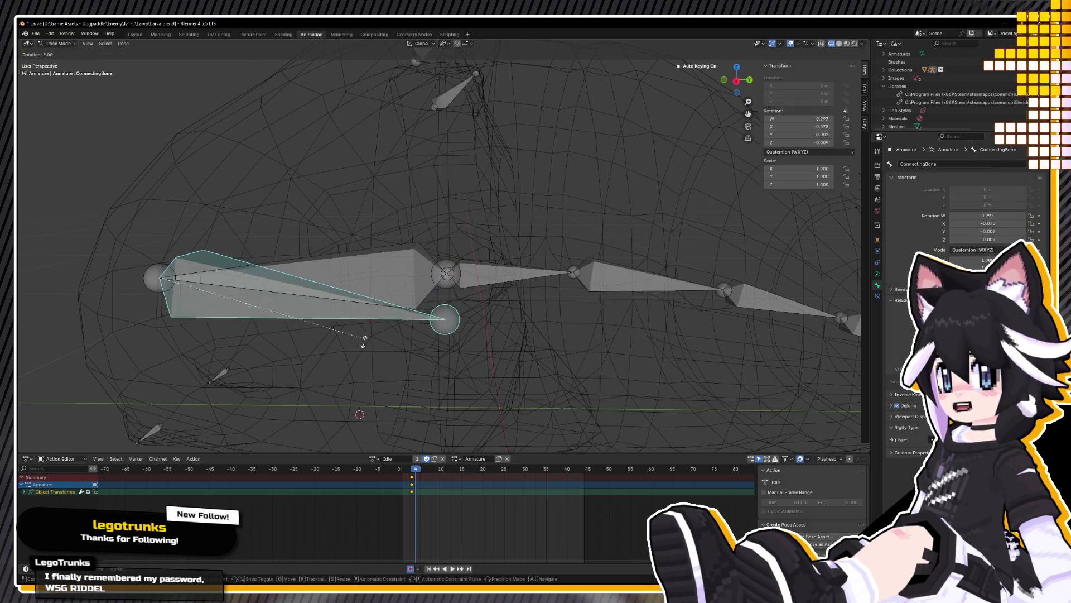
pyautogui.press('Escape')
pyautogui.click(480, 270)
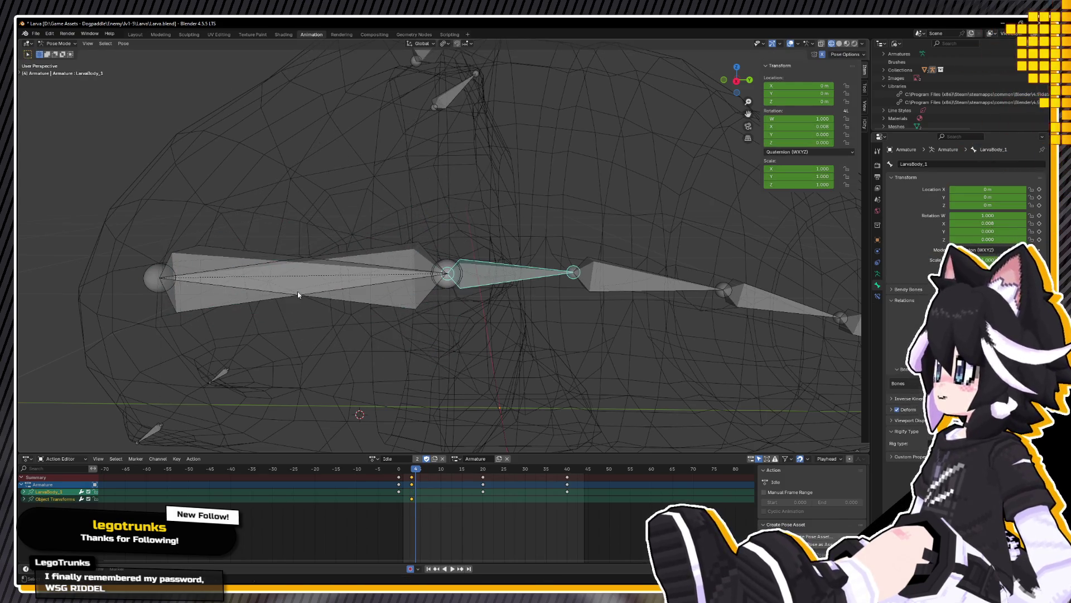
pyautogui.click(211, 259)
pyautogui.hotkey('alt', 'a')
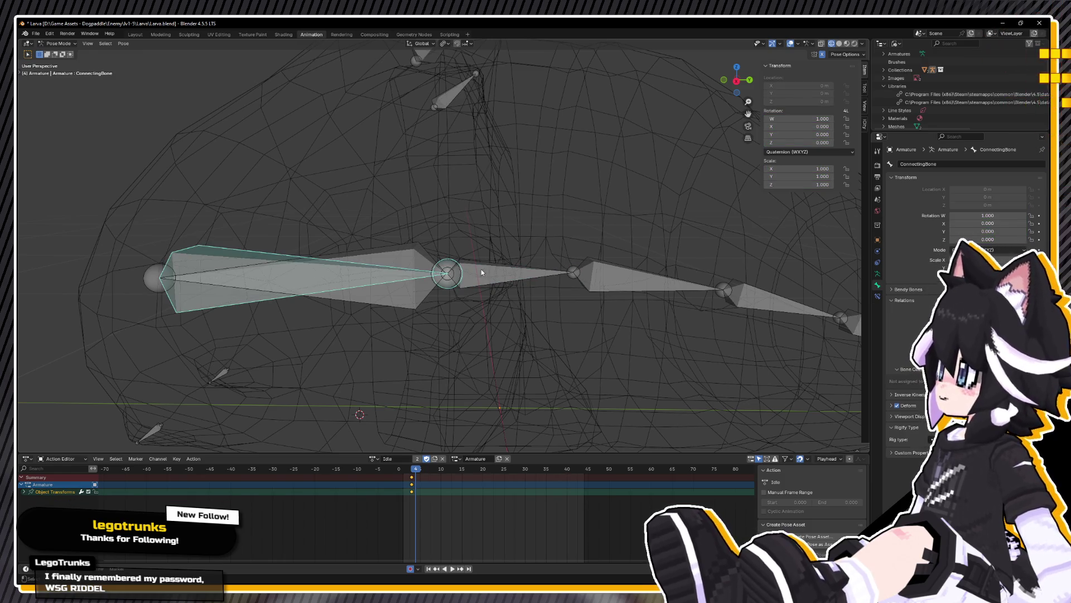
pyautogui.click(494, 273)
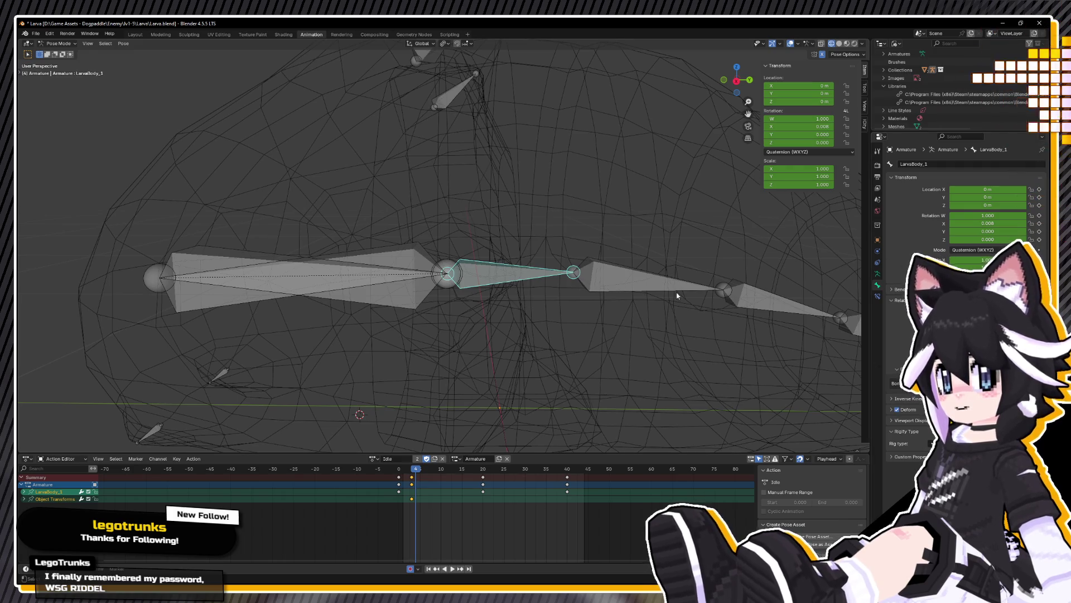
pyautogui.click(227, 258)
pyautogui.press('r')
pyautogui.press('Escape')
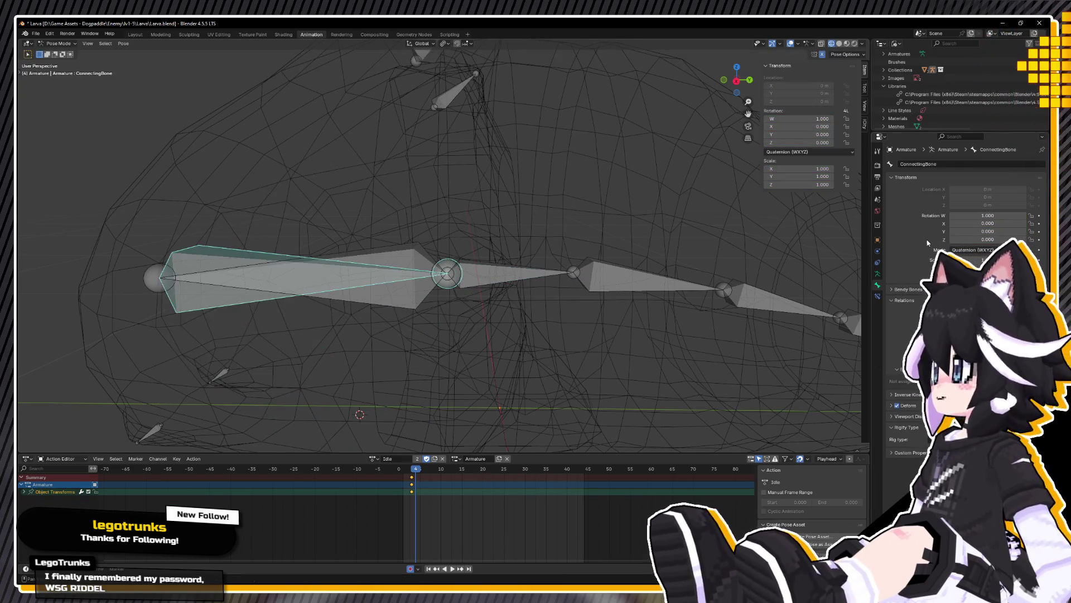
pyautogui.hotkey('ctrl', 'Tab')
pyautogui.click(492, 276)
pyautogui.press('Tab')
pyautogui.click(502, 273)
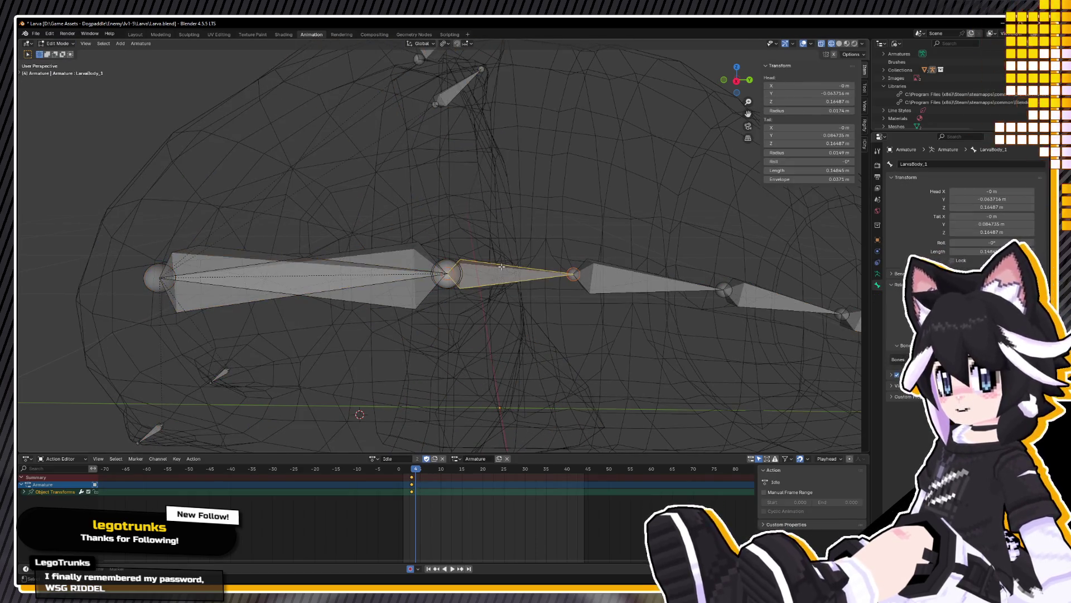
pyautogui.click(877, 263)
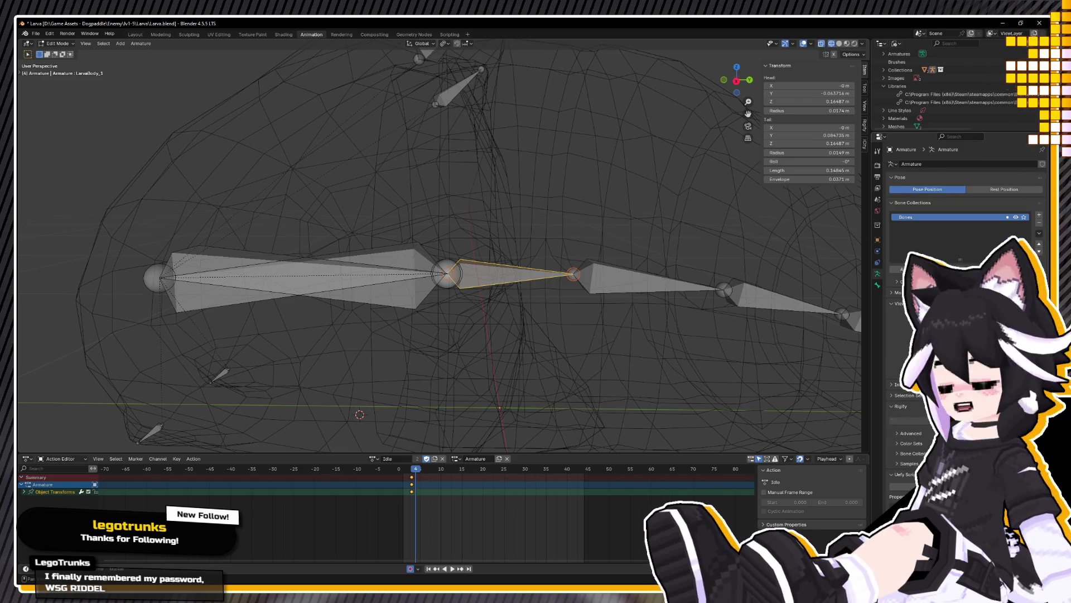
pyautogui.click(878, 273)
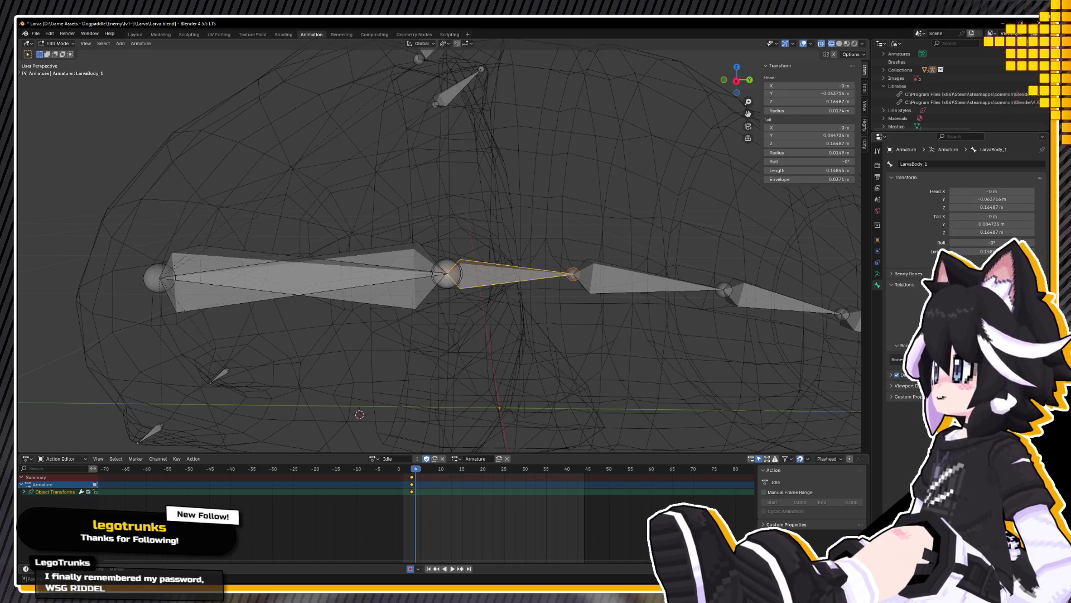
pyautogui.click(56, 43)
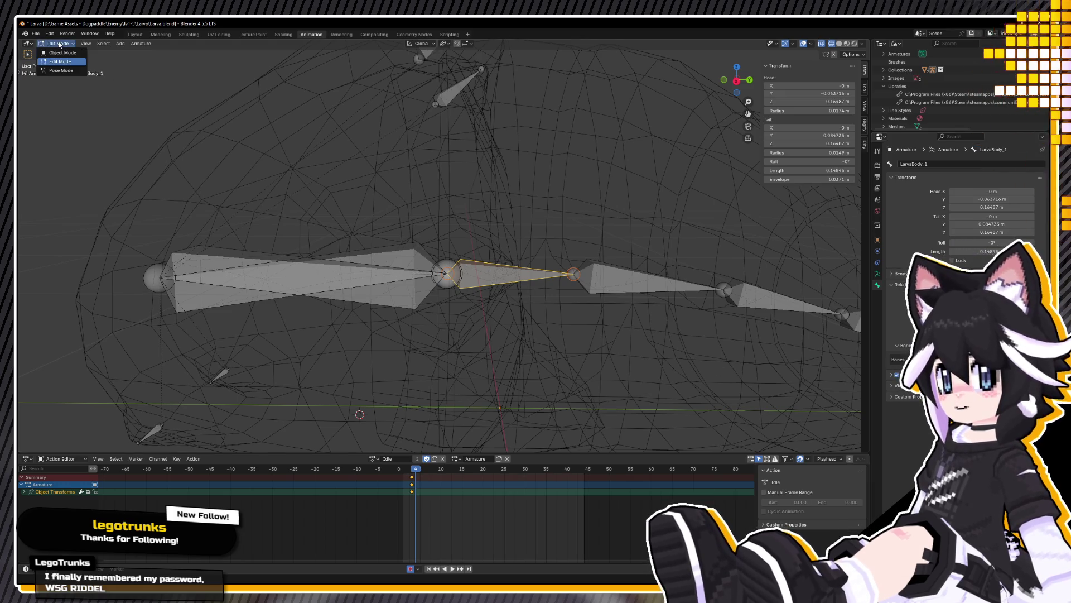
pyautogui.click(60, 69)
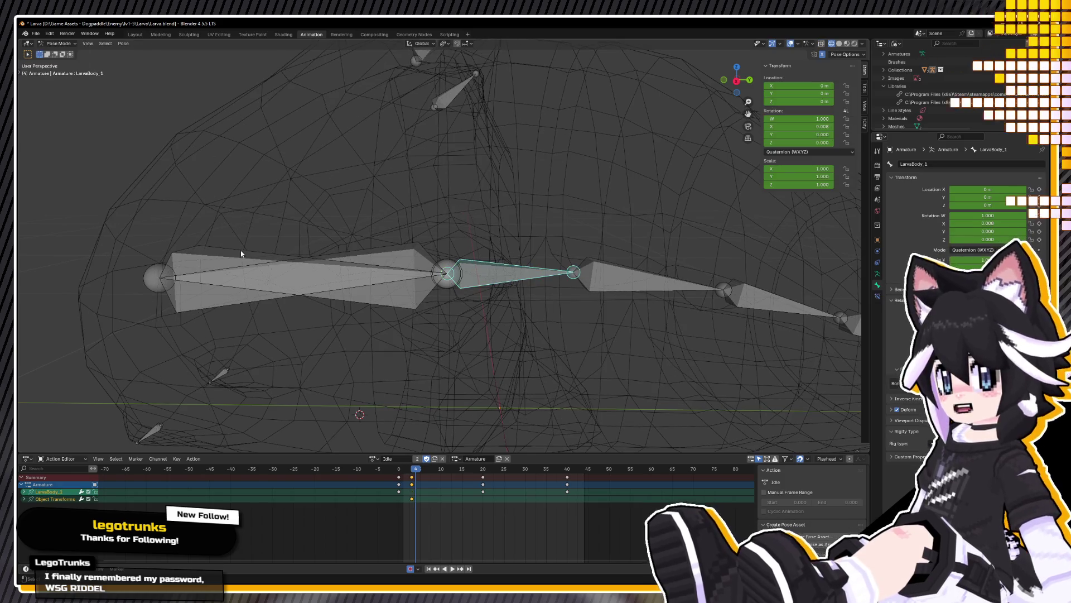
# Step: Assign the Move action to the larva armature in place of Idle and play it back
pyautogui.click(241, 252)
pyautogui.moveTo(423, 479); pyautogui.dragTo(382, 399)
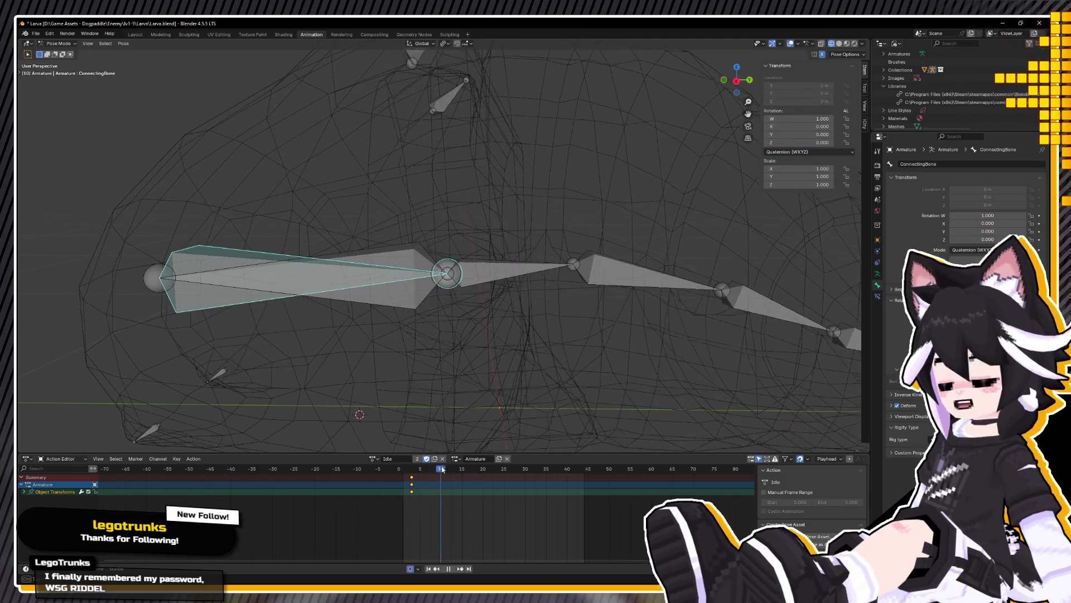
pyautogui.scroll(-4, 383, 399)
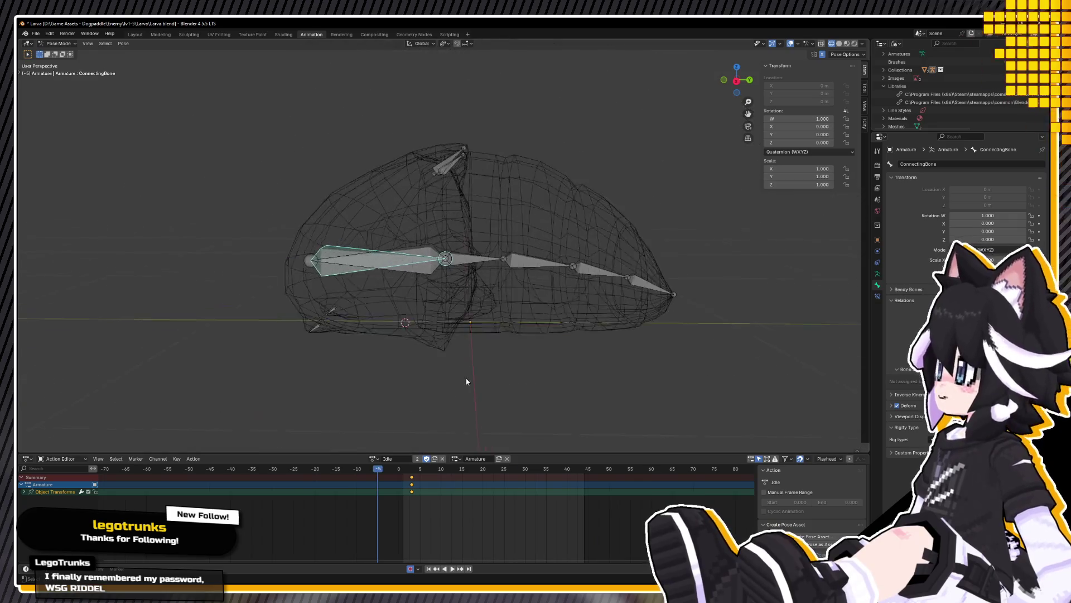
pyautogui.click(374, 460)
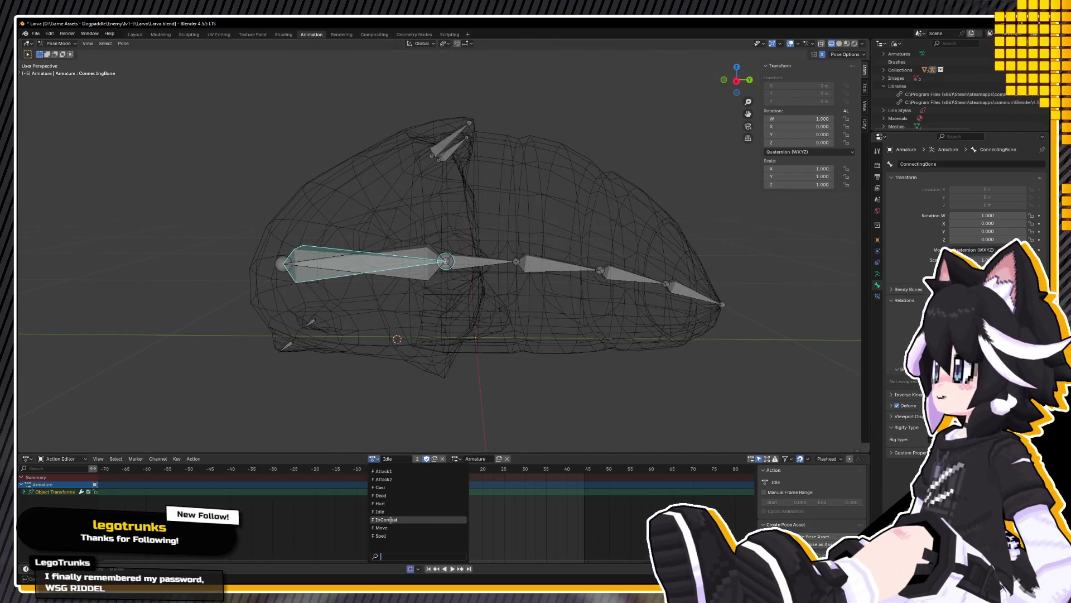
pyautogui.click(381, 527)
pyautogui.press('space')
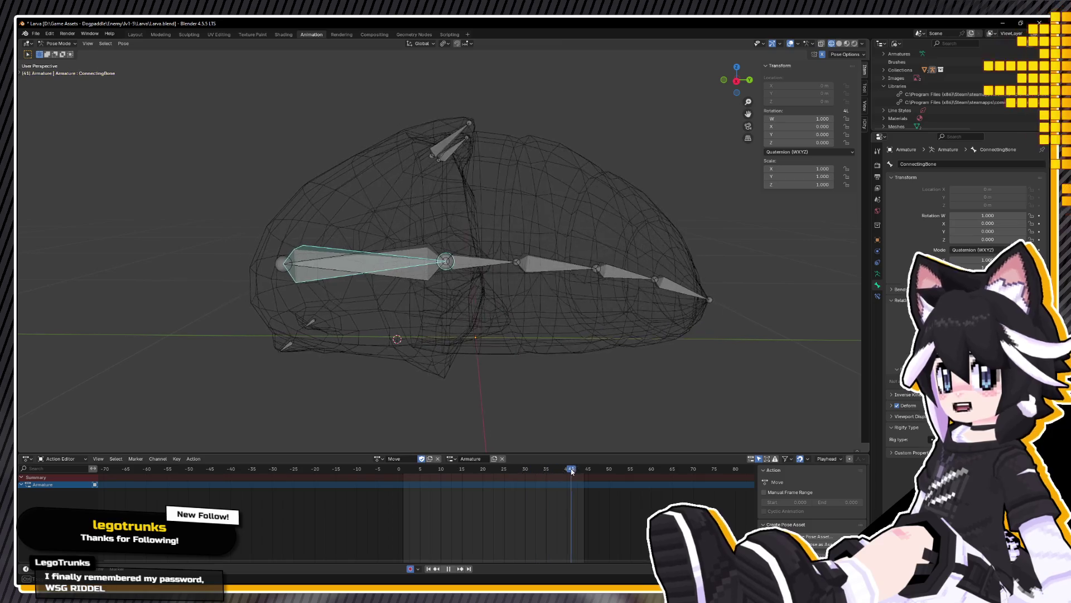
pyautogui.press('space')
# Step: Test-rotate the ConnectingBone, undo it, save Larva.blend and return to object mode
pyautogui.press('r')
pyautogui.click(469, 263)
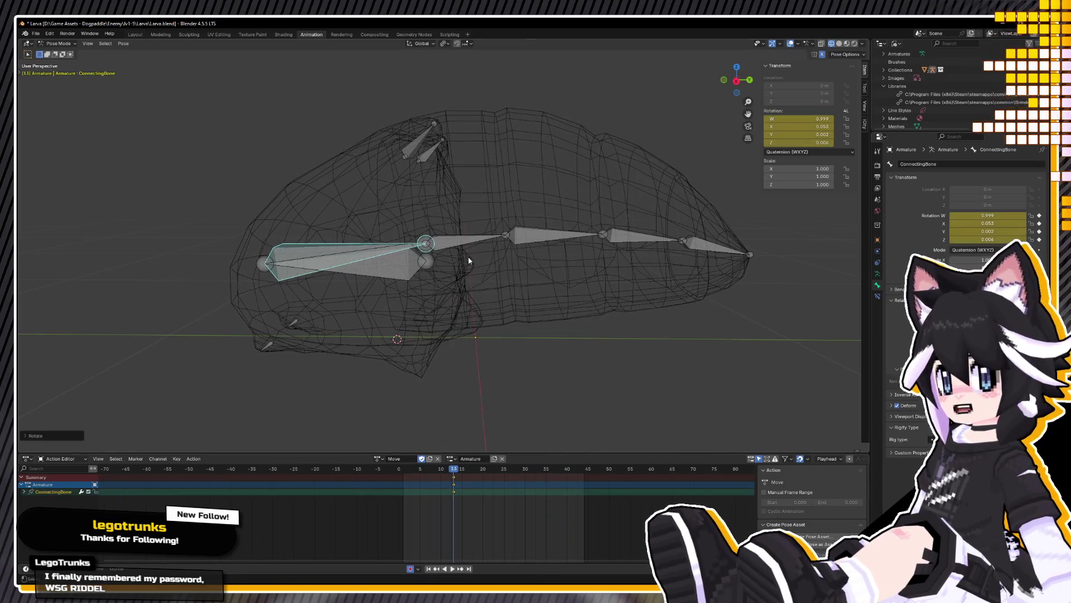
pyautogui.hotkey('ctrl', 'z')
pyautogui.moveTo(357, 246)
pyautogui.mouseDown(button='middle')
pyautogui.moveTo(395, 251)
pyautogui.moveTo(368, 256)
pyautogui.moveTo(374, 431)
pyautogui.mouseUp(button='middle')
pyautogui.scroll(-3, 394, 251)
pyautogui.click(36, 33)
pyautogui.click(61, 89)
pyautogui.hotkey('ctrl', 'Tab')
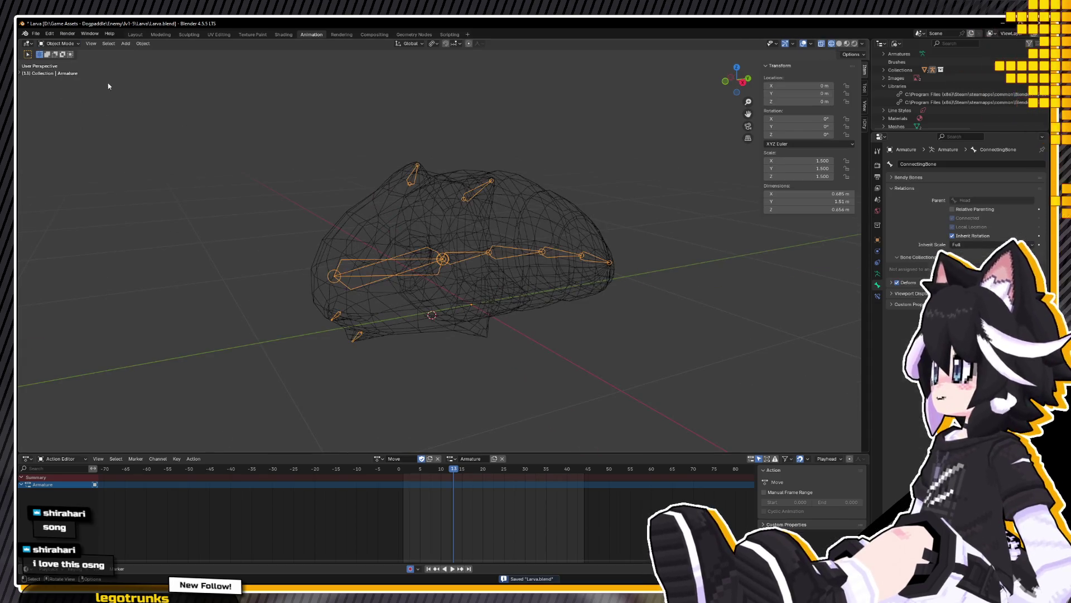
# Step: Select the Head and Body meshes with the armature as the active object
pyautogui.click(402, 251)
pyautogui.click(503, 228)
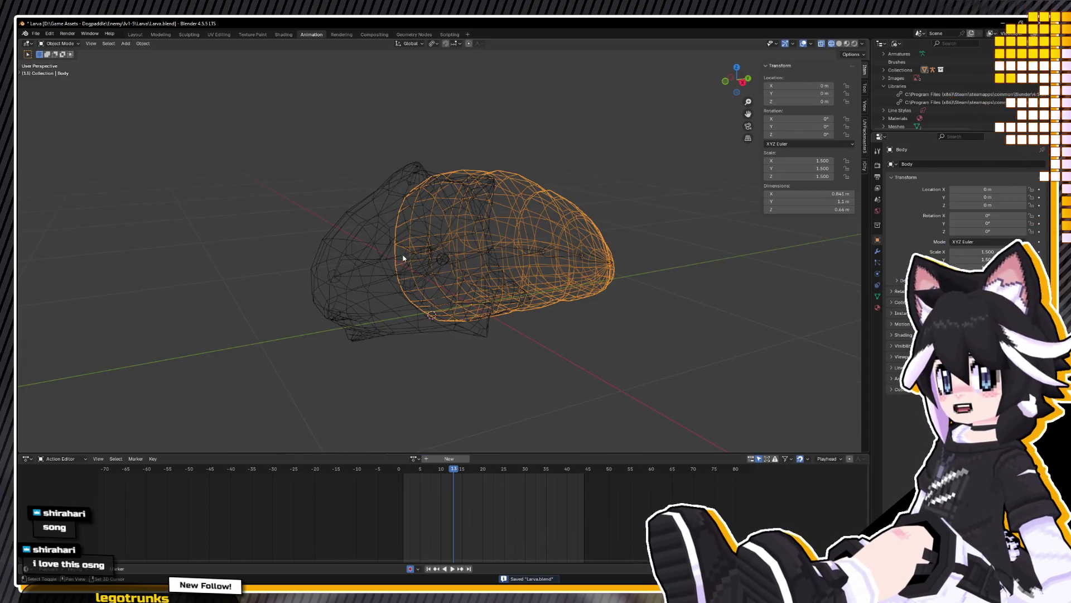
pyautogui.keyDown('shift'); pyautogui.click(401, 262); pyautogui.keyUp('shift')
pyautogui.click(483, 215)
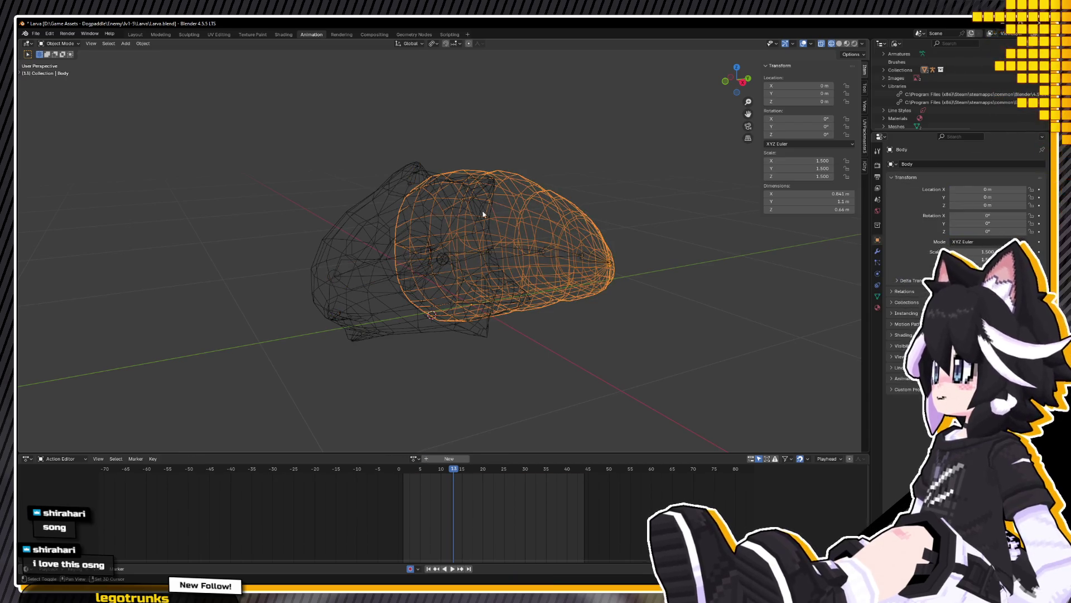
pyautogui.click(400, 185)
pyautogui.keyDown('shift'); pyautogui.click(520, 179); pyautogui.keyUp('shift')
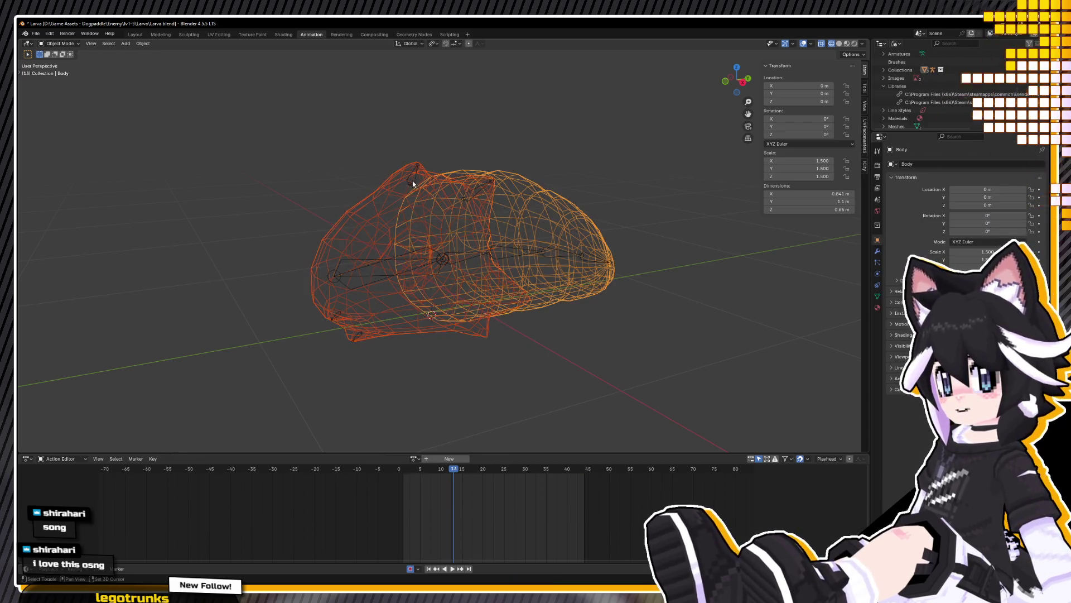
pyautogui.keyDown('shift'); pyautogui.click(415, 183); pyautogui.keyUp('shift')
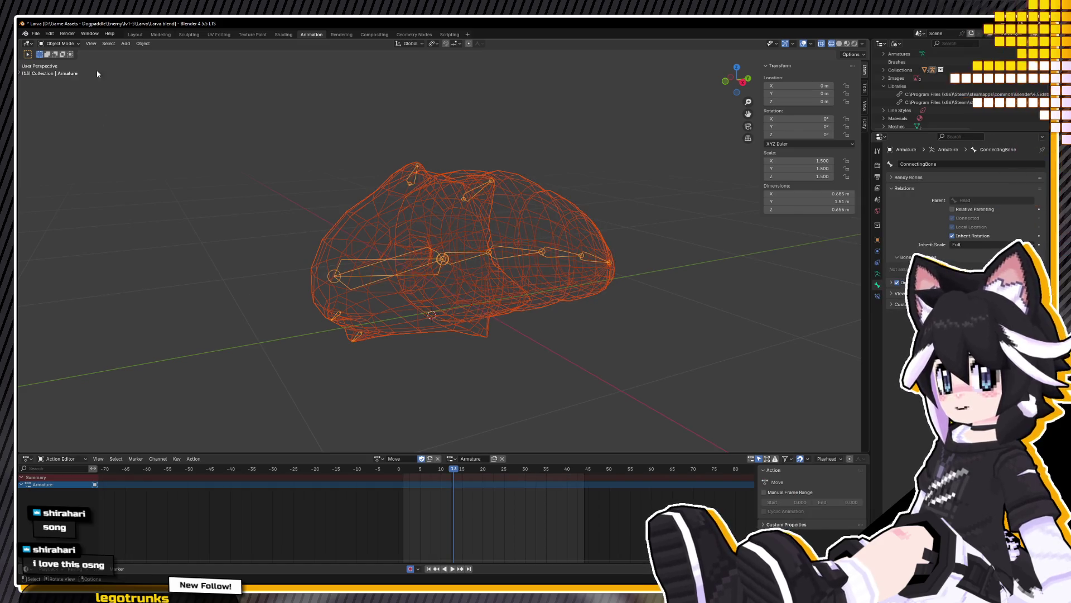
# Step: Export the selection as FBX and switch over to Unreal Engine
pyautogui.click(36, 33)
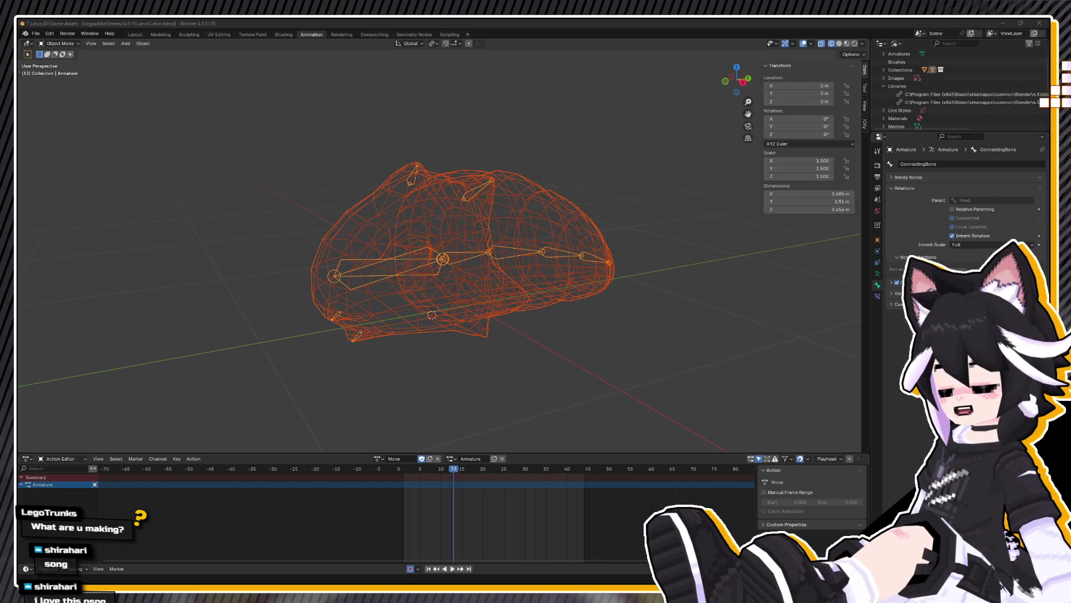
pyautogui.hotkey('alt', 'Tab')
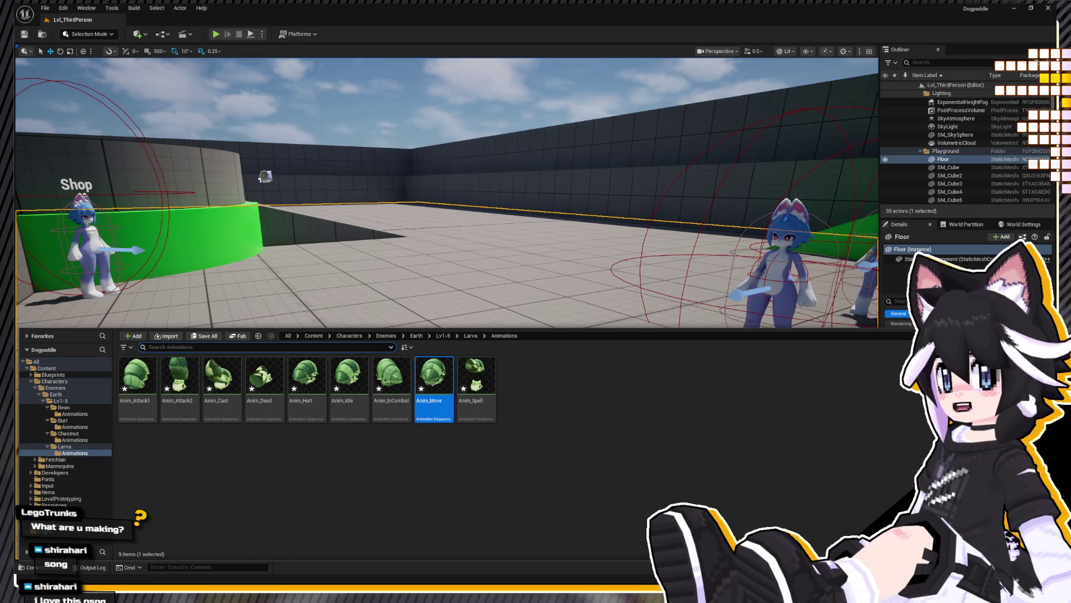
# Step: Navigate the Content Drawer from Larva/Animations up to the Larva folder
pyautogui.click(403, 266)
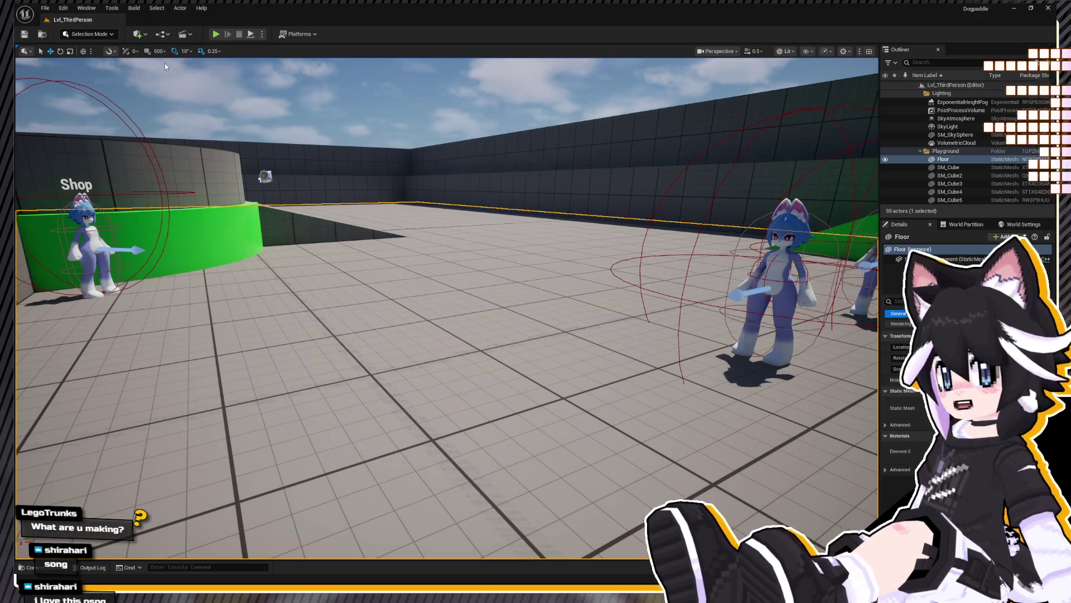
pyautogui.hotkey('ctrl', 'space')
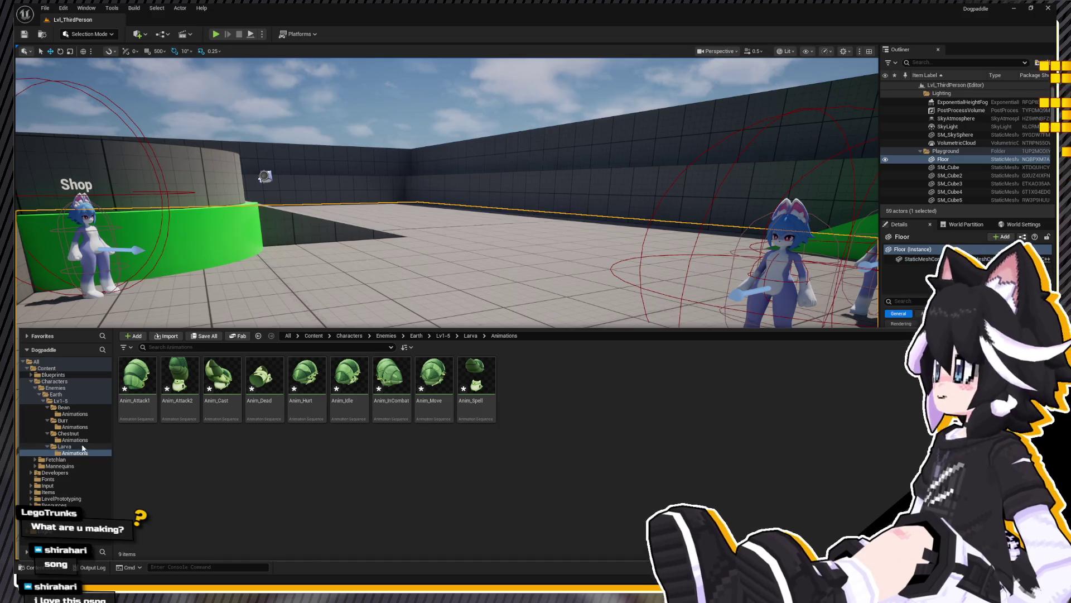
pyautogui.press('BackSpace')
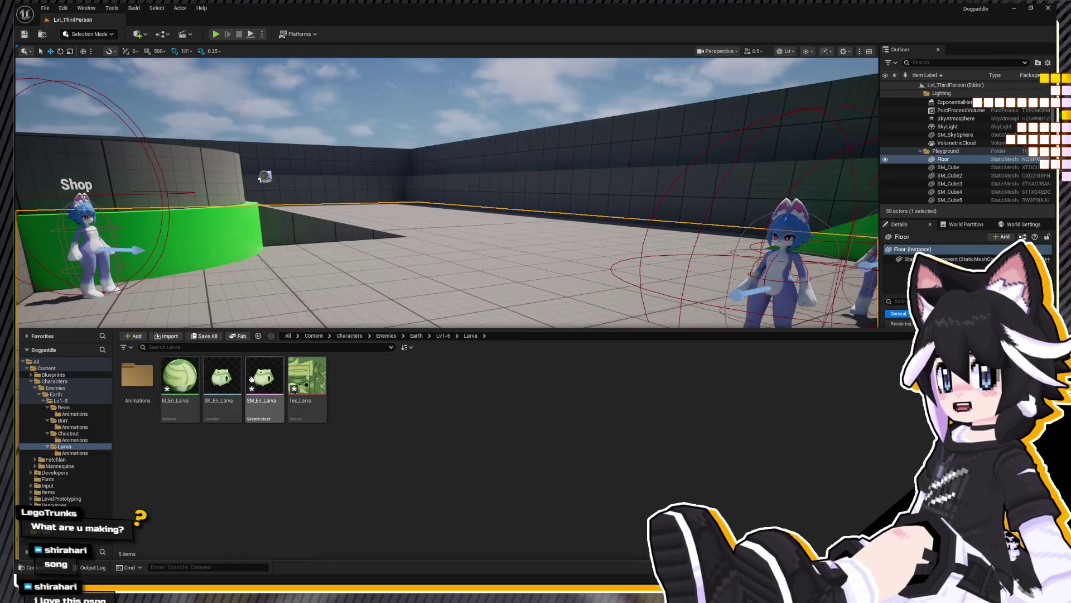
pyautogui.click(431, 289)
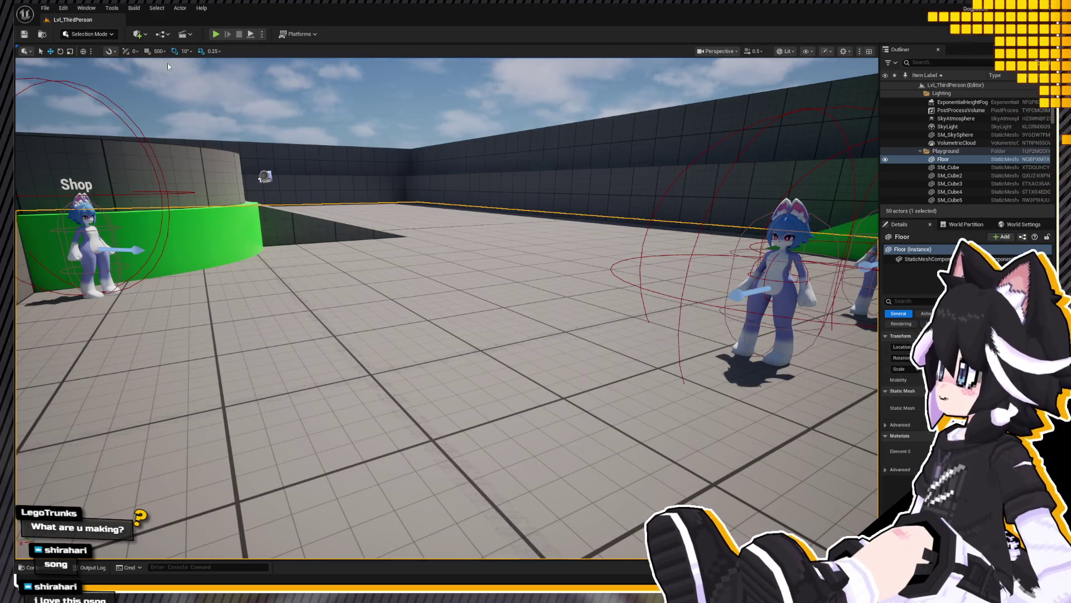
pyautogui.hotkey('ctrl', 'space')
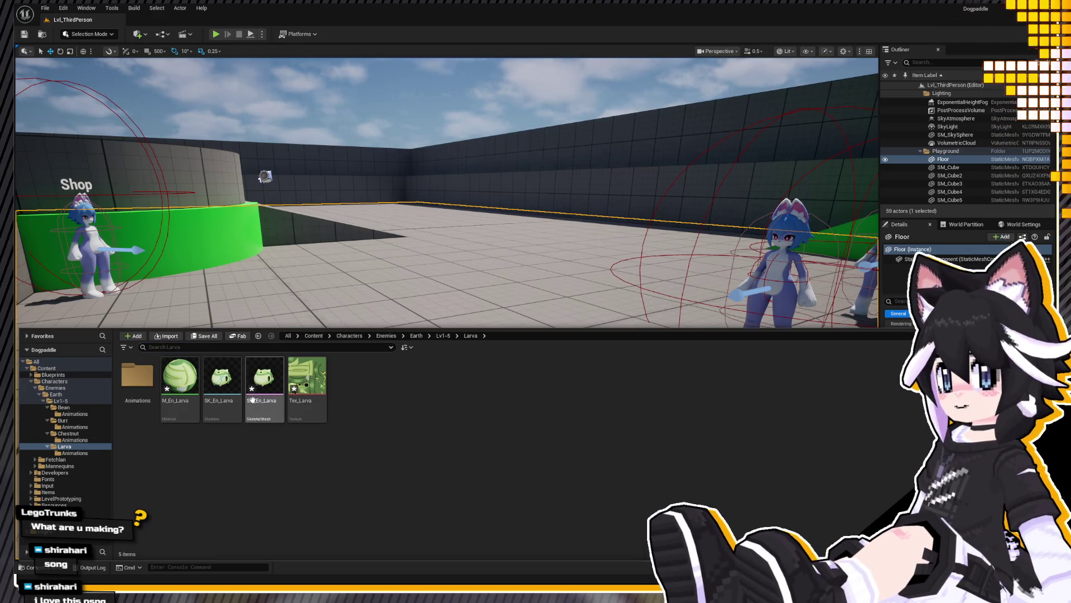
# Step: Select SK_En_Larva and all nine Larva animations for removal, then return to the Larva folder
pyautogui.click(227, 394)
pyautogui.hotkey('alt', 'Right')
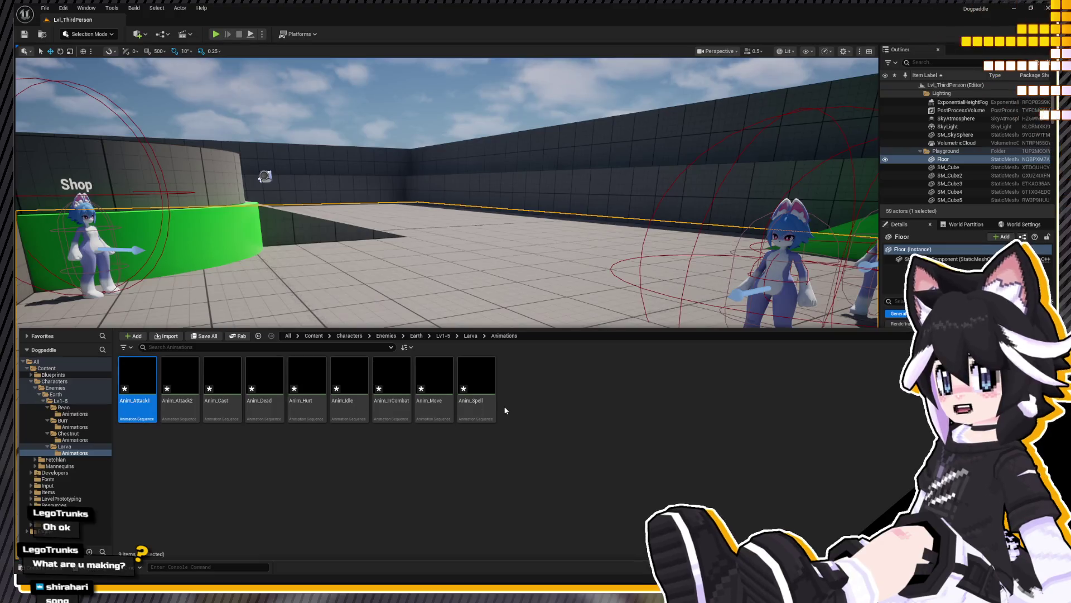
pyautogui.keyDown('shift'); pyautogui.click(493, 399); pyautogui.keyUp('shift')
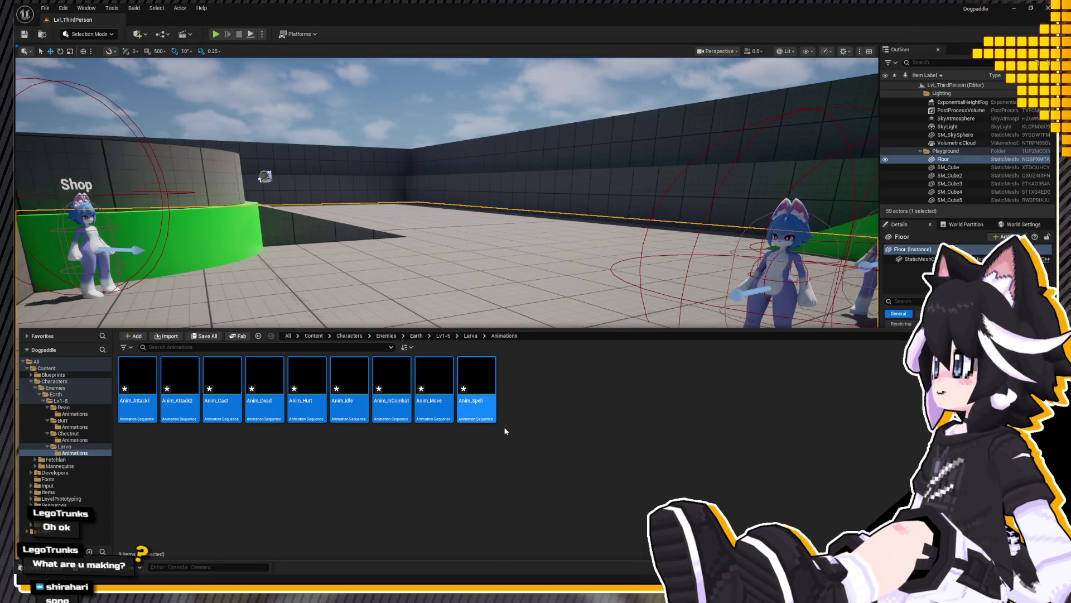
pyautogui.click(67, 447)
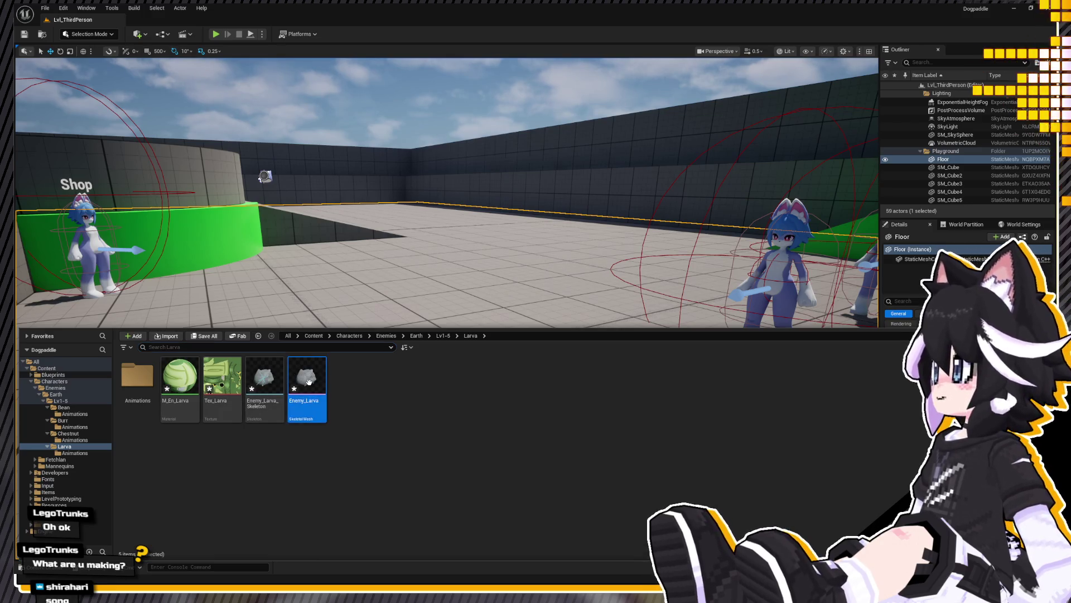
# Step: Import the new Enemy_Larva FBX into the Larva folder and review its assets
pyautogui.hotkey('ctrl', 'space')
pyautogui.hotkey('ctrl', 'space')
pyautogui.click(410, 451)
pyautogui.hotkey('ctrl', 'space')
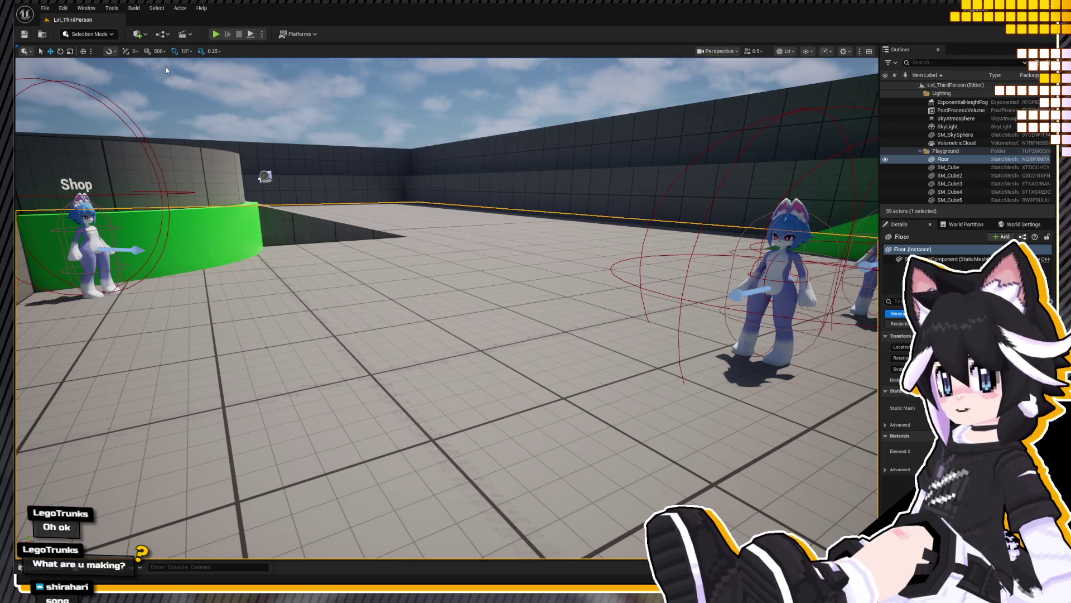
pyautogui.hotkey('ctrl', 'space')
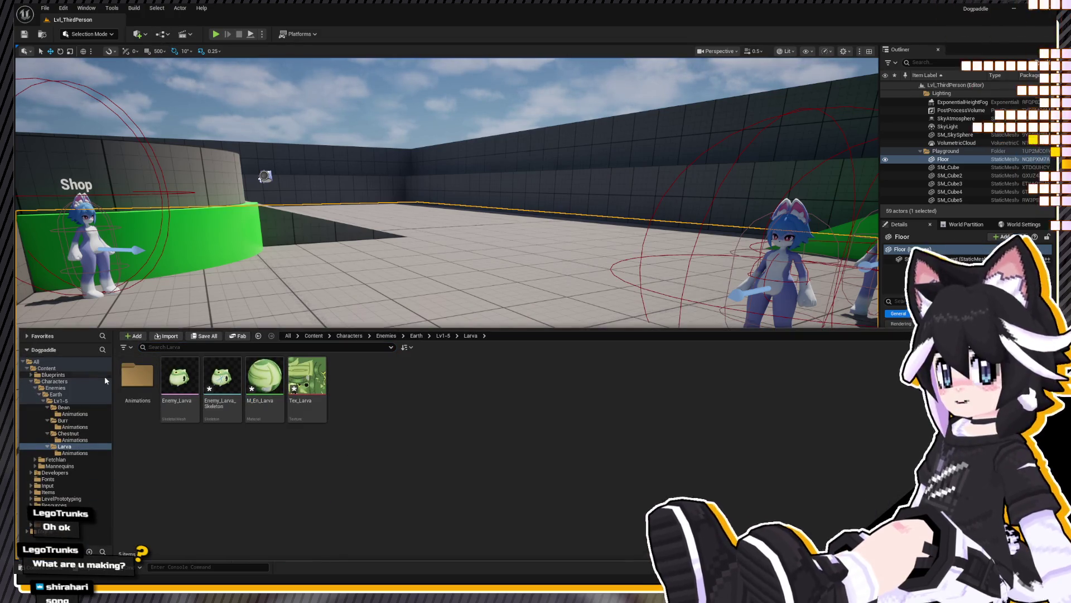
# Step: Browse the Larva Animations folder and check Anim_InCombat against the level
pyautogui.doubleClick(138, 376)
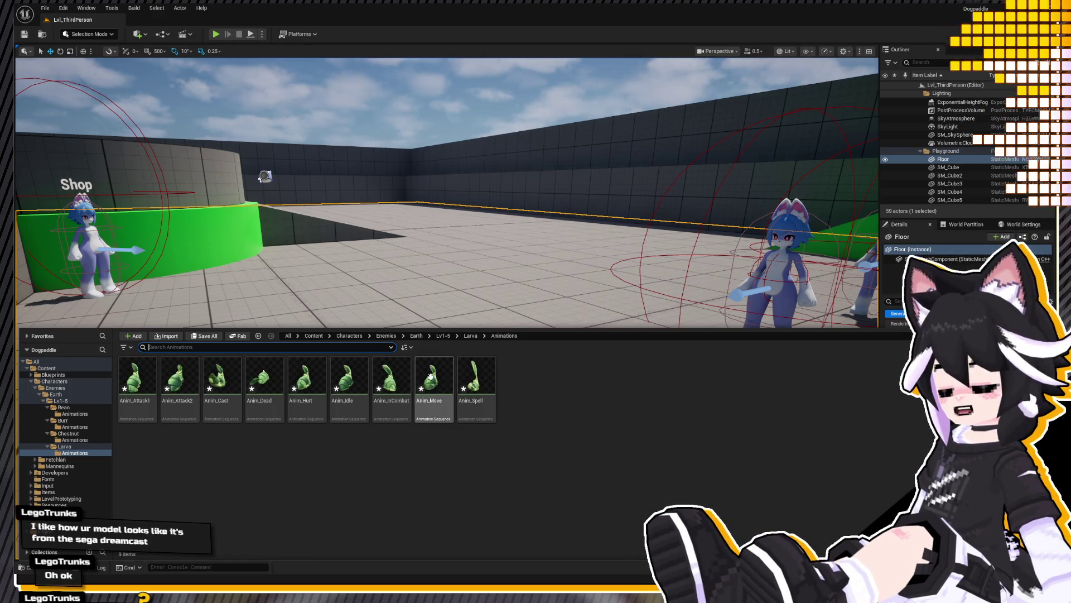
pyautogui.click(392, 381)
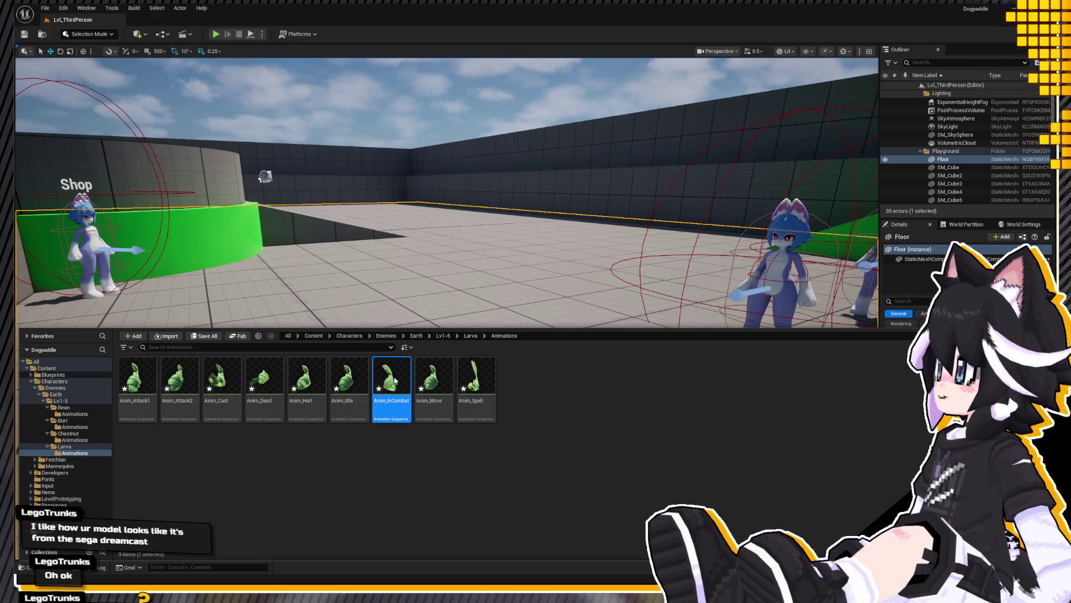
pyautogui.click(464, 254)
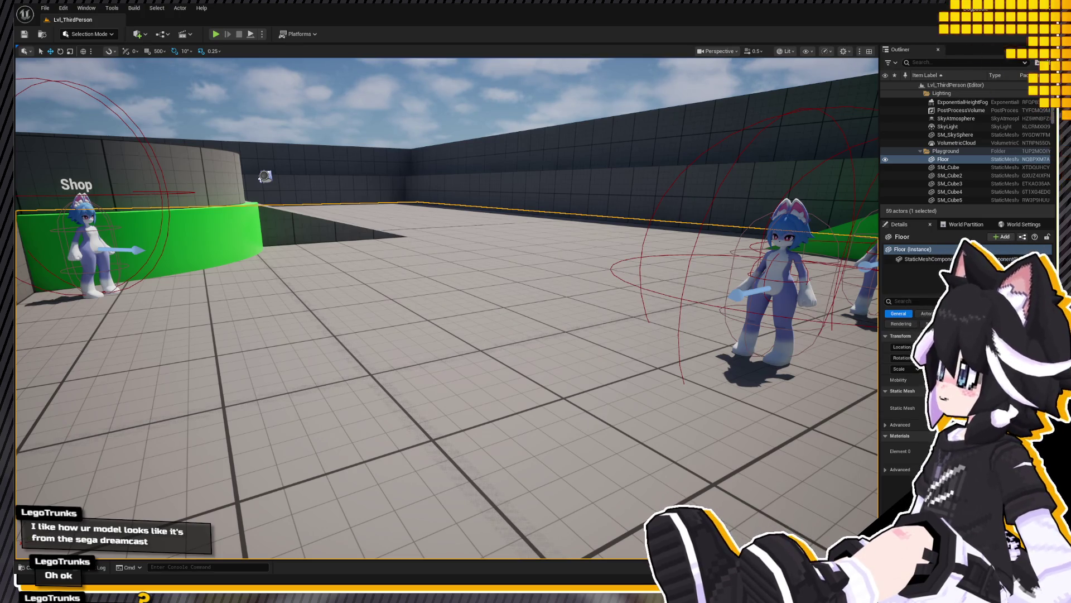
pyautogui.hotkey('ctrl', 'space')
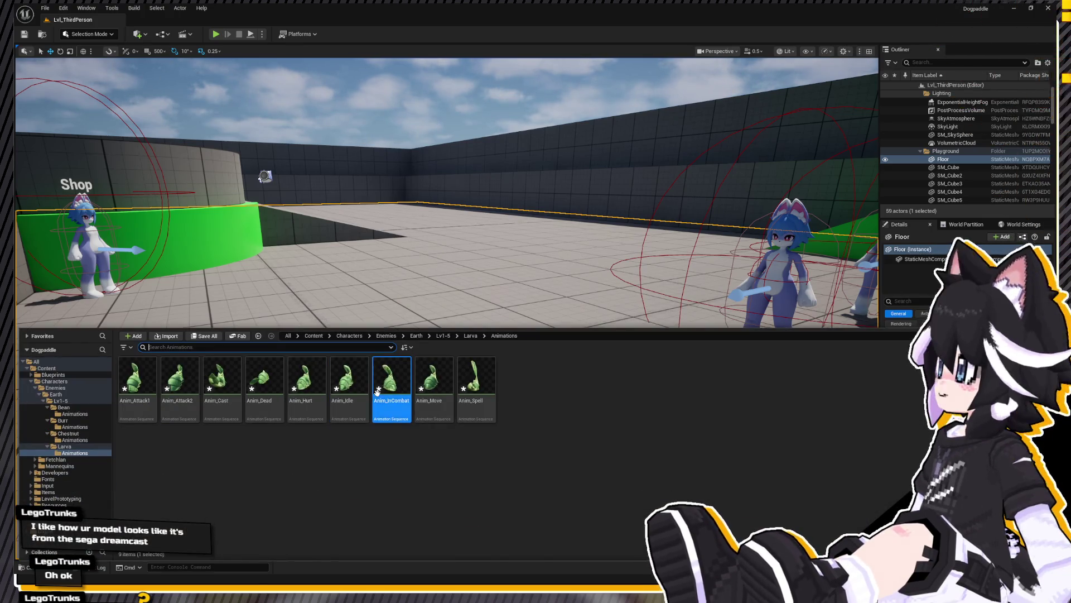
# Step: Open Anim_Attack1 in the animation editor and view the larva from the side
pyautogui.click(136, 381)
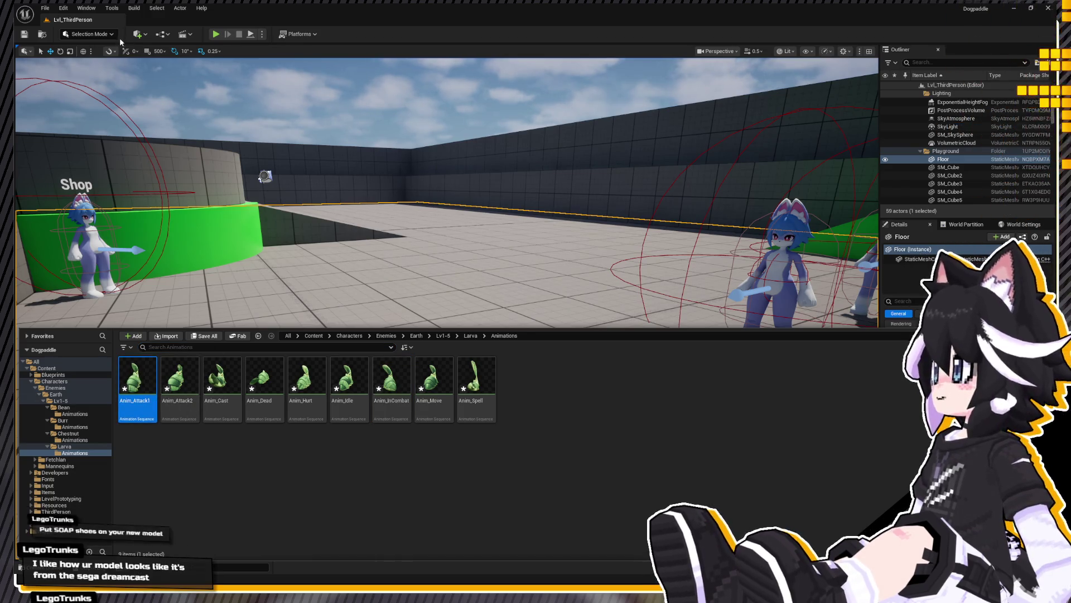
pyautogui.press('Return')
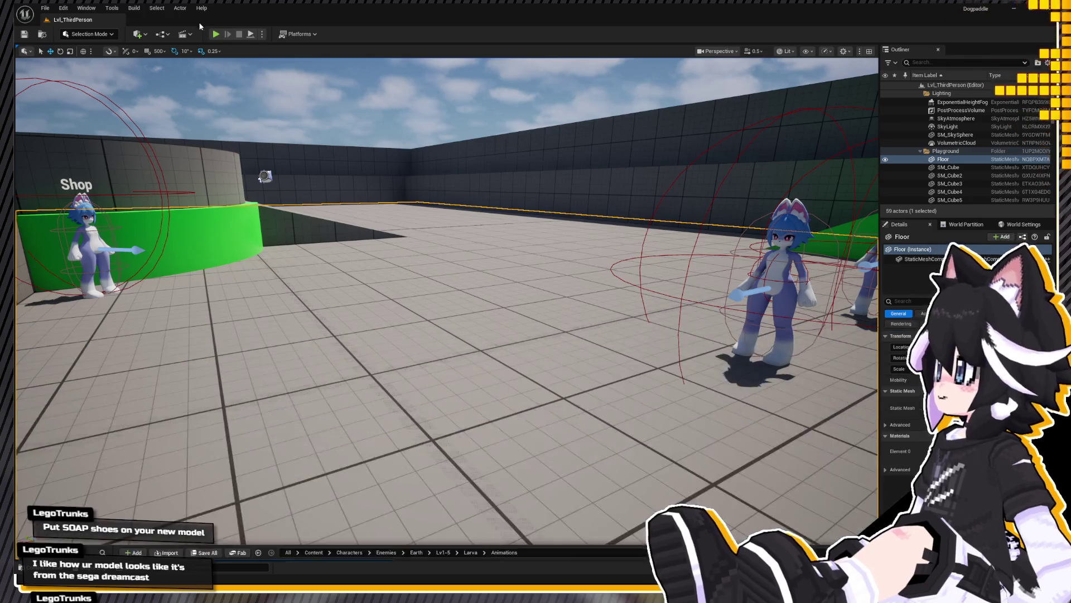
pyautogui.moveTo(538, 227); pyautogui.dragTo(538, 224)
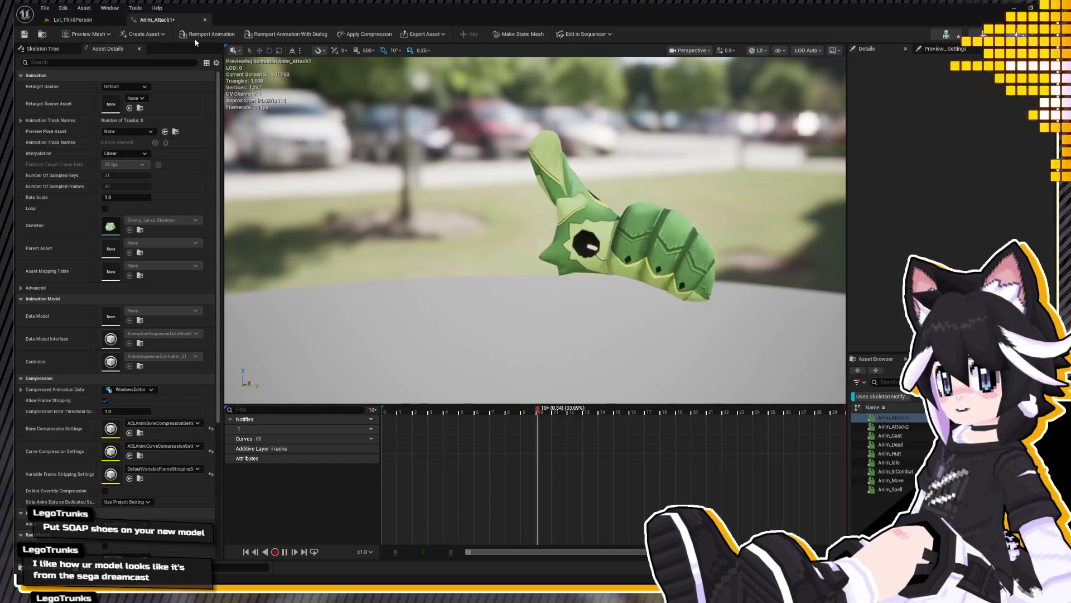
# Step: Close the Anim_Attack1 preview to return to the Lvl_ThirdPerson level
pyautogui.click(206, 20)
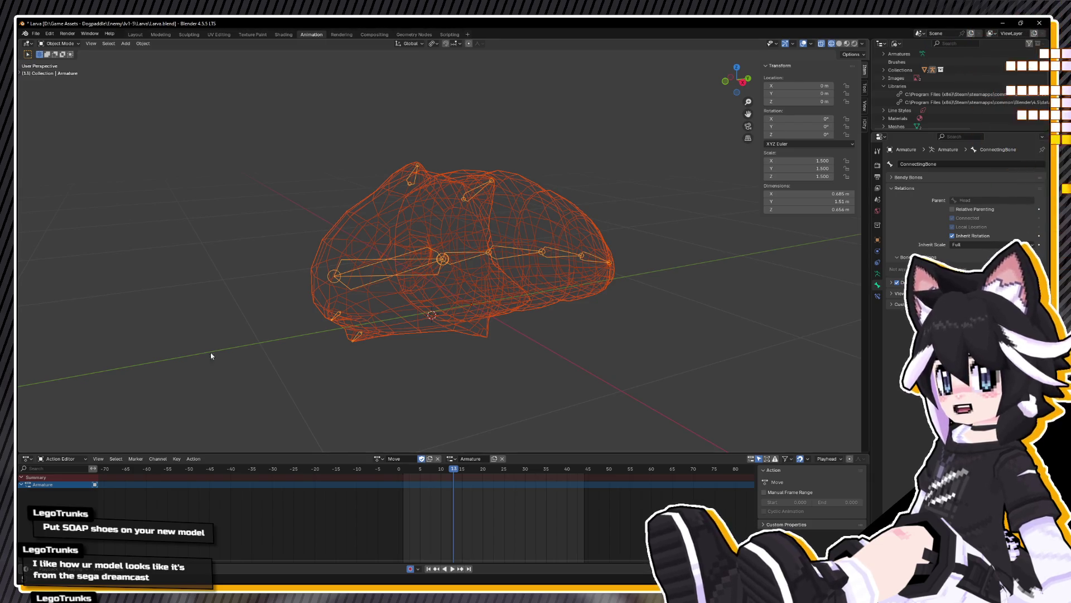
# Step: Select the larva armature and view it from the right side, scrubbing back a few frames
pyautogui.click(429, 270)
pyautogui.click(379, 265)
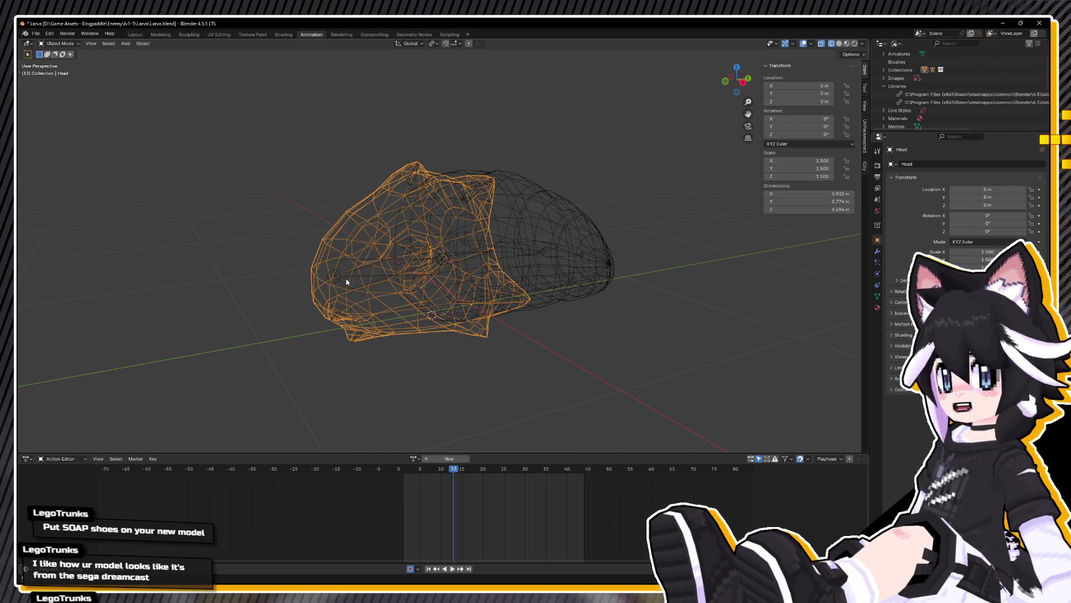
pyautogui.click(346, 258)
pyautogui.press('KP_3')
pyautogui.scroll(1, 401, 164)
pyautogui.scroll(1, 401, 163)
pyautogui.scroll(1, 401, 163)
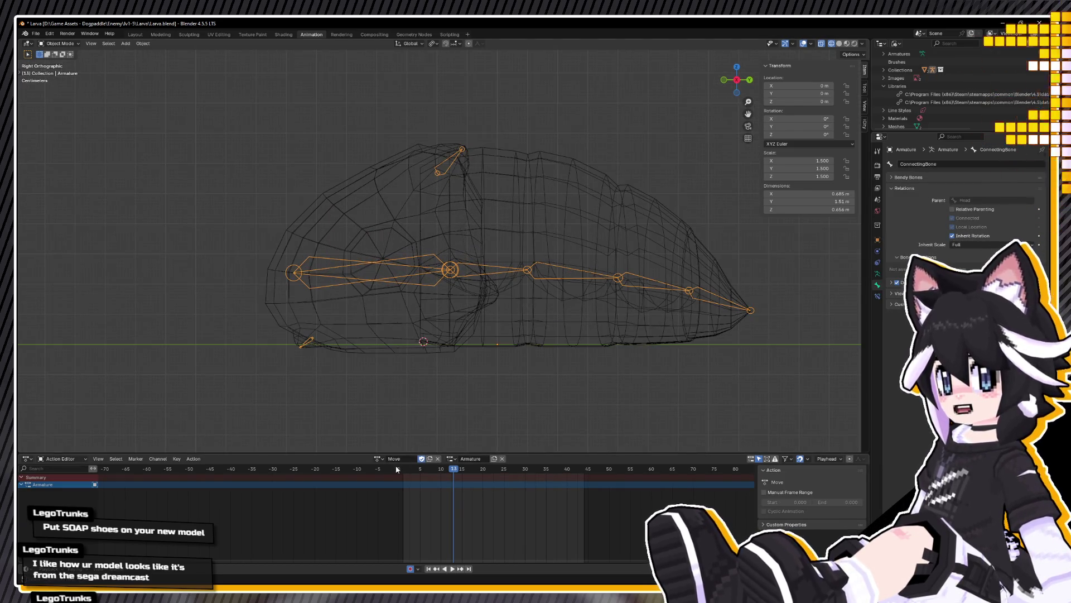
pyautogui.moveTo(437, 470); pyautogui.dragTo(445, 470)
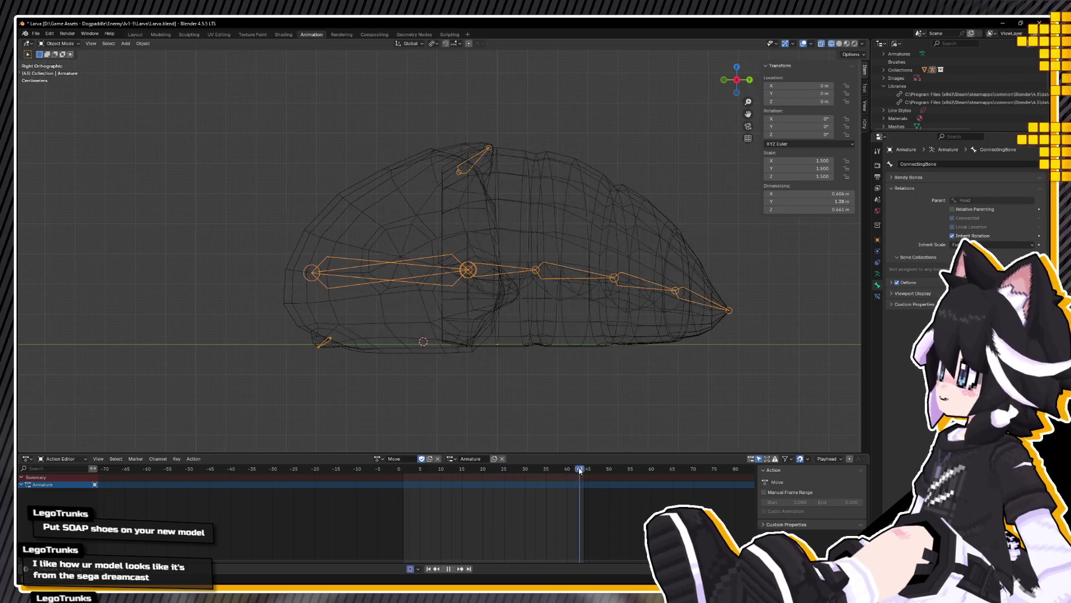
pyautogui.moveTo(395, 360); pyautogui.dragTo(386, 383, button='middle')
# Step: Show the larva textured in Material Preview and make Attack1 the armature's action
pyautogui.press('z')
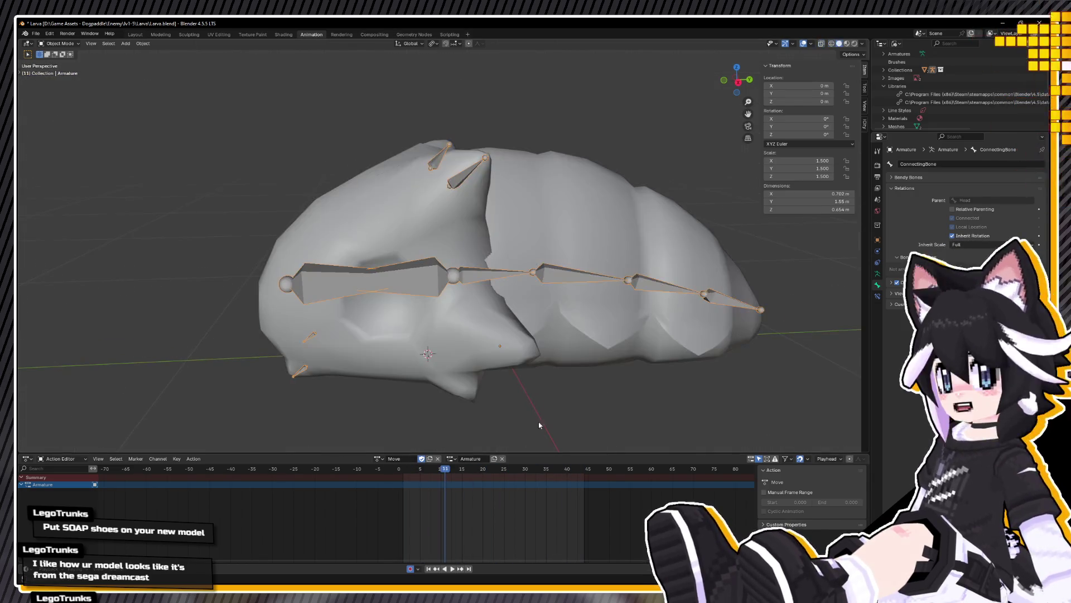
pyautogui.press('z')
pyautogui.click(371, 436)
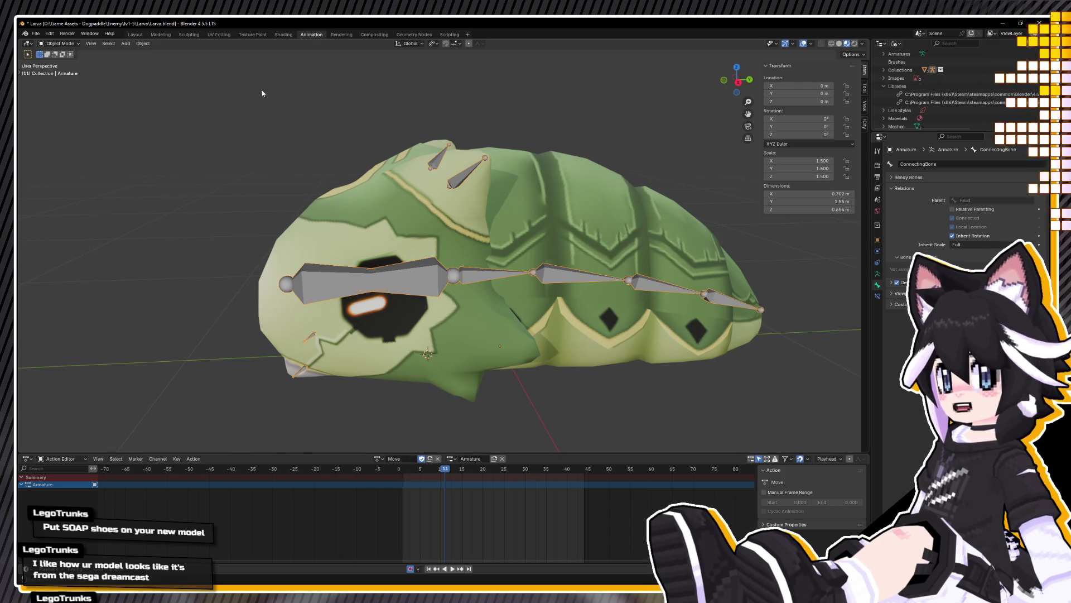
pyautogui.click(379, 458)
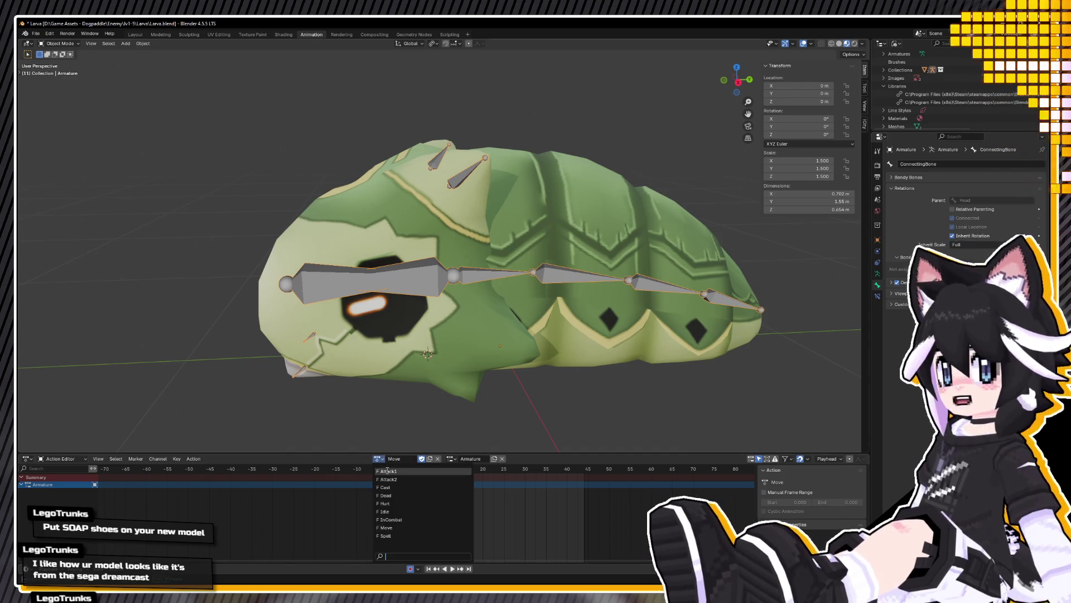
pyautogui.click(413, 477)
pyautogui.scroll(-3, 409, 383)
pyautogui.moveTo(390, 388)
pyautogui.mouseDown(button='middle')
pyautogui.moveTo(428, 360)
pyautogui.moveTo(361, 356)
pyautogui.mouseUp(button='middle')
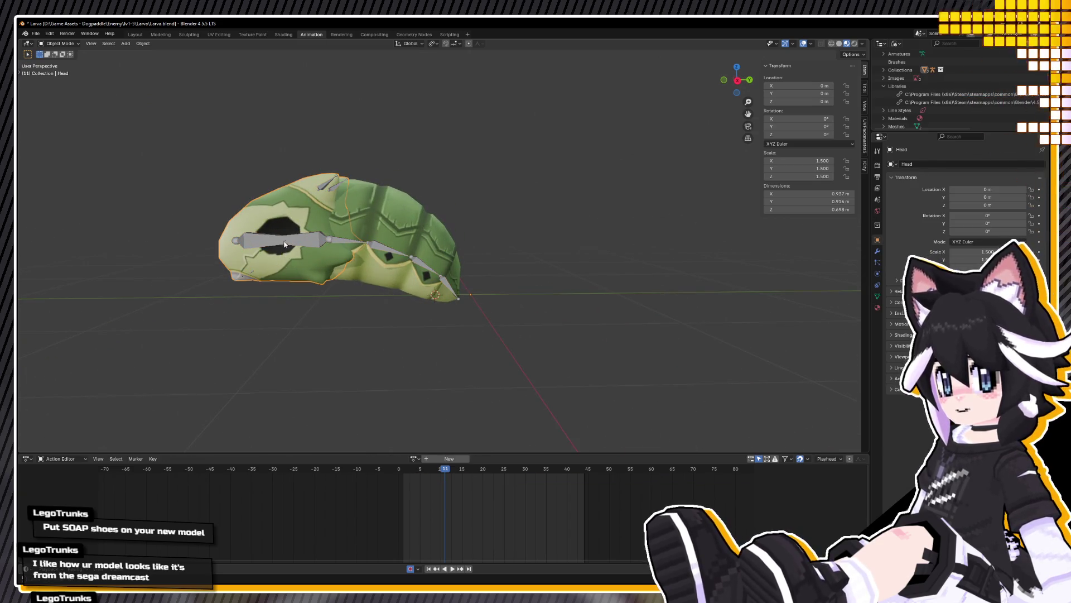
# Step: In pose mode, test and cancel a ConnectingBone rotation, then select the Head bone
pyautogui.click(68, 69)
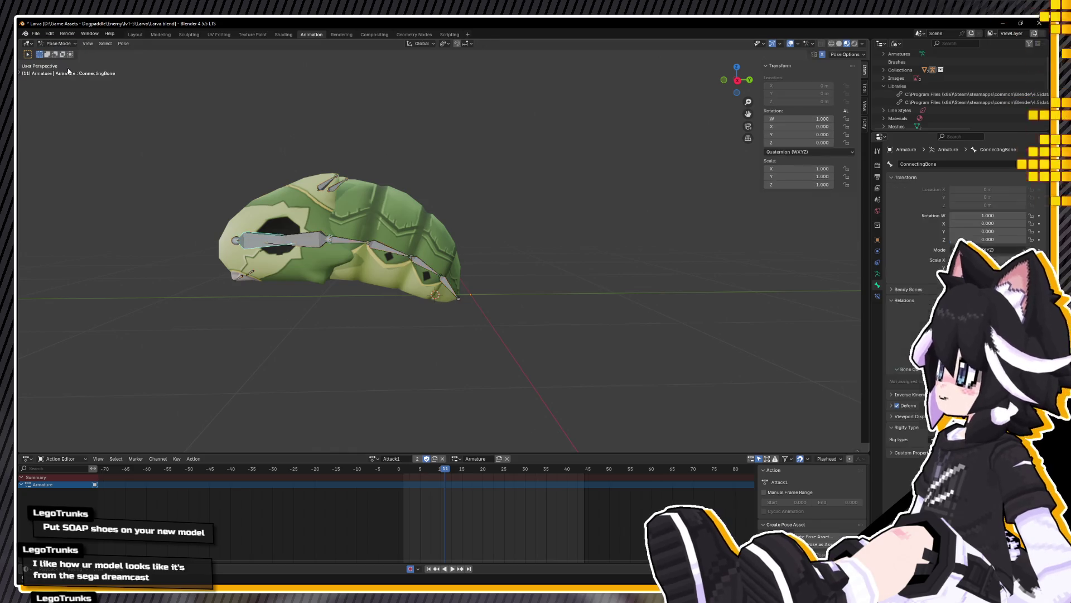
pyautogui.press('r')
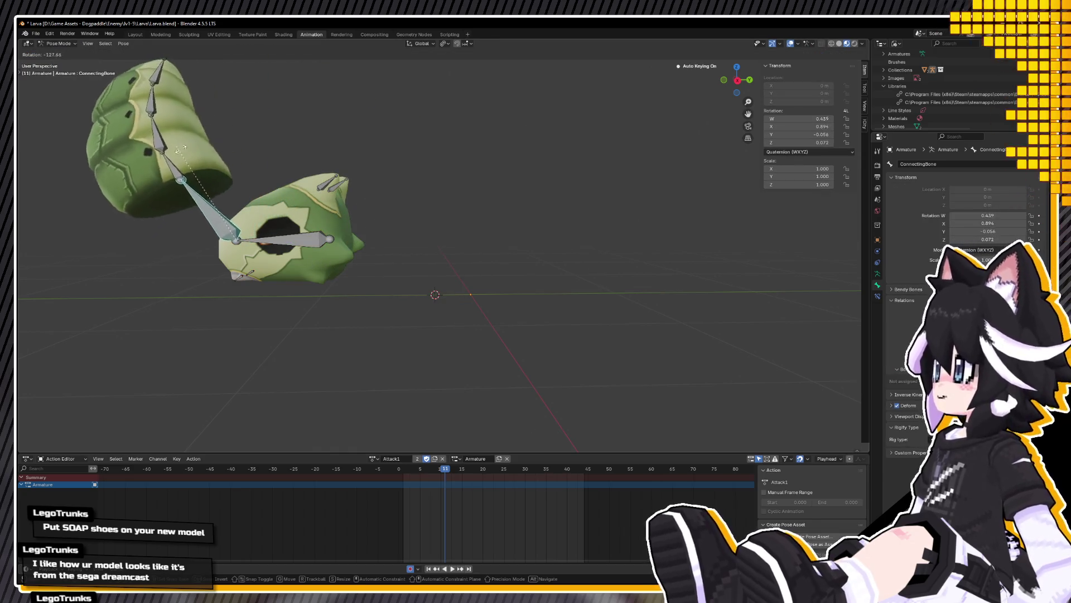
pyautogui.press('Escape')
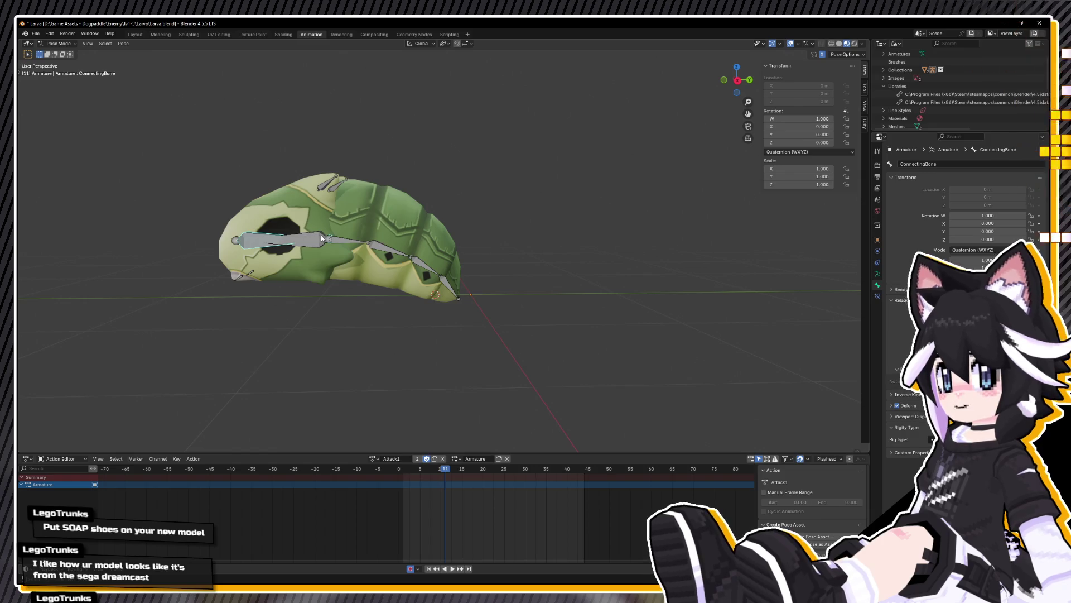
pyautogui.click(320, 235)
# Step: Reframe the larva and switch the armature into edit mode
pyautogui.moveTo(320, 235); pyautogui.dragTo(210, 132, button='middle')
pyautogui.click(59, 43)
pyautogui.click(60, 62)
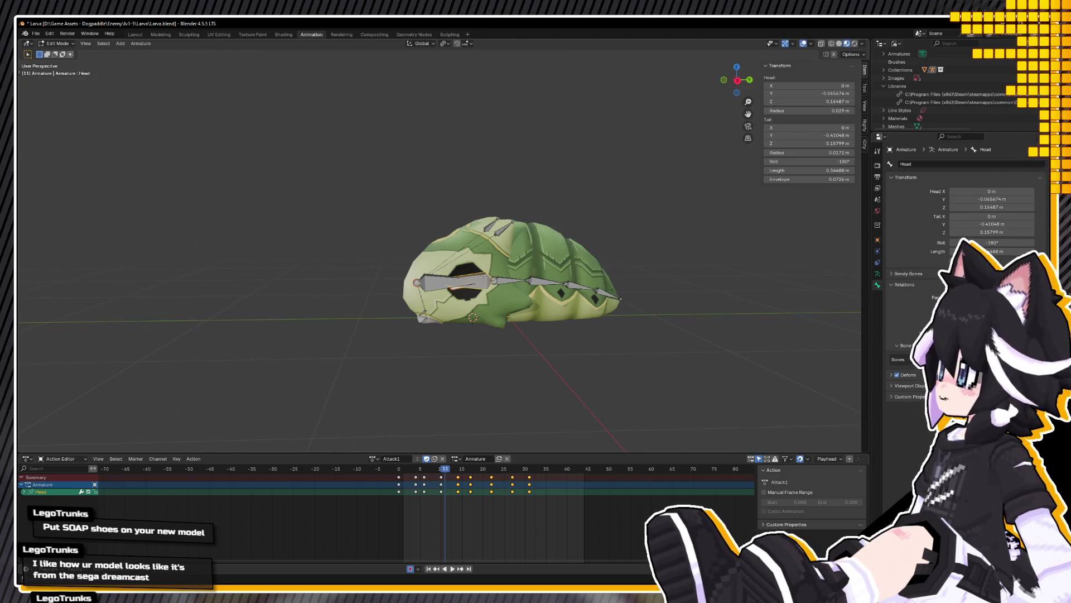
pyautogui.scroll(2, 486, 274)
pyautogui.press('g')
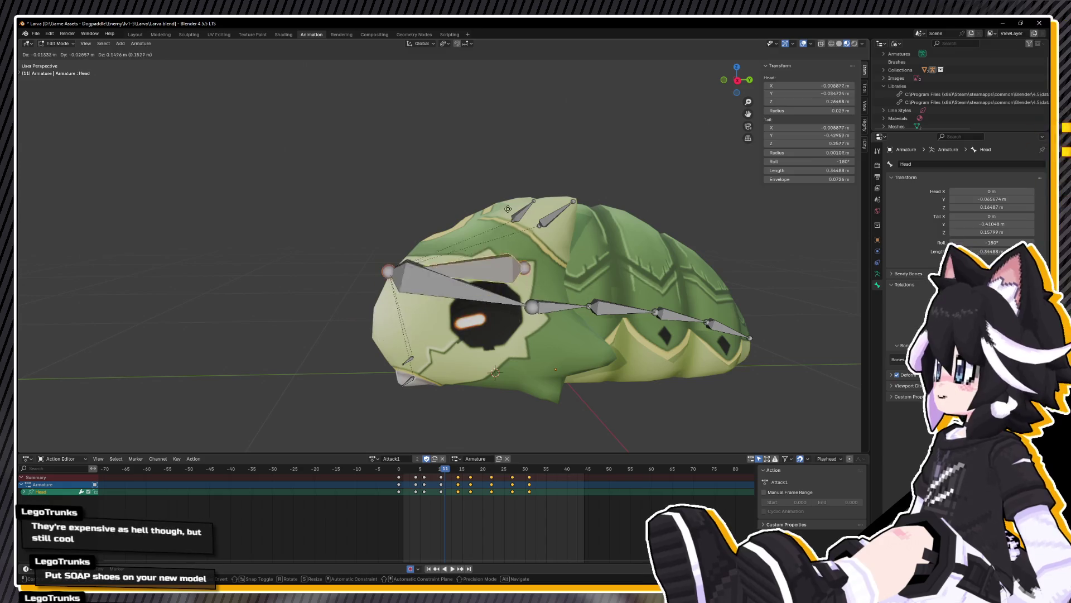
pyautogui.press('Escape')
pyautogui.press('g')
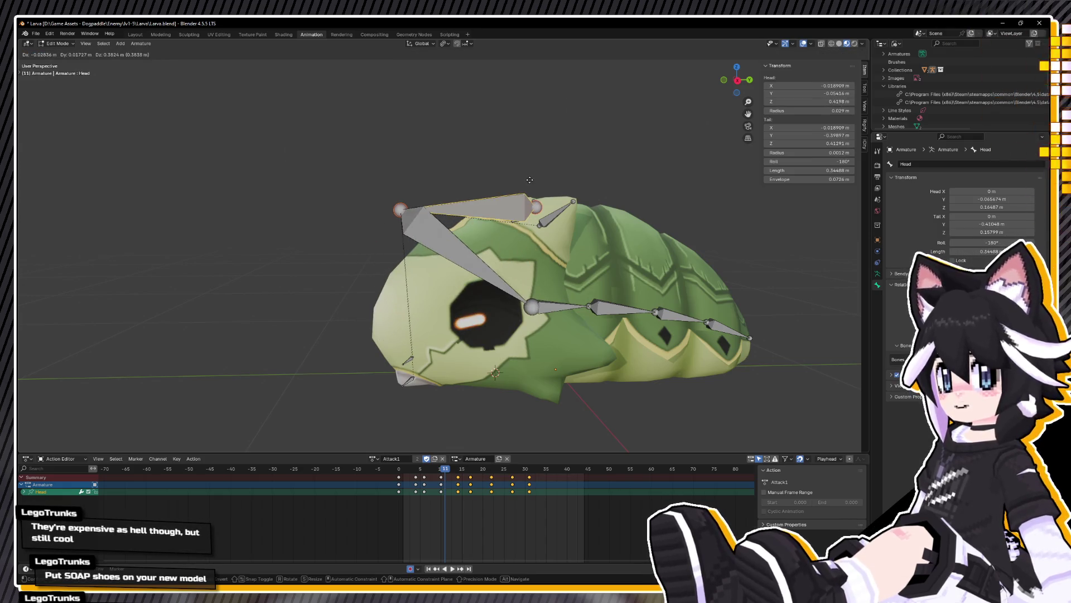
pyautogui.press('Escape')
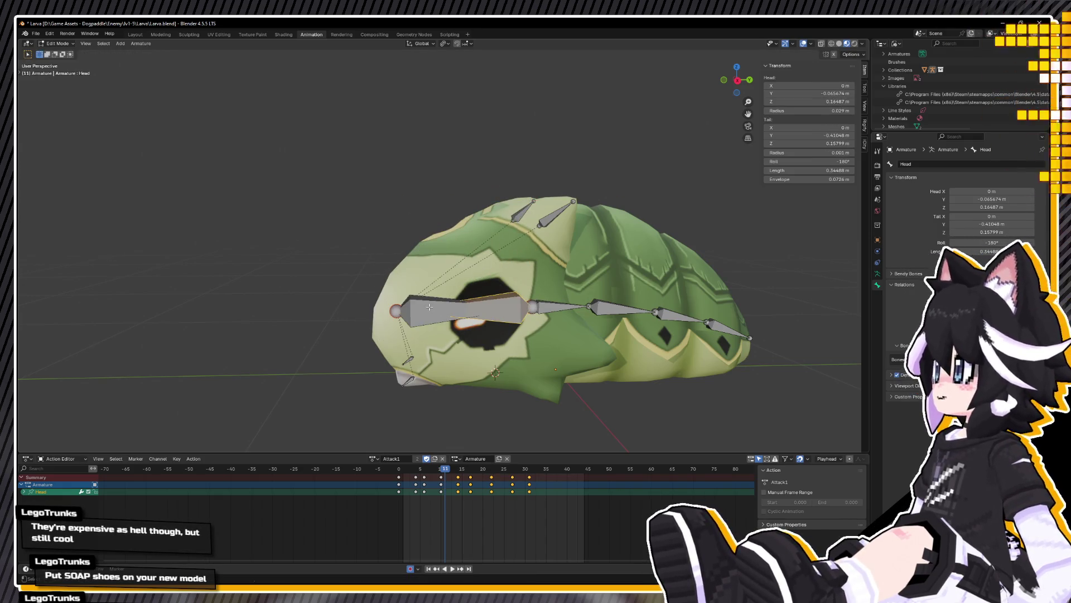
pyautogui.click(429, 306)
pyautogui.press('g')
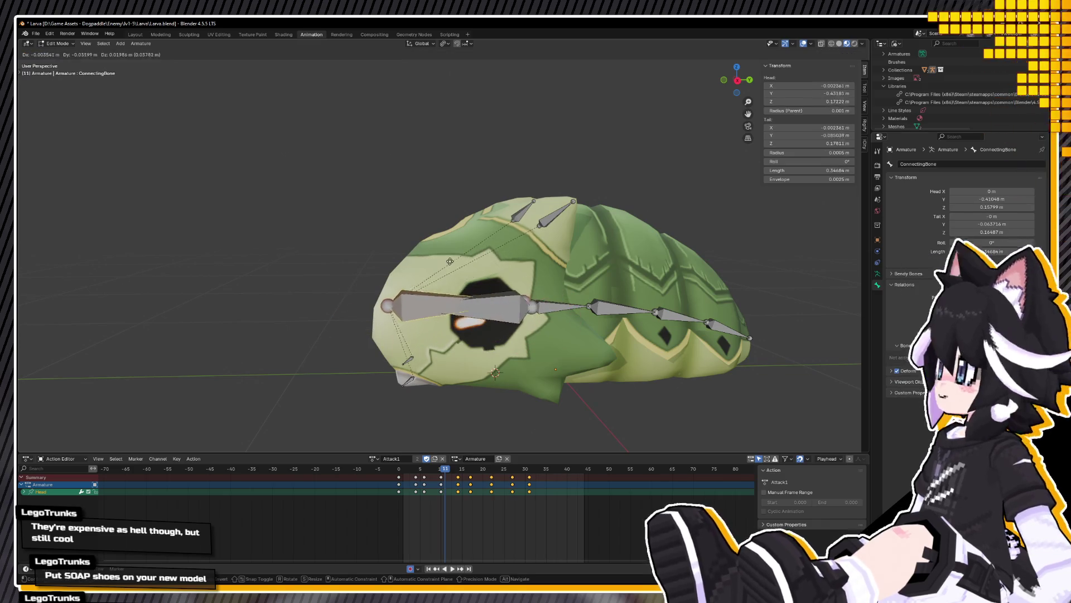
pyautogui.press('Escape')
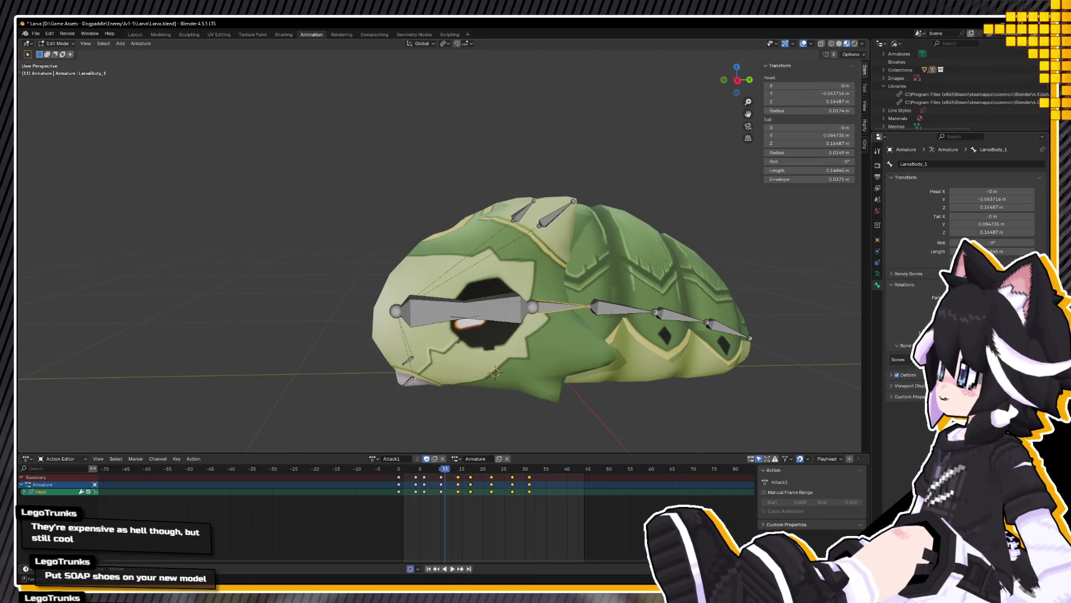
pyautogui.moveTo(587, 334)
pyautogui.mouseDown(button='middle')
pyautogui.moveTo(615, 344)
pyautogui.moveTo(491, 416)
pyautogui.mouseUp(button='middle')
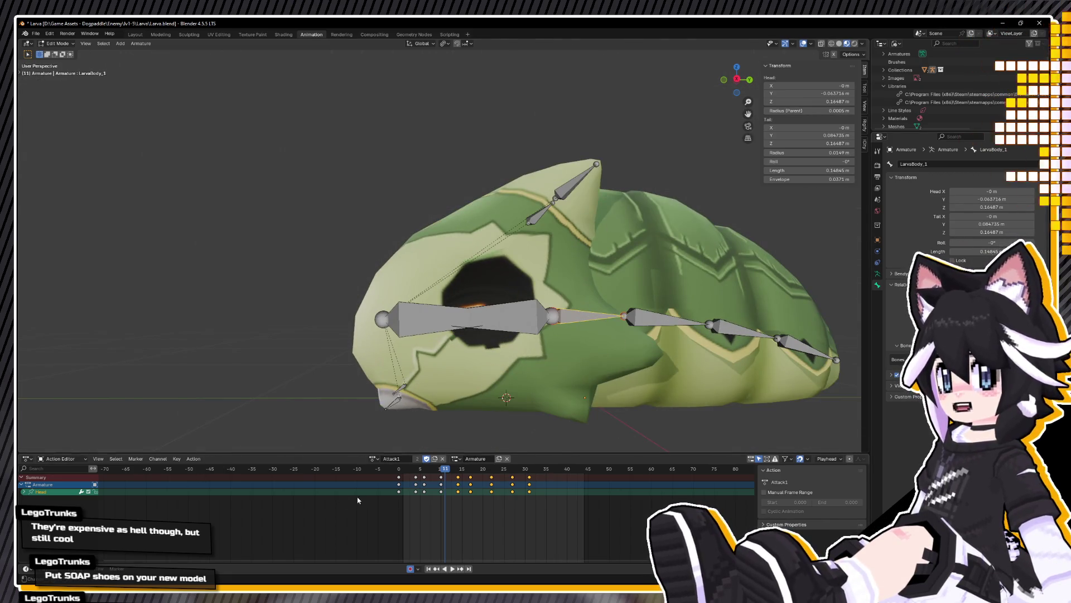
pyautogui.press('Escape')
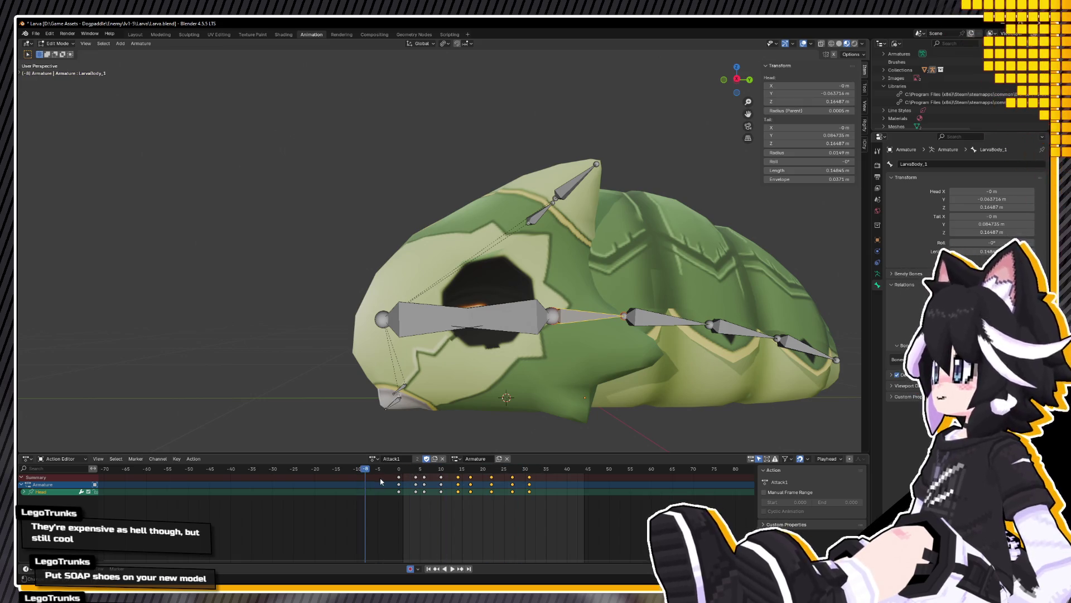
pyautogui.click(373, 459)
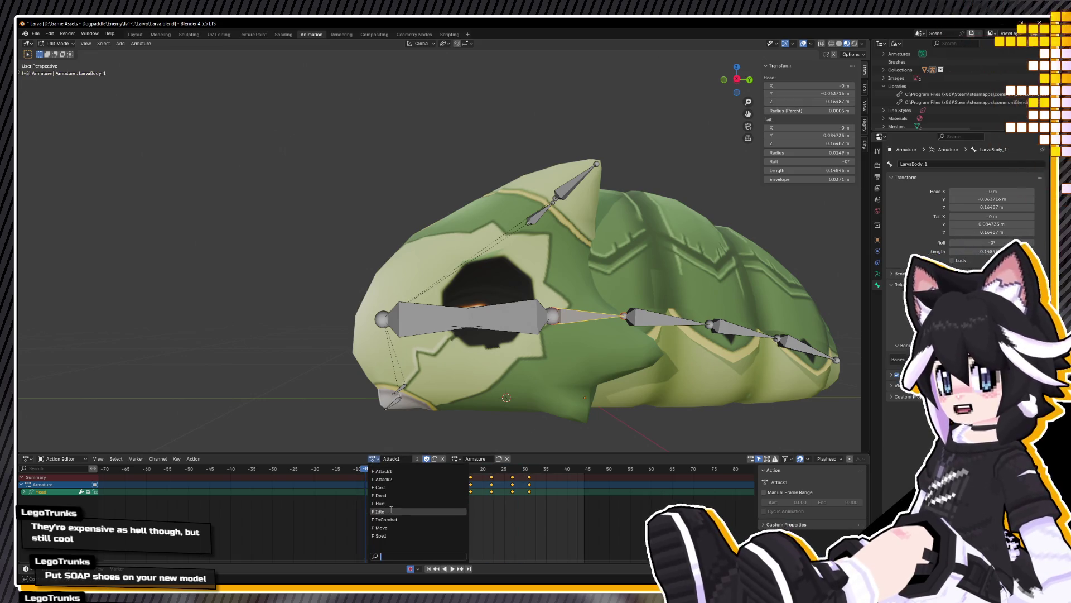
pyautogui.click(392, 469)
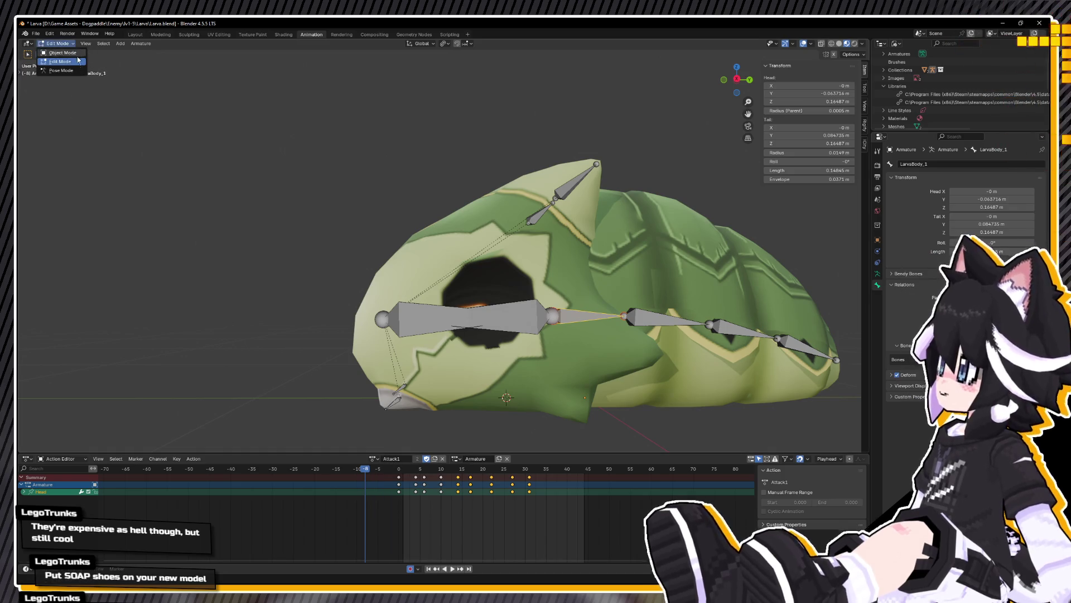
# Step: Enter pose mode and preview the Attack1 pose around frame 14 with the Head bone's keys
pyautogui.press('Tab')
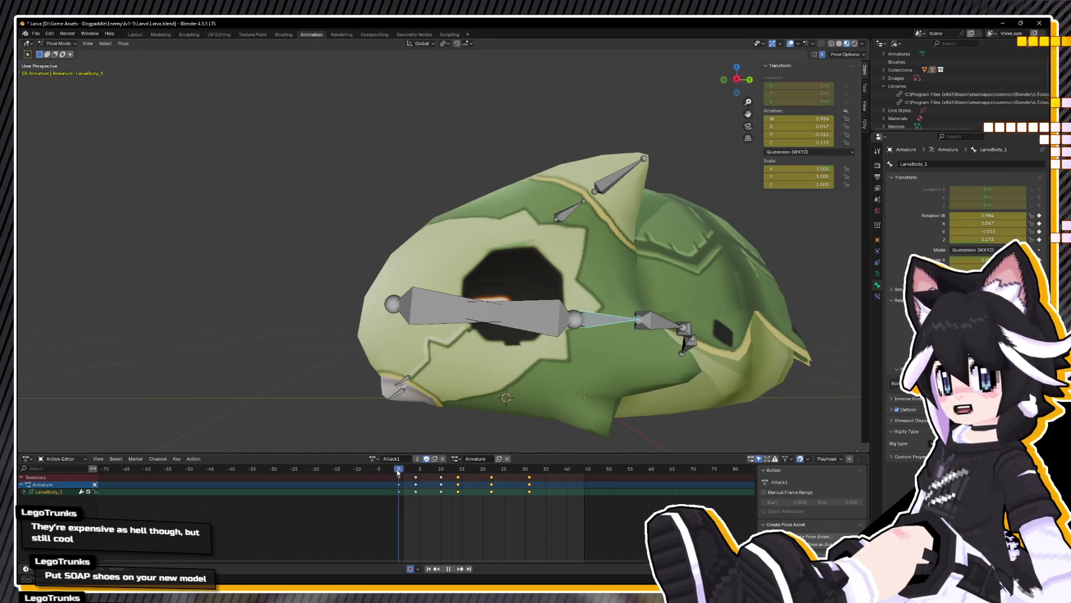
pyautogui.scroll(-3, 410, 335)
pyautogui.moveTo(409, 334); pyautogui.dragTo(406, 459, button='middle')
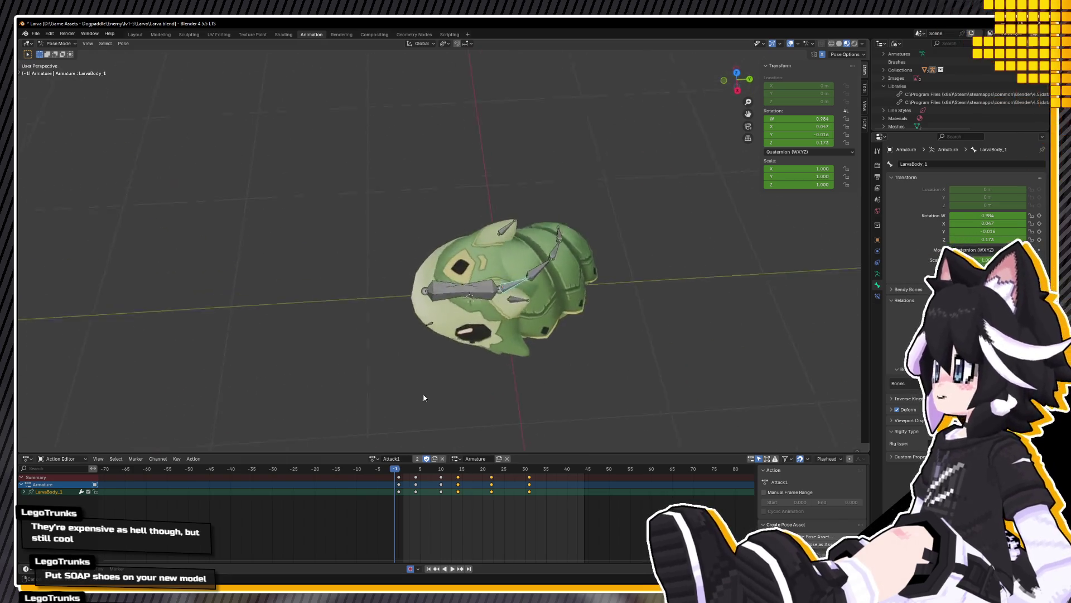
pyautogui.moveTo(402, 472)
pyautogui.mouseDown()
pyautogui.moveTo(459, 474)
pyautogui.moveTo(389, 478)
pyautogui.moveTo(398, 476)
pyautogui.mouseUp()
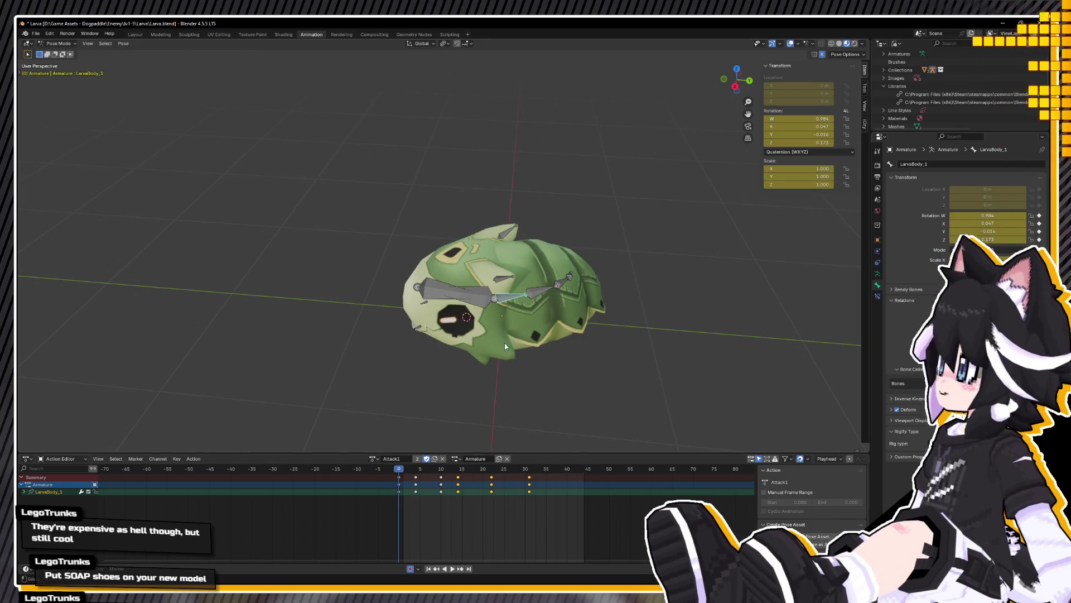
pyautogui.click(524, 295)
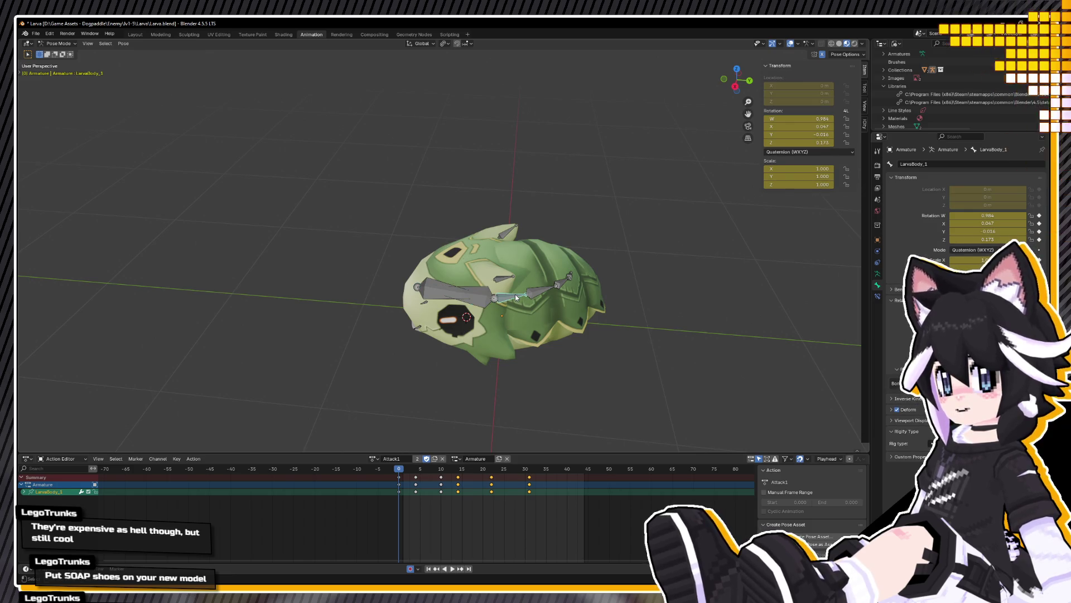
# Step: Switch the armature to the Idle and then Spell actions, playing each one
pyautogui.click(374, 458)
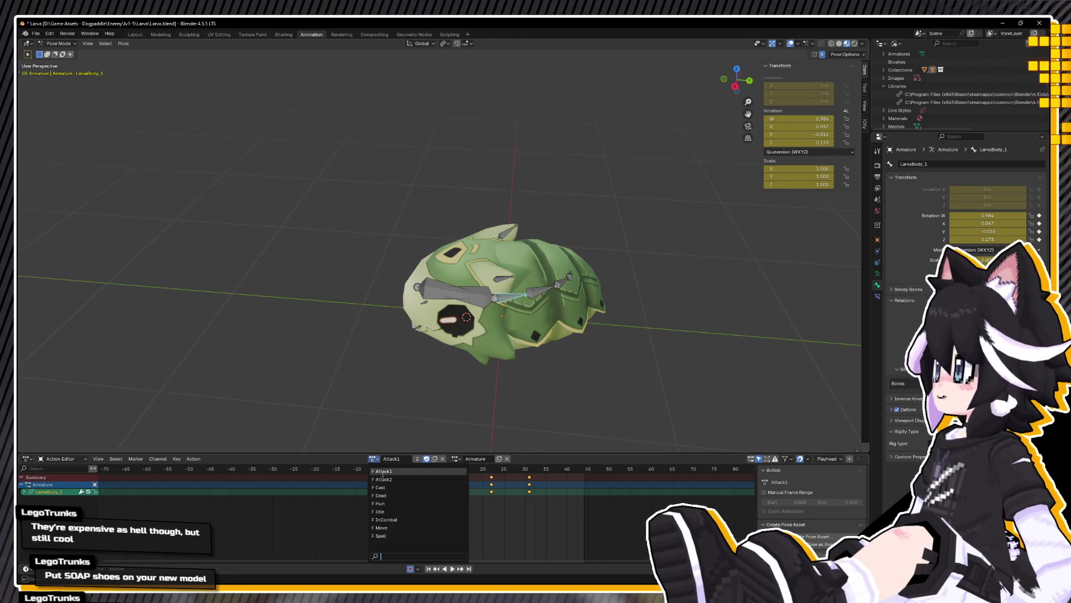
pyautogui.click(390, 510)
pyautogui.press('space')
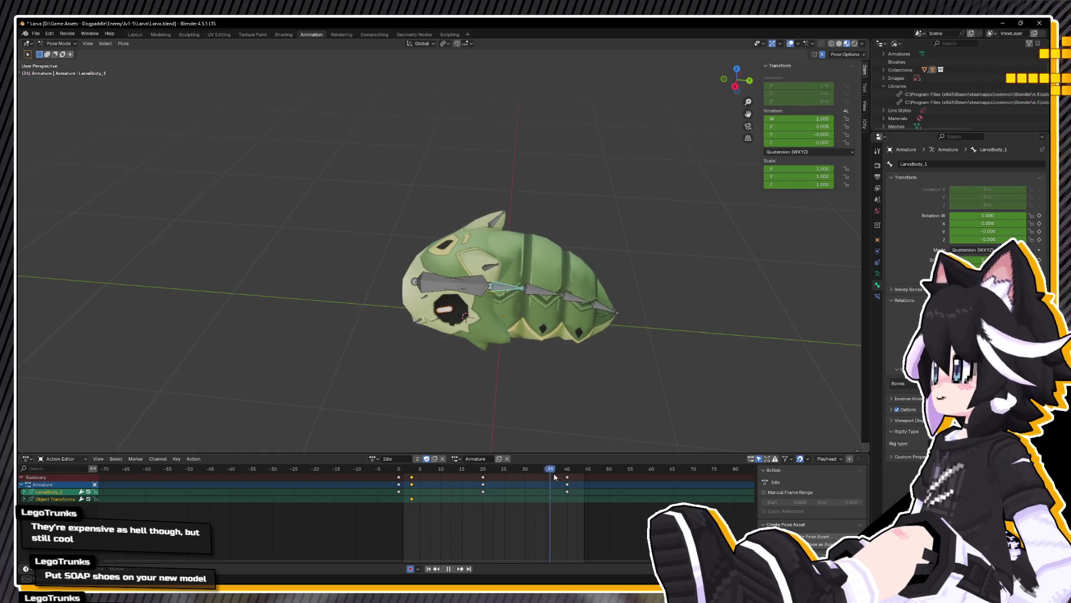
pyautogui.press('Escape')
pyautogui.click(375, 458)
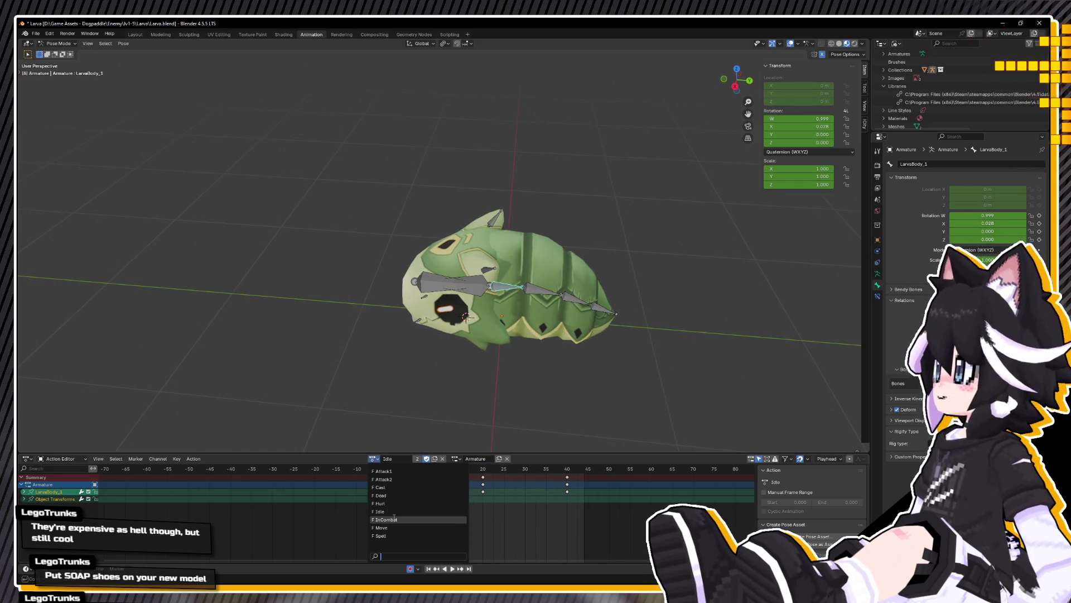
pyautogui.click(381, 535)
pyautogui.press('space')
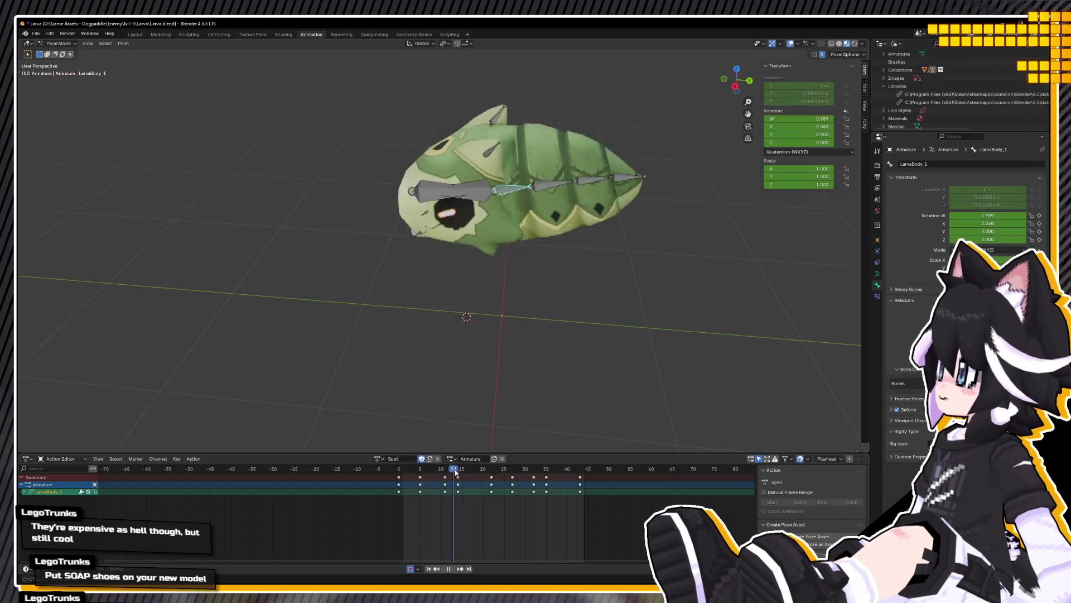
pyautogui.press('space')
# Step: Make Dead the armature's action, play it, and return to the first frame
pyautogui.click(389, 458)
pyautogui.click(407, 490)
pyautogui.press('space')
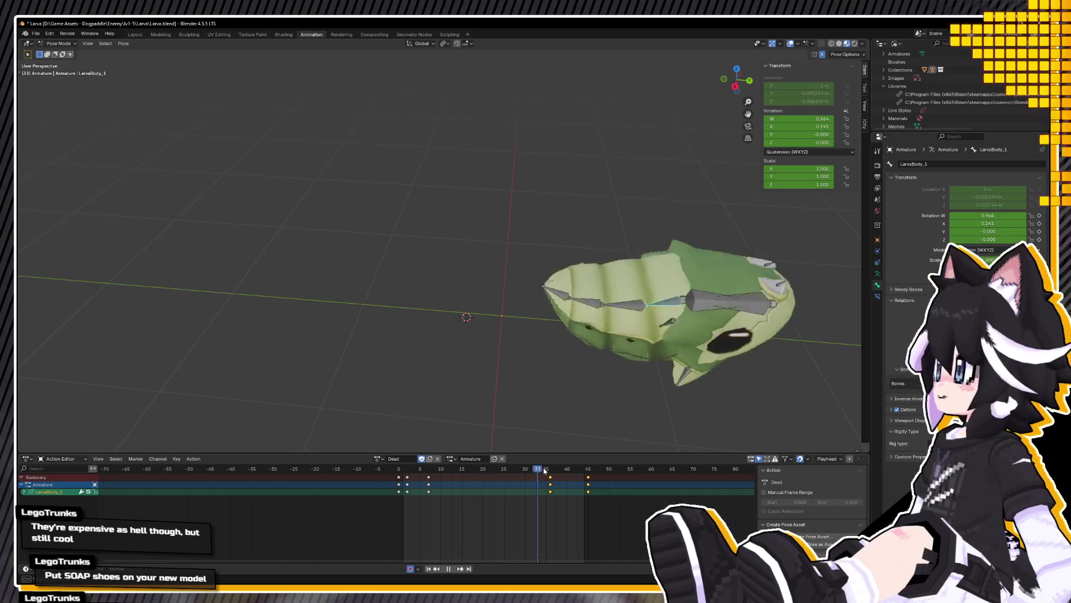
pyautogui.press('space')
pyautogui.click(389, 457)
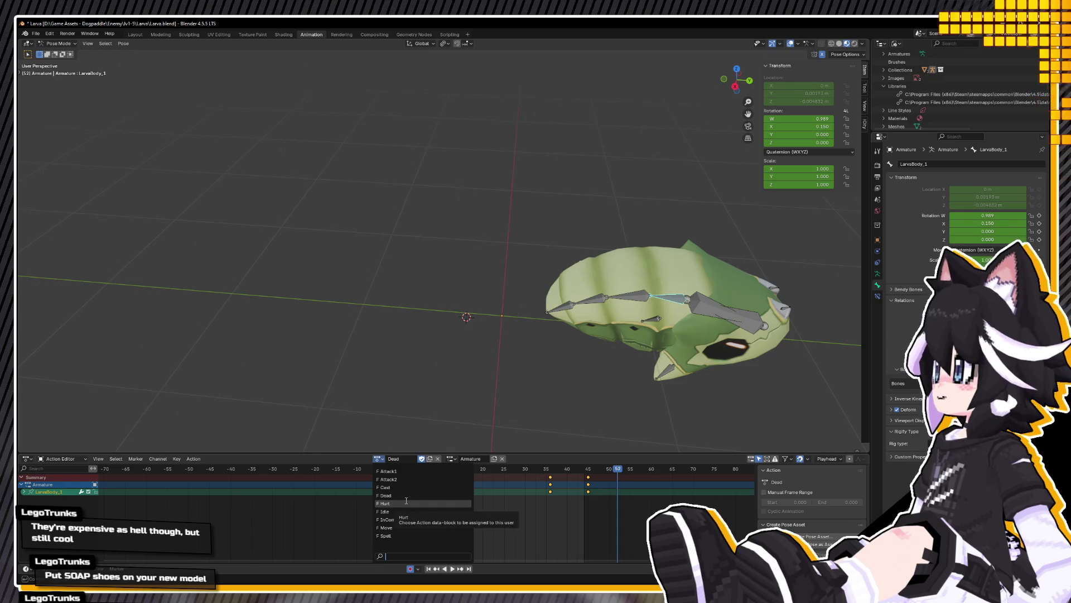
pyautogui.click(389, 457)
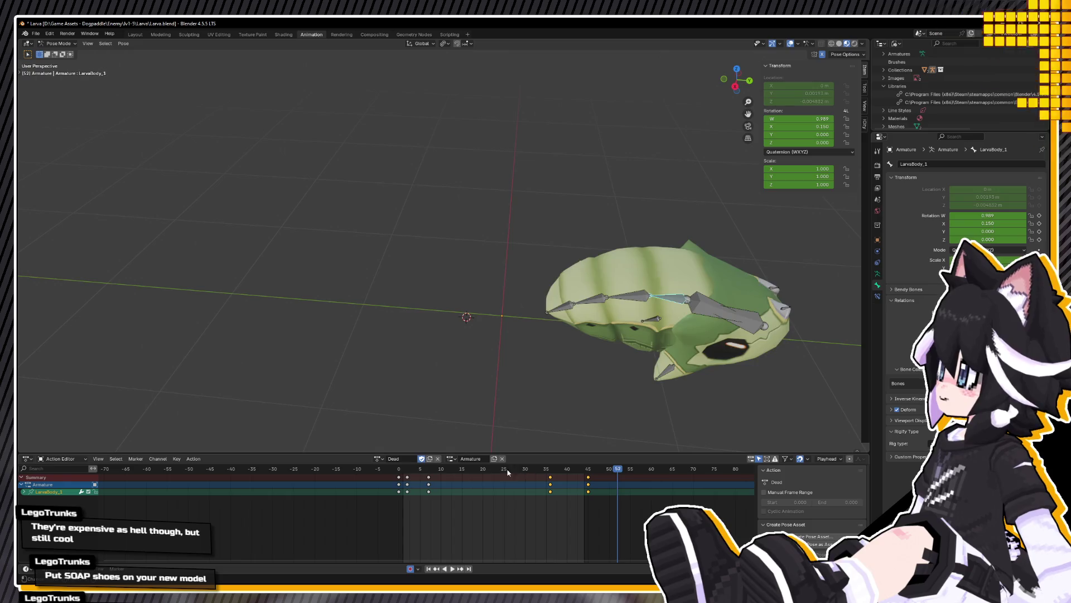
pyautogui.hotkey('shift', 'Left')
# Step: Return to object mode, select the whole larva armature and reach the File menu for export
pyautogui.keyDown('alt'); pyautogui.moveTo(441, 288); pyautogui.dragTo(441, 287, button='middle'); pyautogui.keyUp('alt')
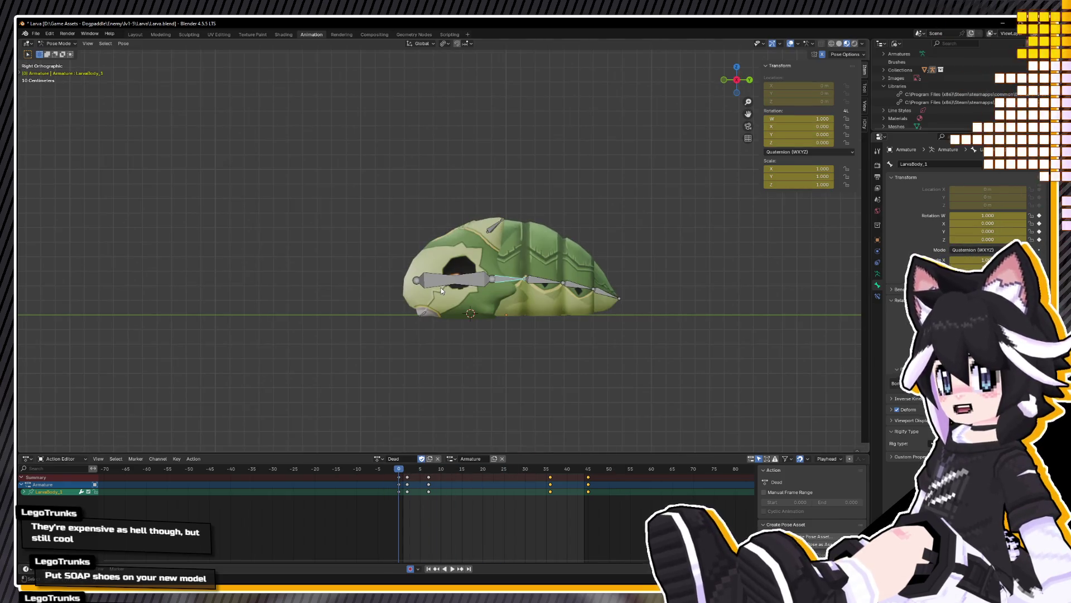
pyautogui.keyDown('shift'); pyautogui.moveTo(384, 240); pyautogui.dragTo(372, 267, button='middle'); pyautogui.keyUp('shift')
pyautogui.hotkey('ctrl', 'Tab')
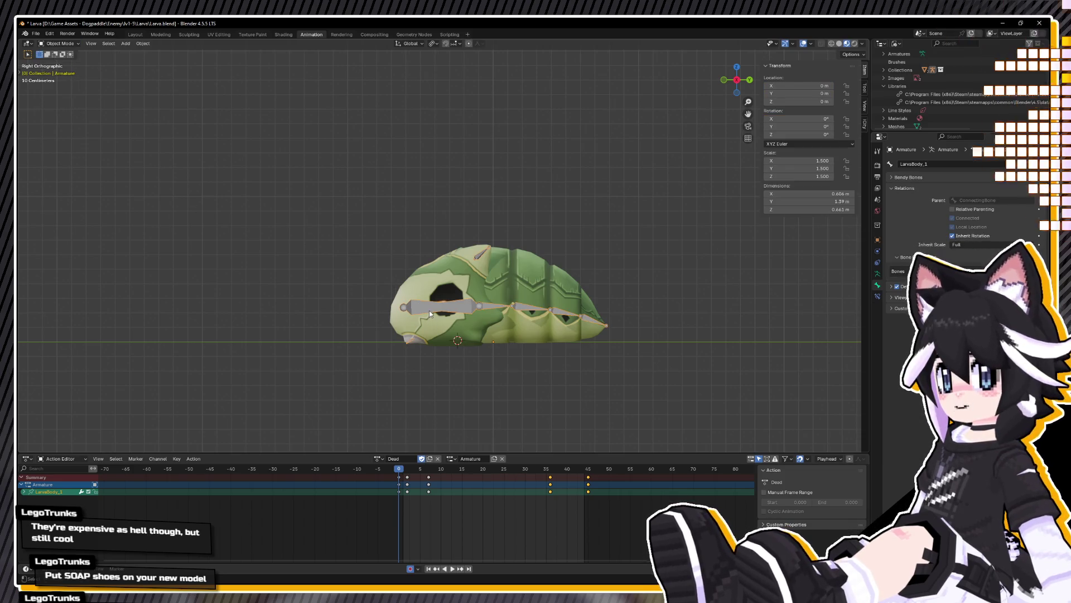
pyautogui.moveTo(465, 296); pyautogui.dragTo(455, 316, button='middle')
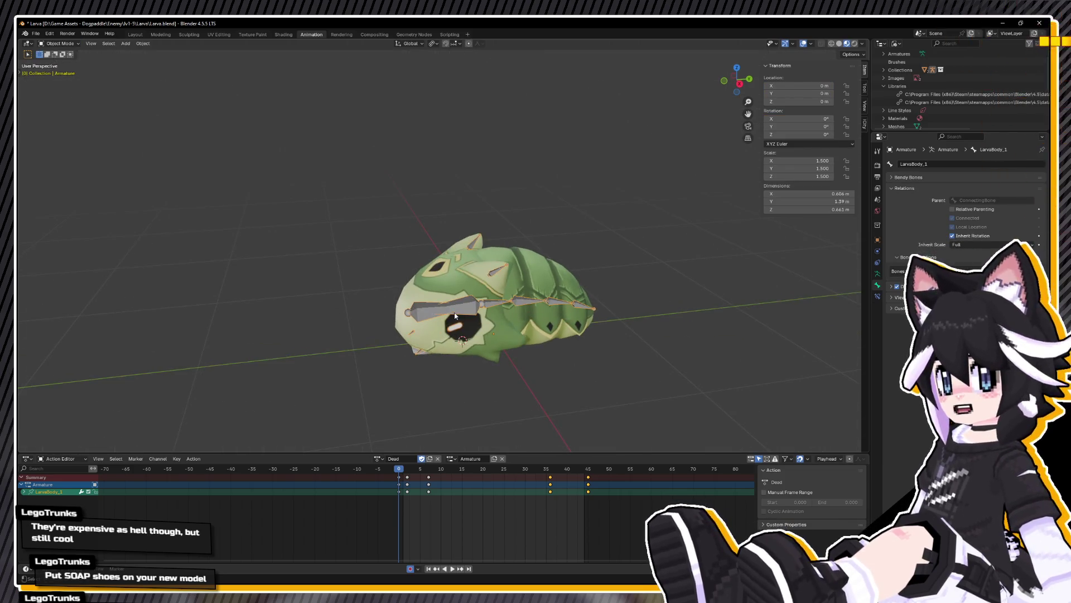
pyautogui.click(550, 266)
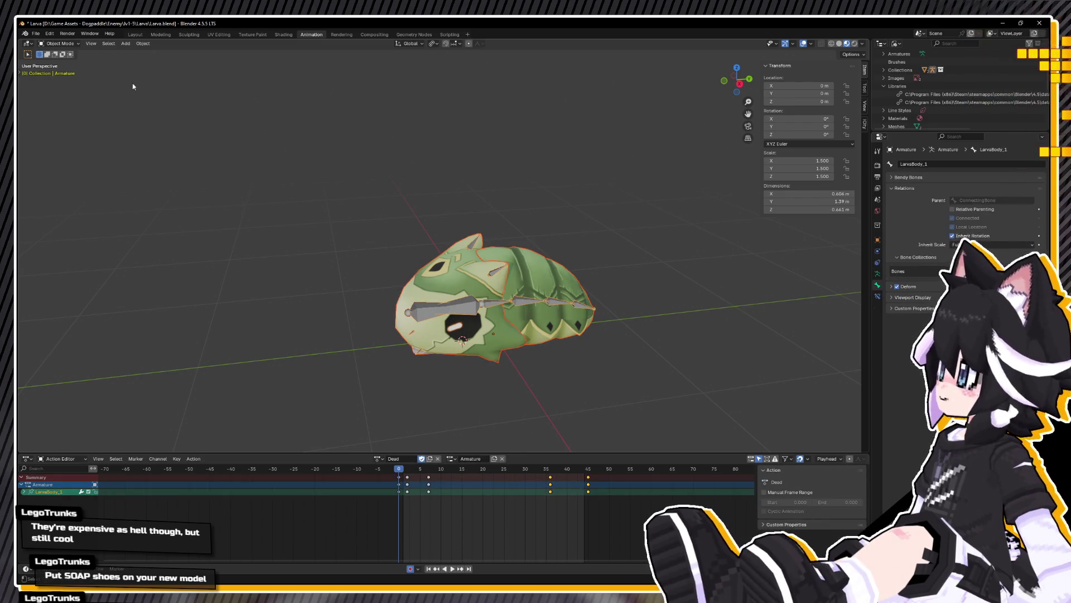
pyautogui.click(35, 34)
pyautogui.moveTo(51, 156)
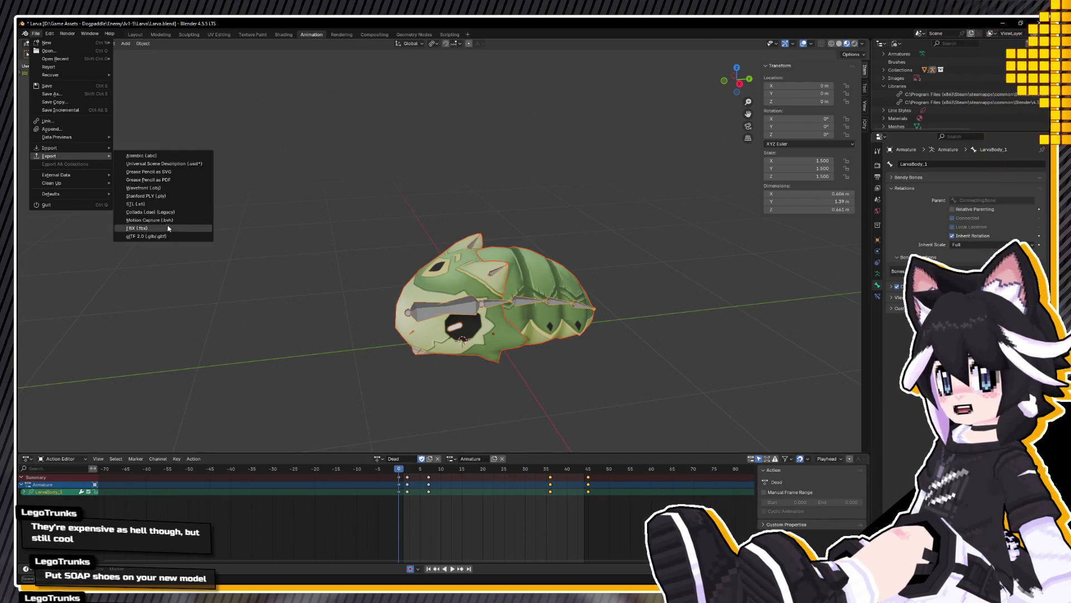
# Step: Export the armature and its animations as FBX, then save Larva.blend
pyautogui.click(172, 227)
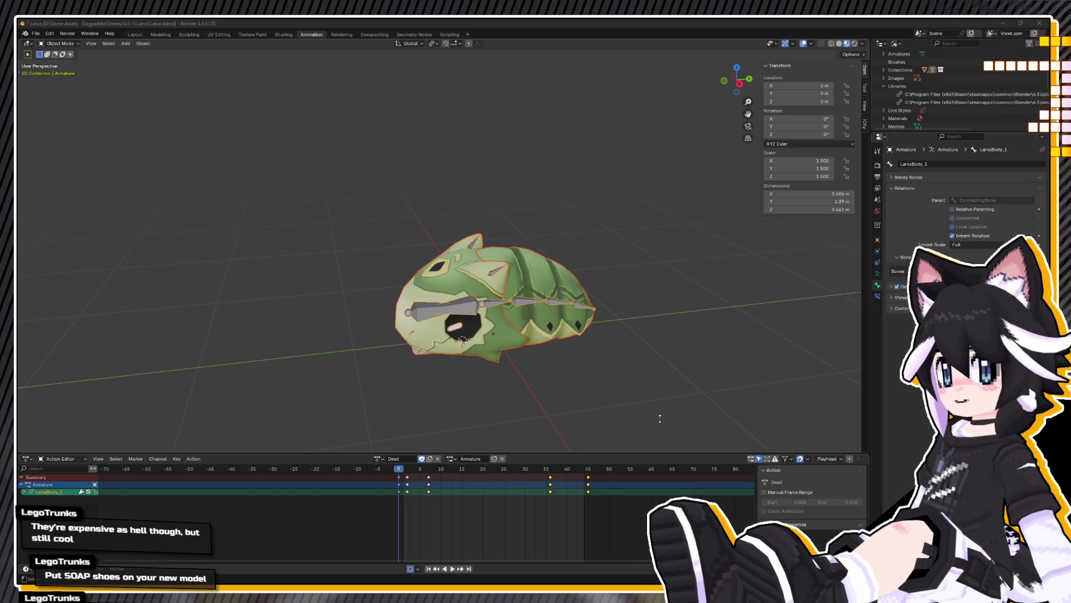
pyautogui.hotkey('ctrl', 's')
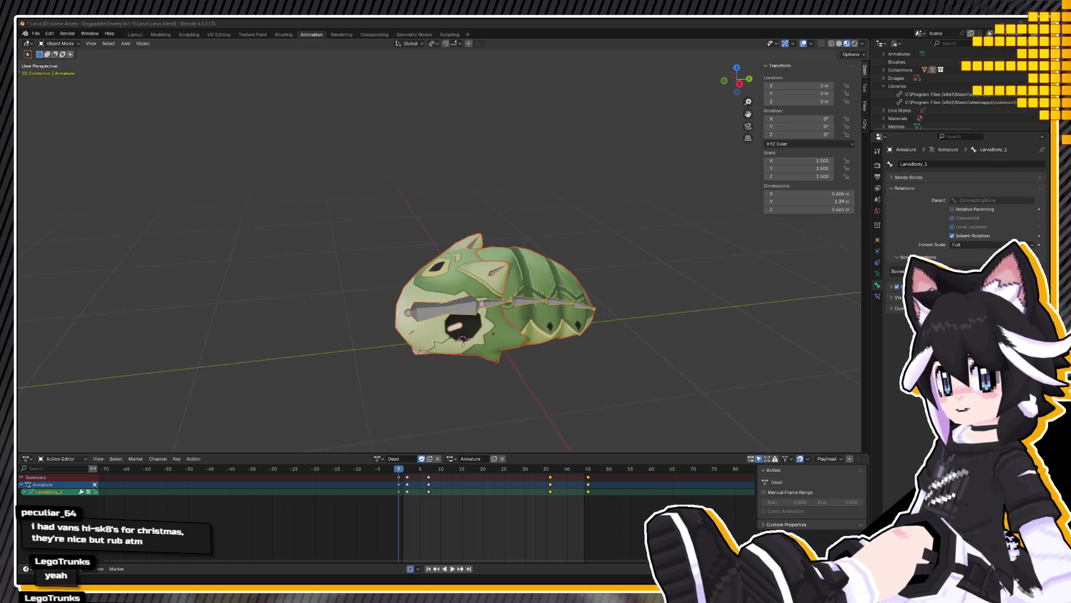
# Step: Save the larva .blend file so it has no unsaved changes
pyautogui.hotkey('ctrl', 's')
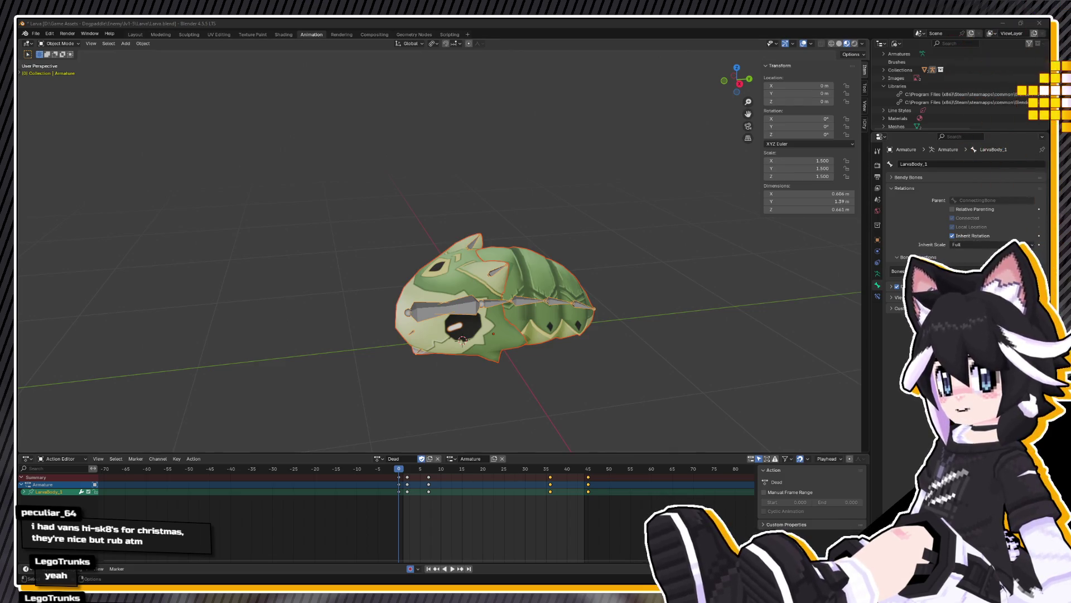
# Step: Inspect the larva and play its animation in Blender, then switch to the Unreal editor
pyautogui.rightClick(250, 268)
pyautogui.moveTo(290, 194); pyautogui.dragTo(422, 220, button='middle')
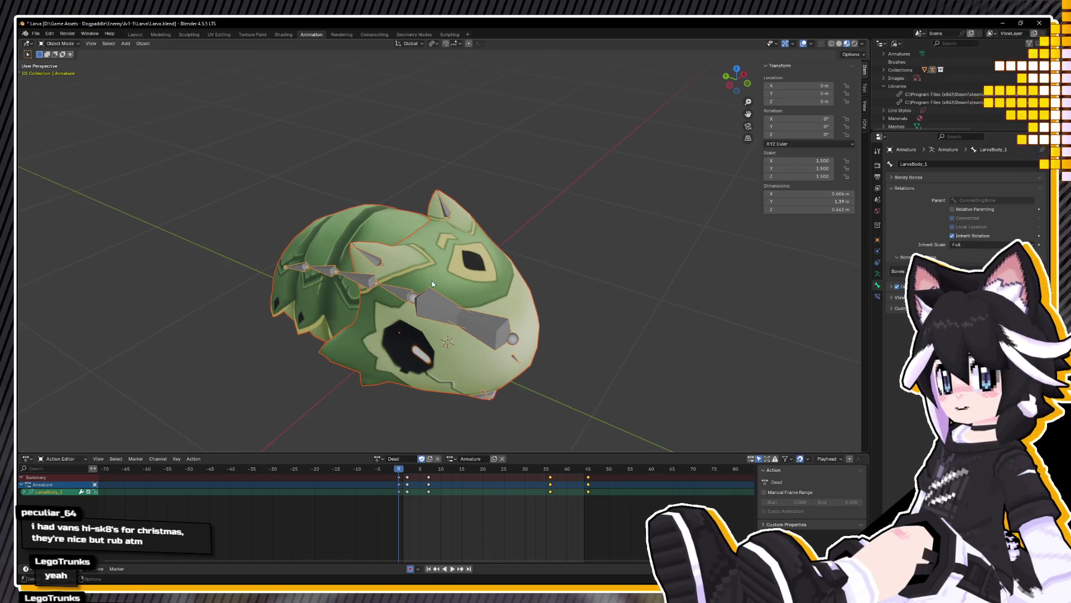
pyautogui.press('space')
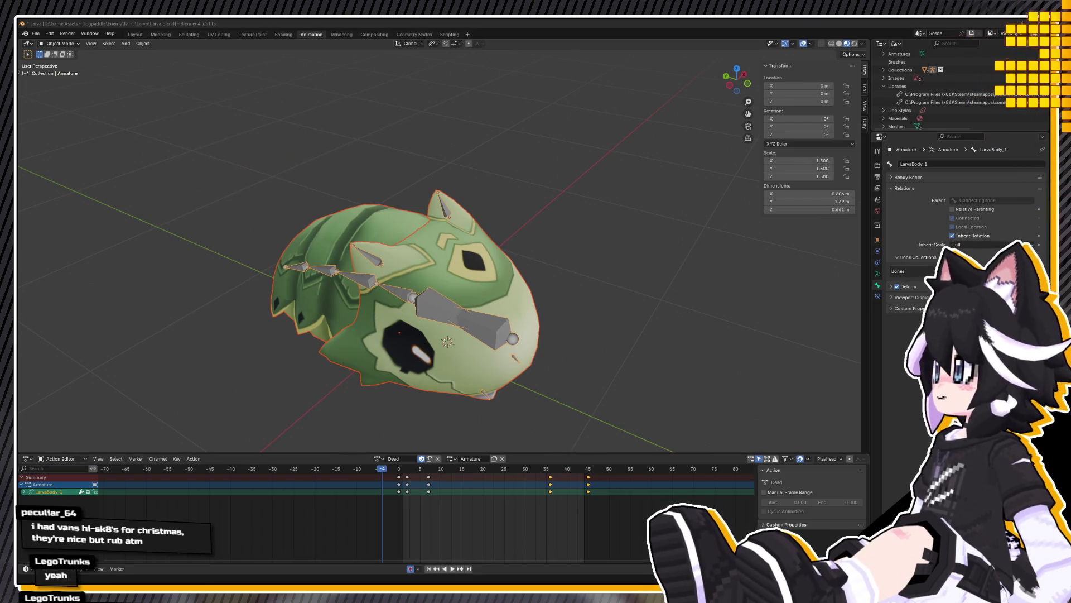
pyautogui.hotkey('alt', 'Tab')
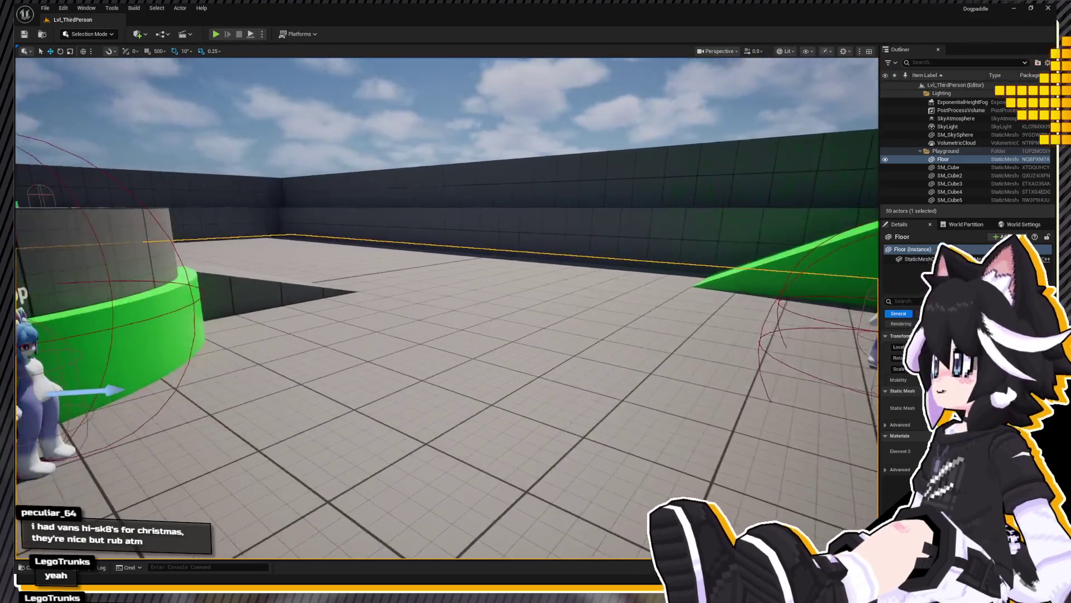
# Step: Import the exported larva FBX from the Content Drawer and go into the Larva Animations folder
pyautogui.moveTo(281, 308); pyautogui.dragTo(452, 310, button='right')
pyautogui.hotkey('ctrl', 'space')
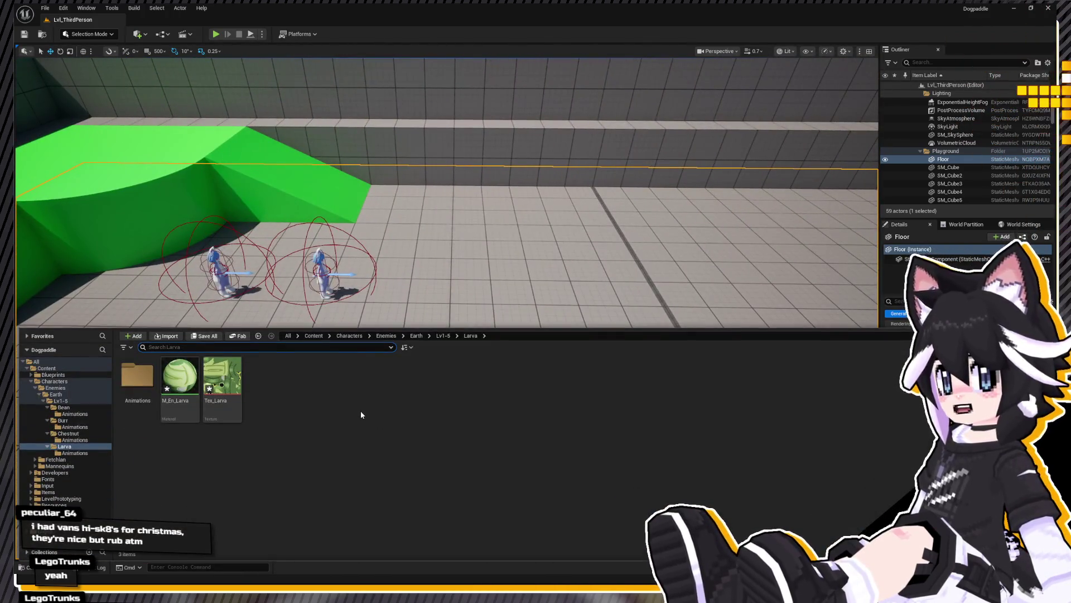
pyautogui.click(295, 416)
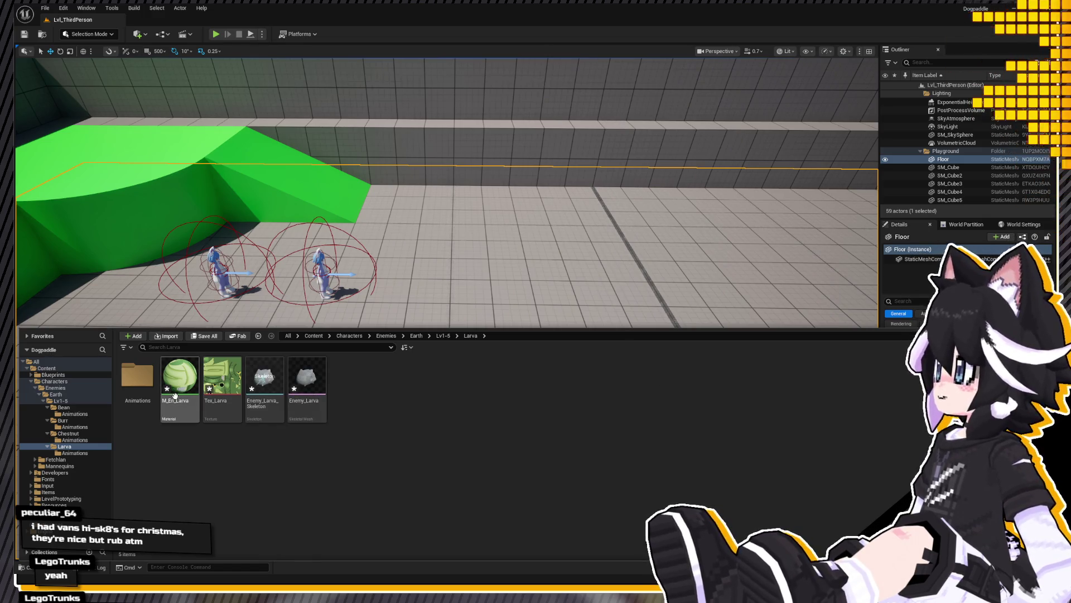
pyautogui.doubleClick(137, 377)
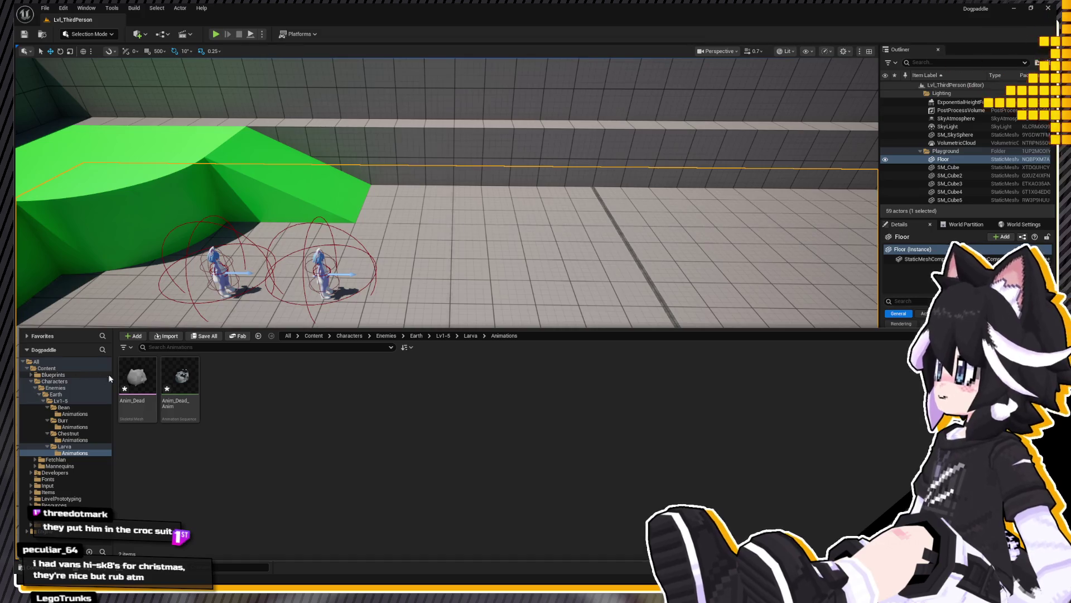
# Step: Delete the Anim_Dead and Anim_Dead_Anim test assets from the Larva Animations folder
pyautogui.click(178, 380)
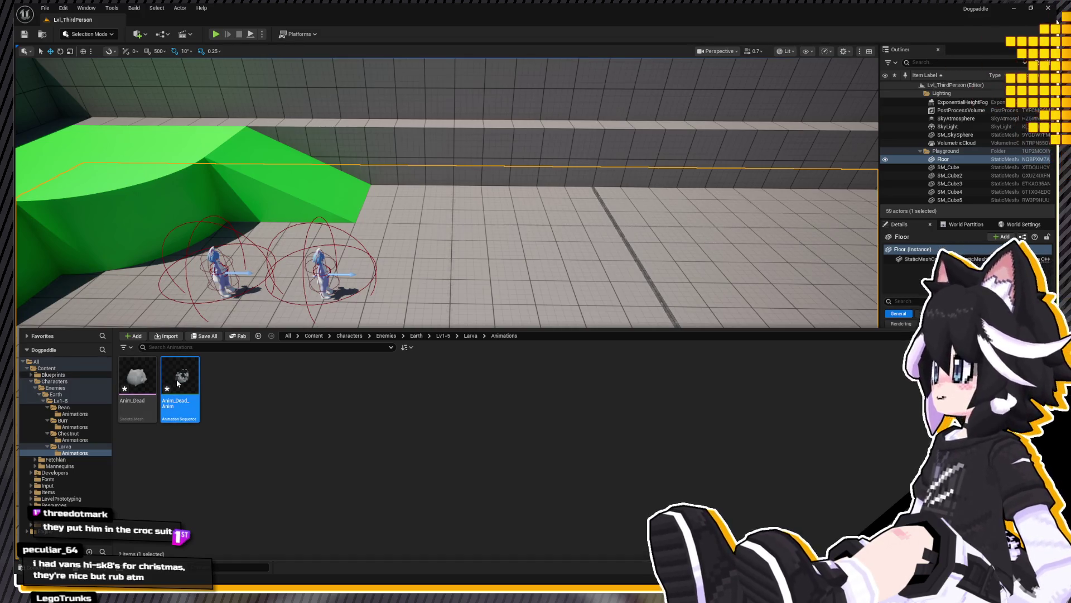
pyautogui.click(434, 295)
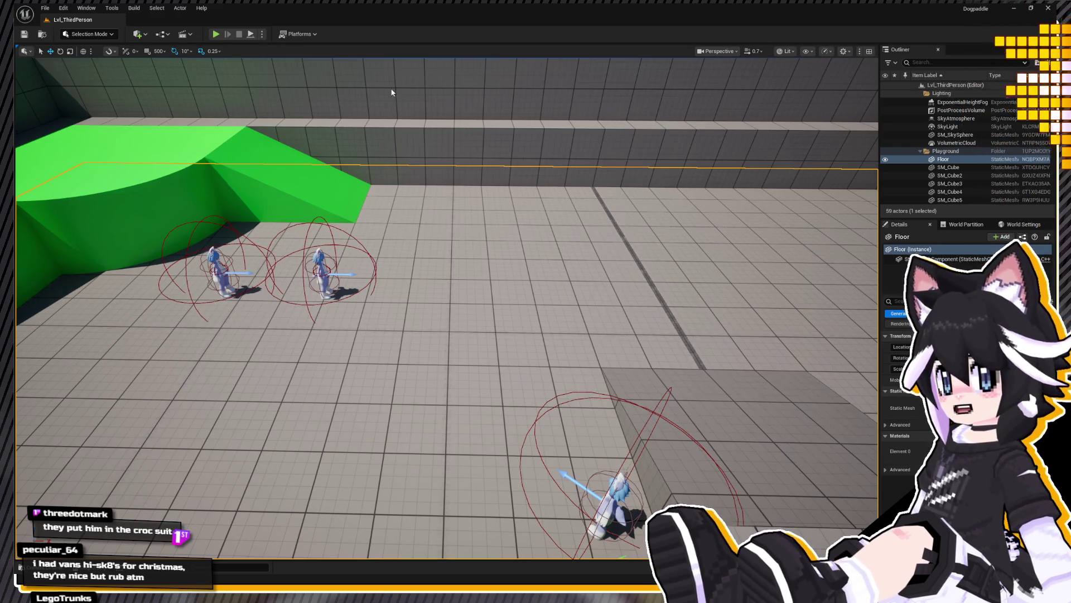
pyautogui.hotkey('ctrl', 'space')
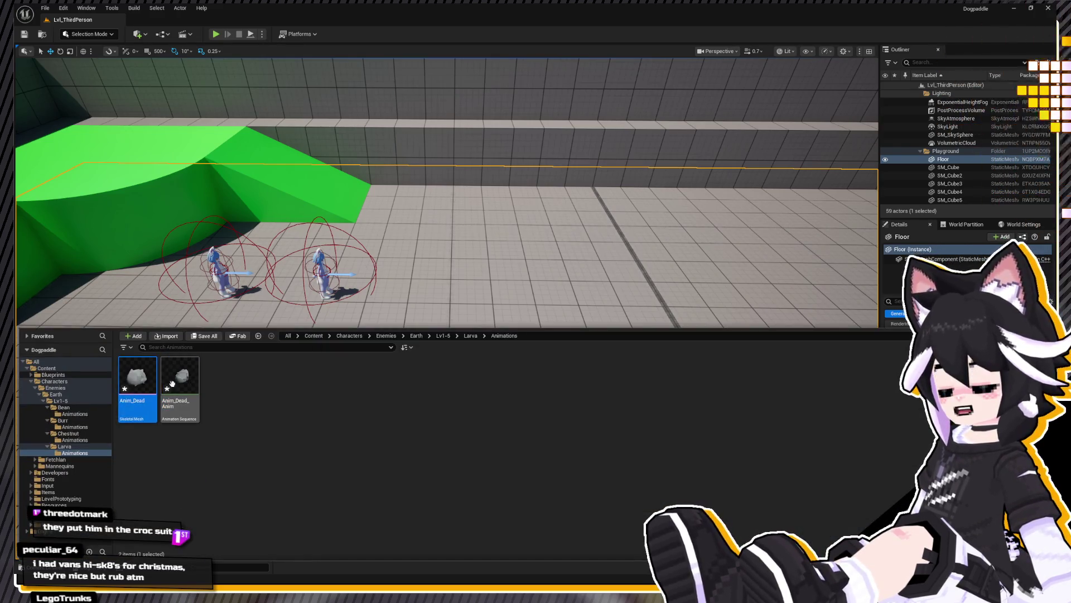
pyautogui.press('Delete')
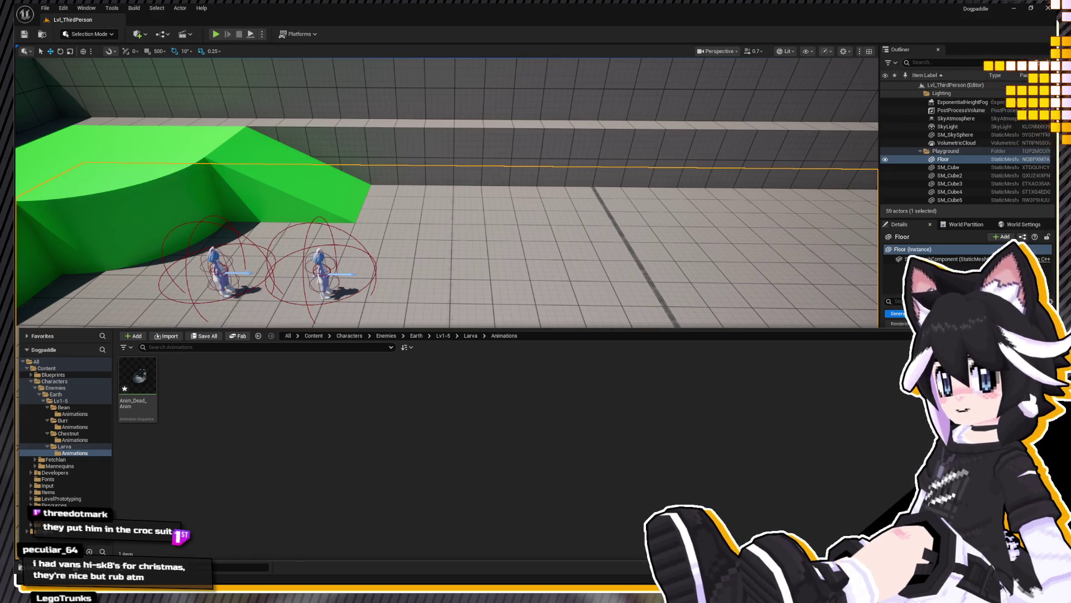
pyautogui.click(136, 385)
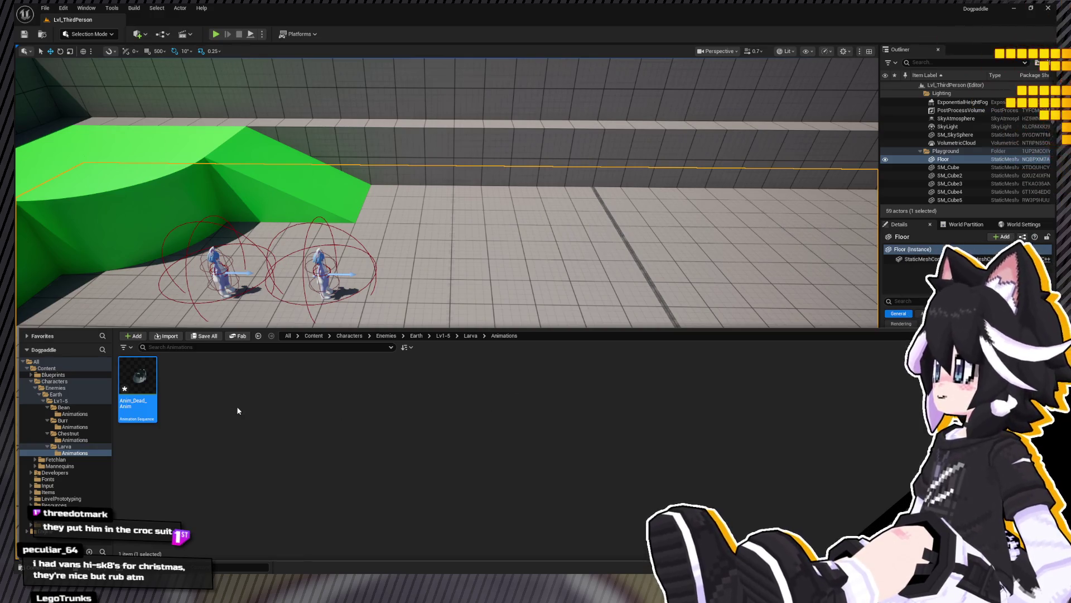
pyautogui.press('Delete')
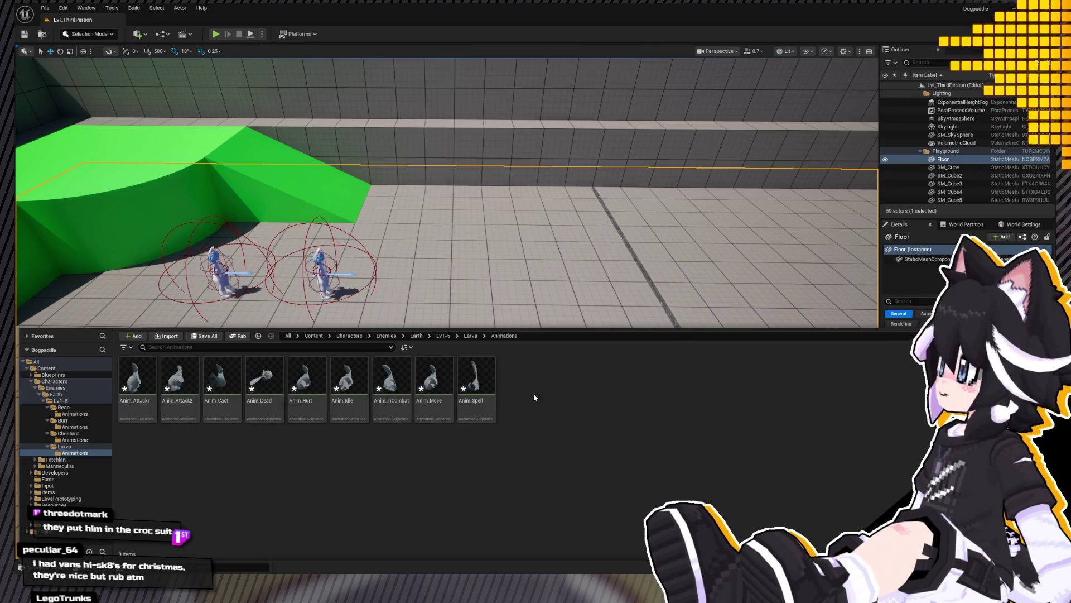
# Step: Select all nine Larva animation assets in the Animations folder
pyautogui.click(137, 384)
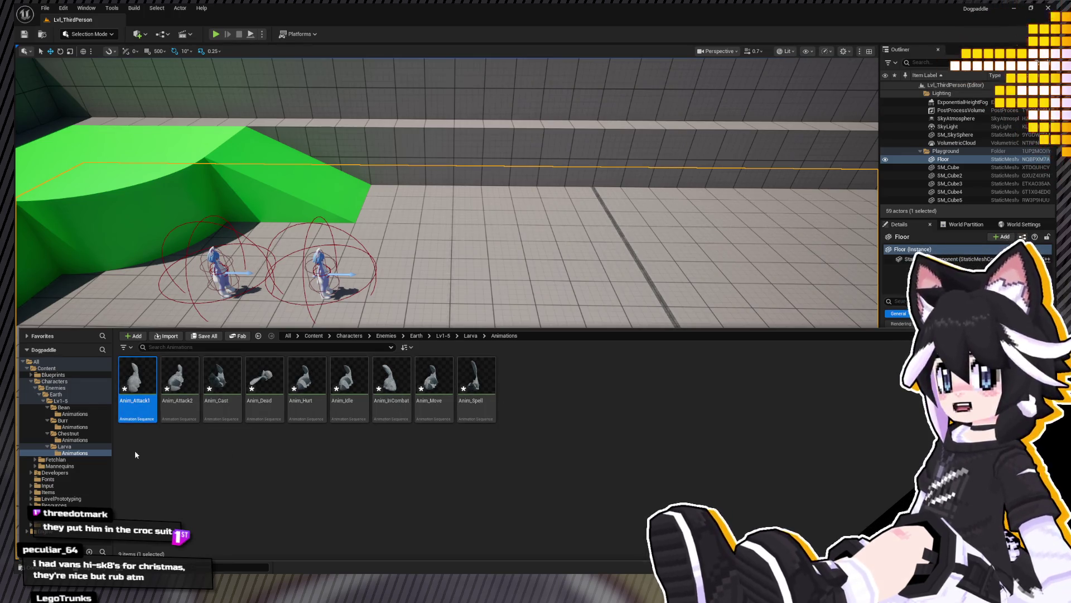
pyautogui.click(267, 394)
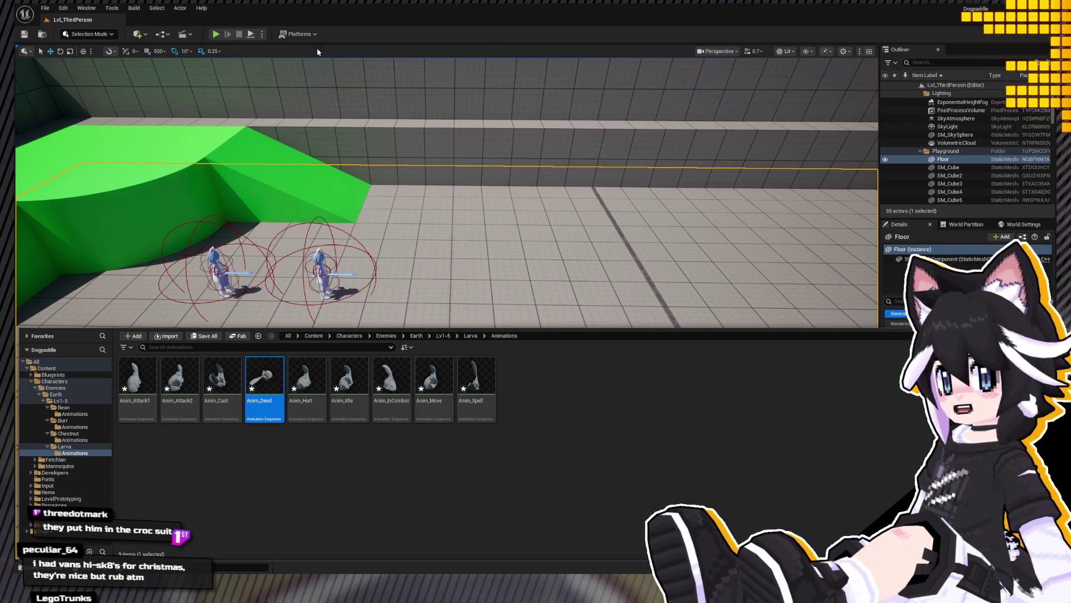
pyautogui.click(387, 85)
pyautogui.hotkey('ctrl', 'space')
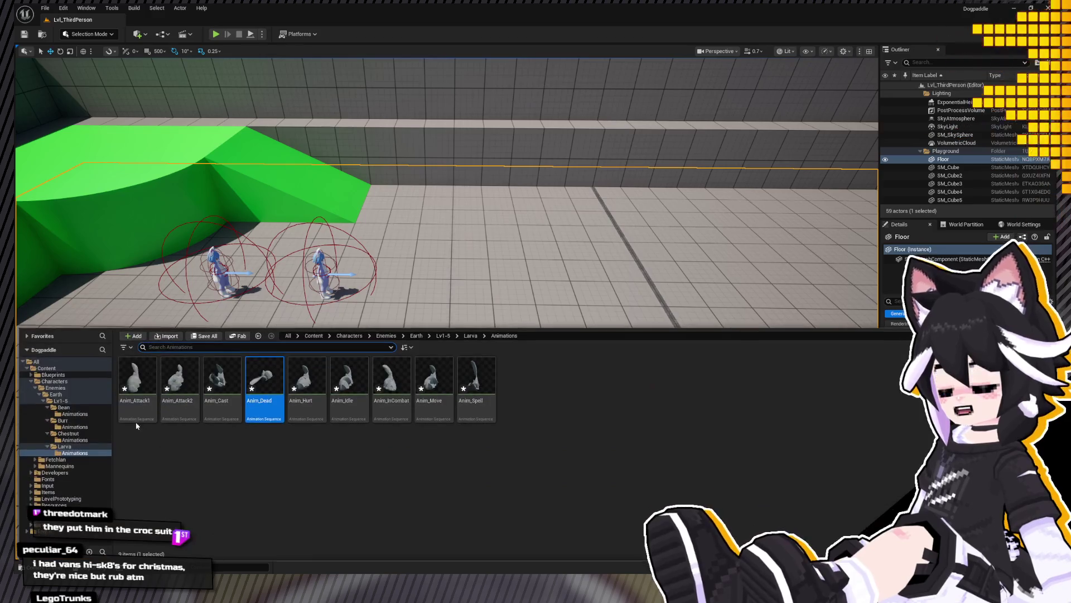
pyautogui.moveTo(136, 425); pyautogui.dragTo(477, 386)
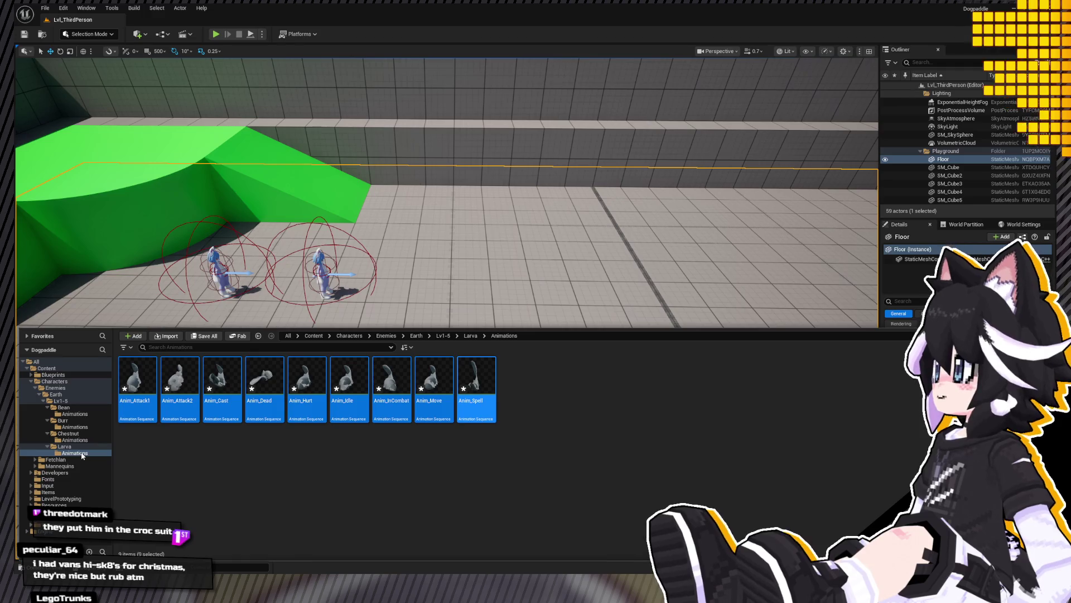
# Step: Delete the old Enemy_Larva mesh and skeleton from the Larva folder, then return to Blender
pyautogui.click(64, 447)
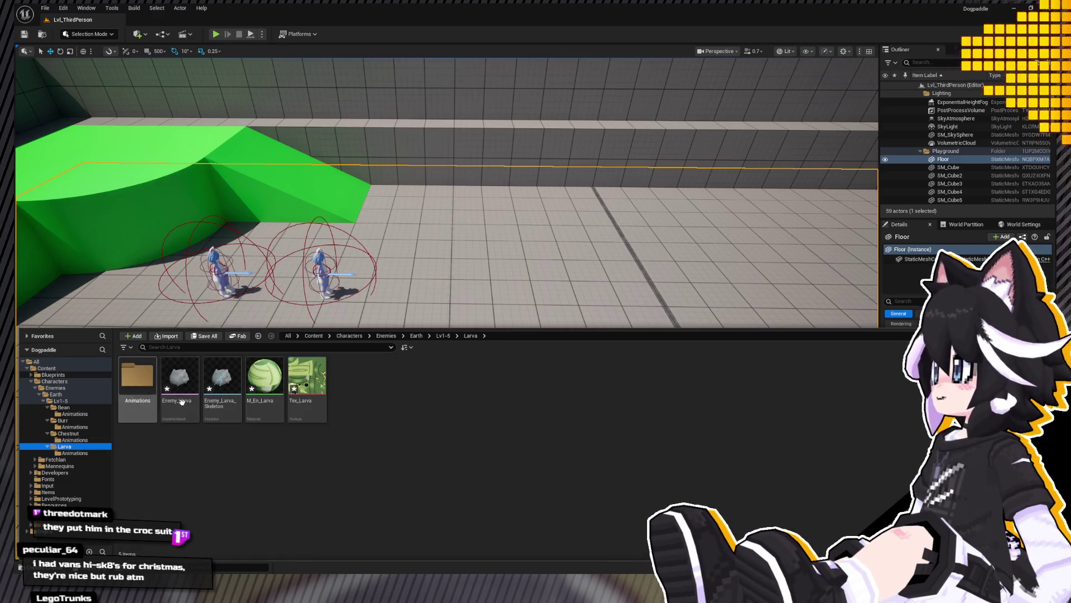
pyautogui.moveTo(151, 431); pyautogui.dragTo(224, 388)
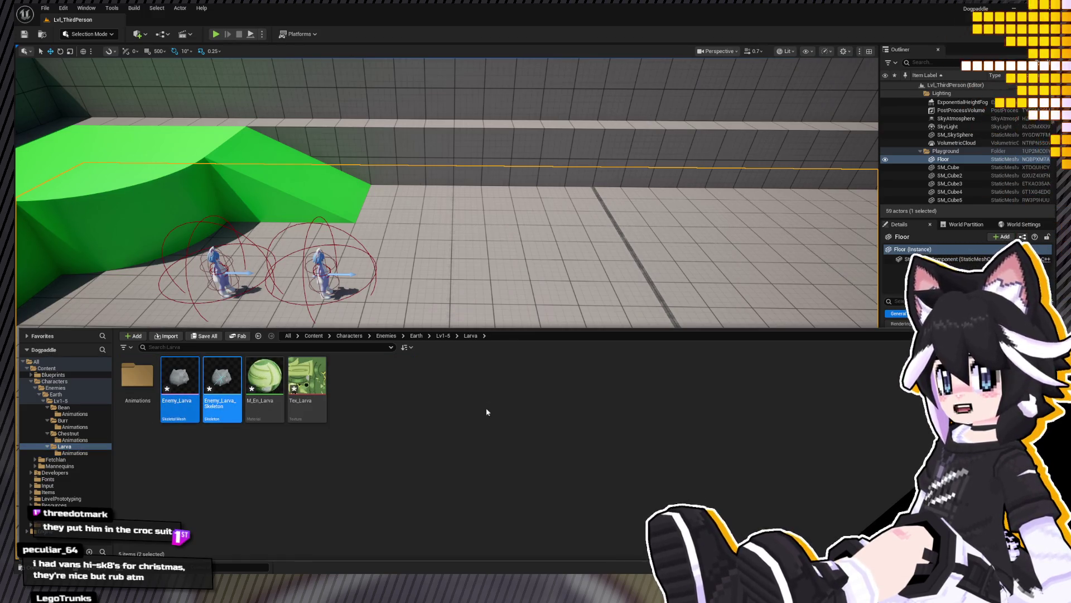
pyautogui.press('Delete')
pyautogui.doubleClick(139, 387)
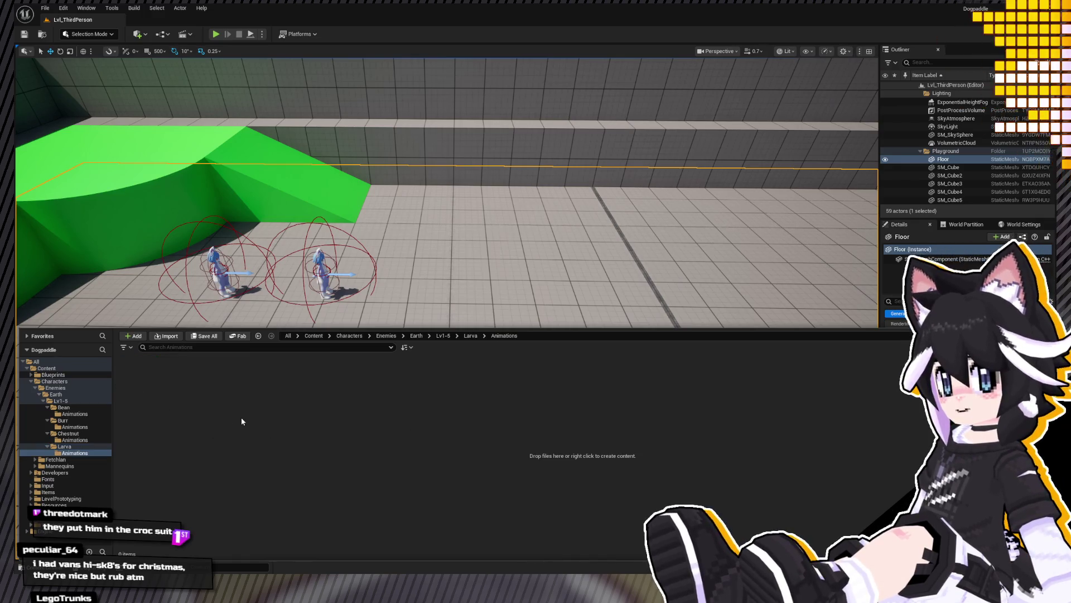
pyautogui.hotkey('ctrl', 'space')
pyautogui.hotkey('ctrl', 'space')
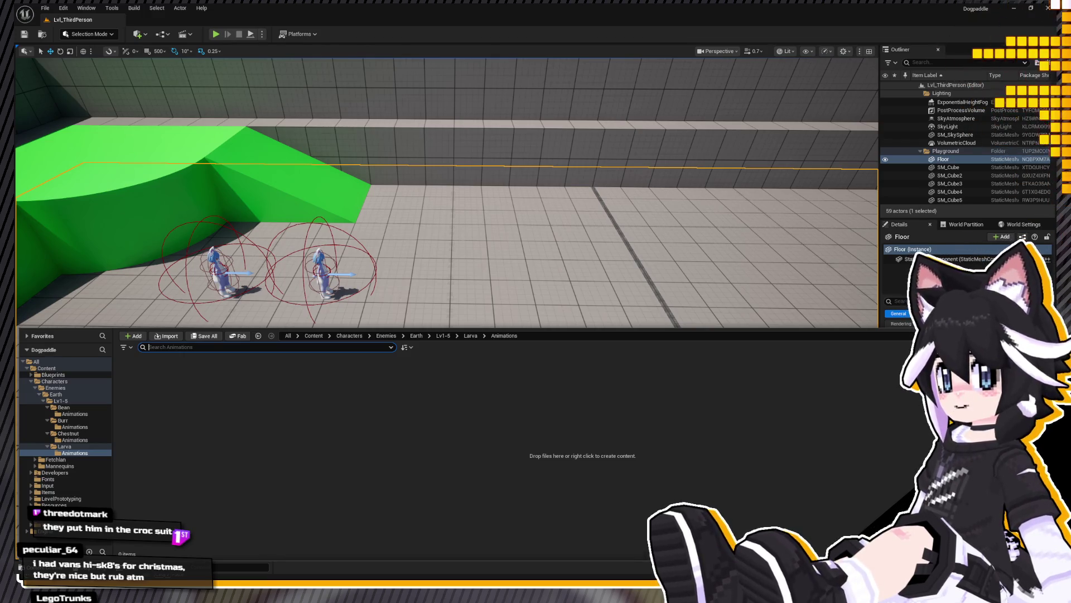
pyautogui.hotkey('alt', 'Tab')
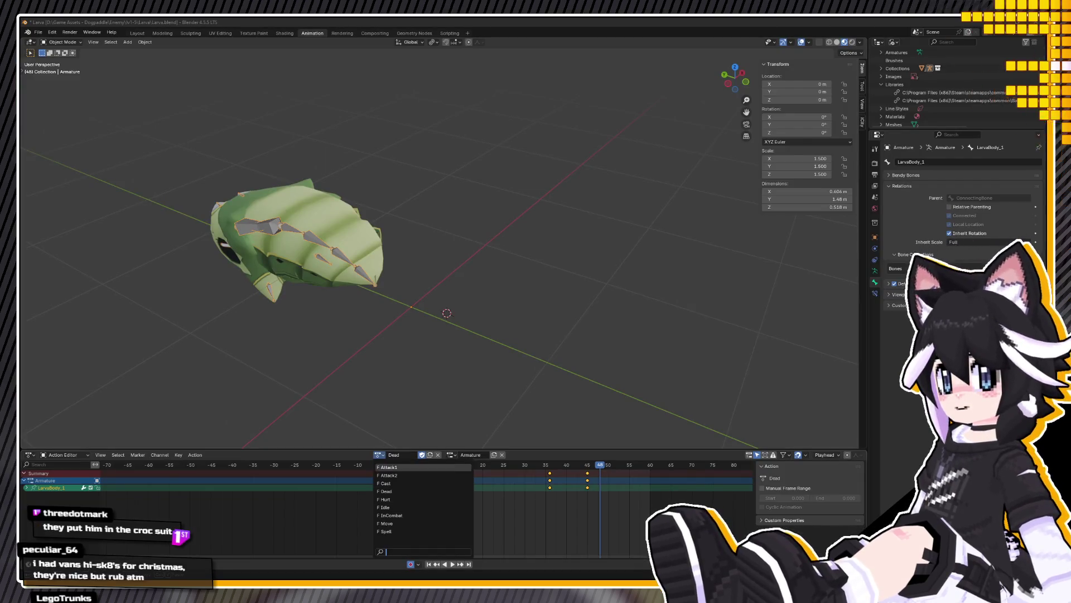
# Step: Make Idle the larva's active action in the Action Editor and head to File > Export
pyautogui.click(385, 491)
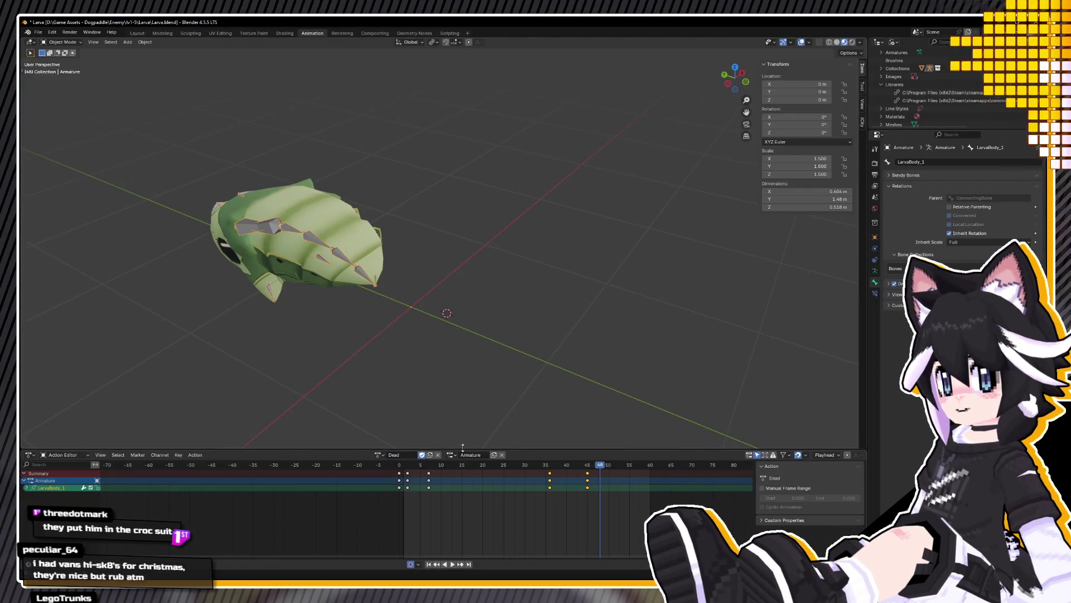
pyautogui.click(381, 461)
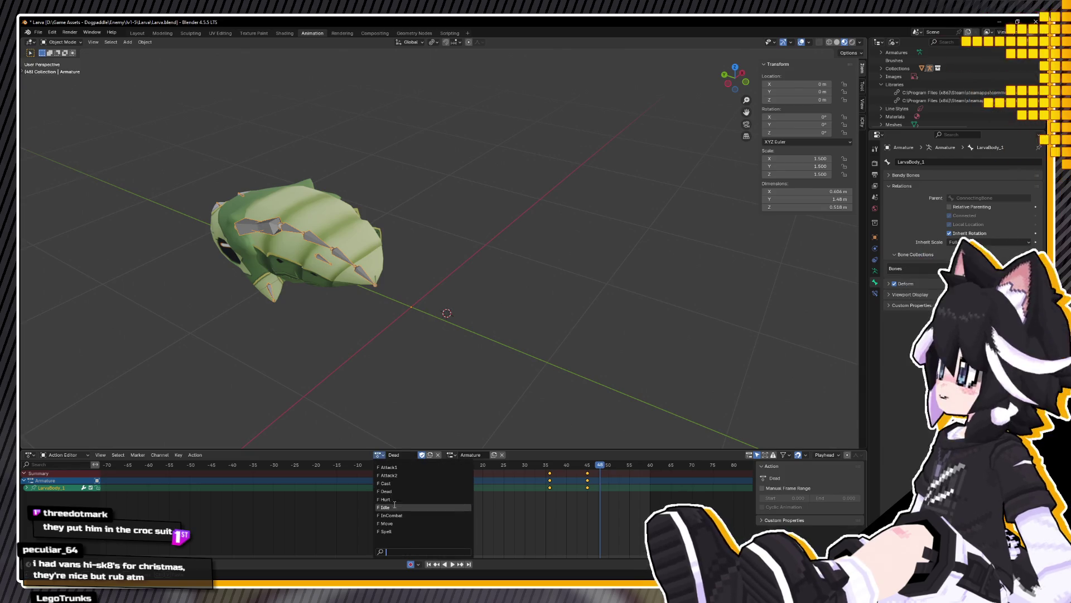
pyautogui.click(423, 503)
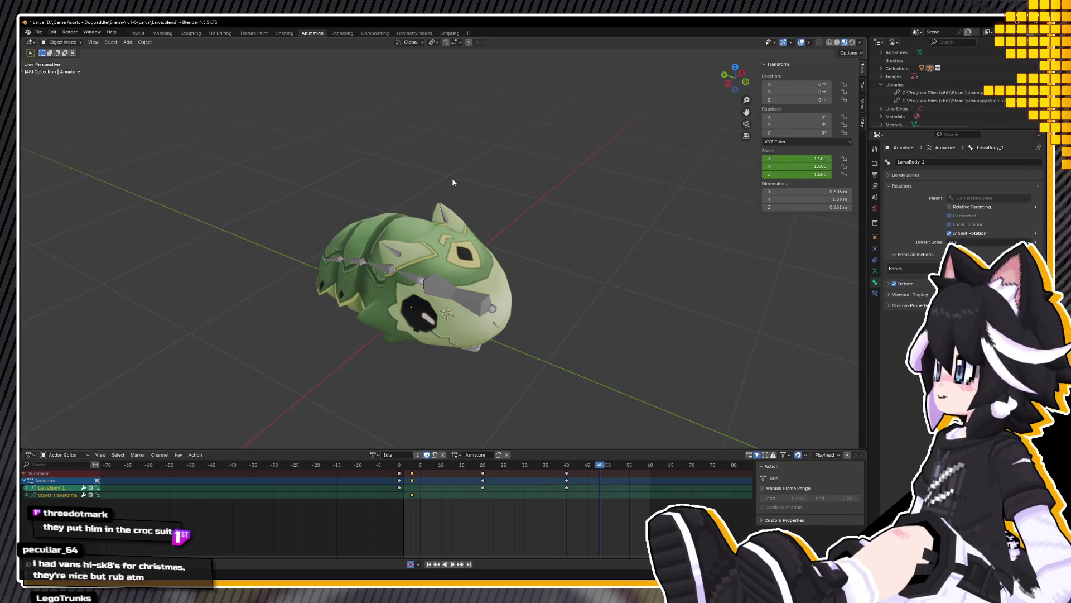
pyautogui.moveTo(482, 203)
pyautogui.mouseDown(button='middle')
pyautogui.moveTo(433, 310)
pyautogui.moveTo(444, 274)
pyautogui.mouseUp(button='middle')
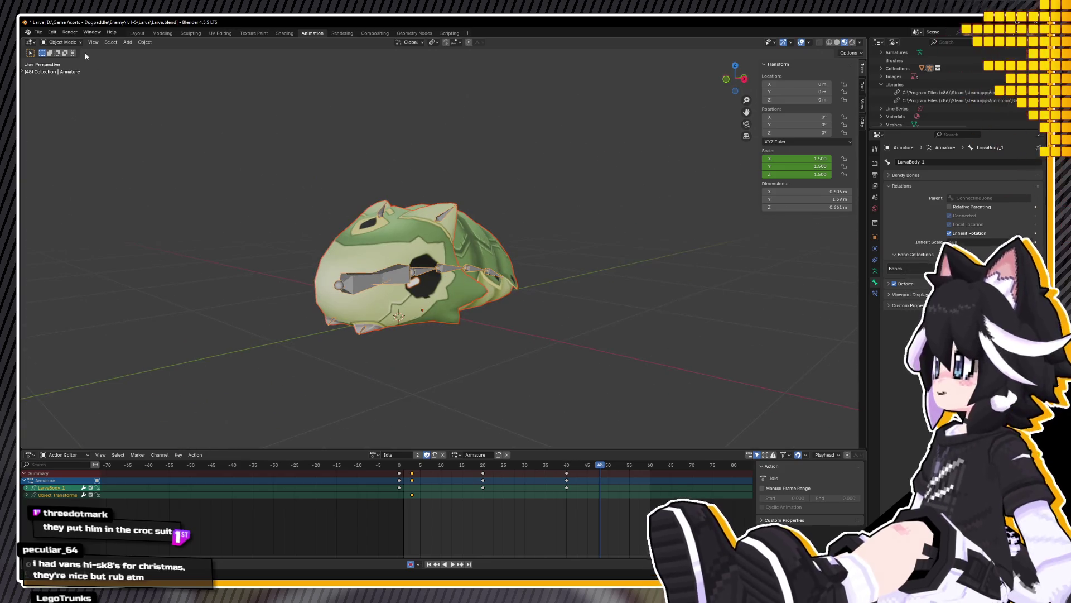
pyautogui.click(38, 32)
pyautogui.moveTo(52, 153)
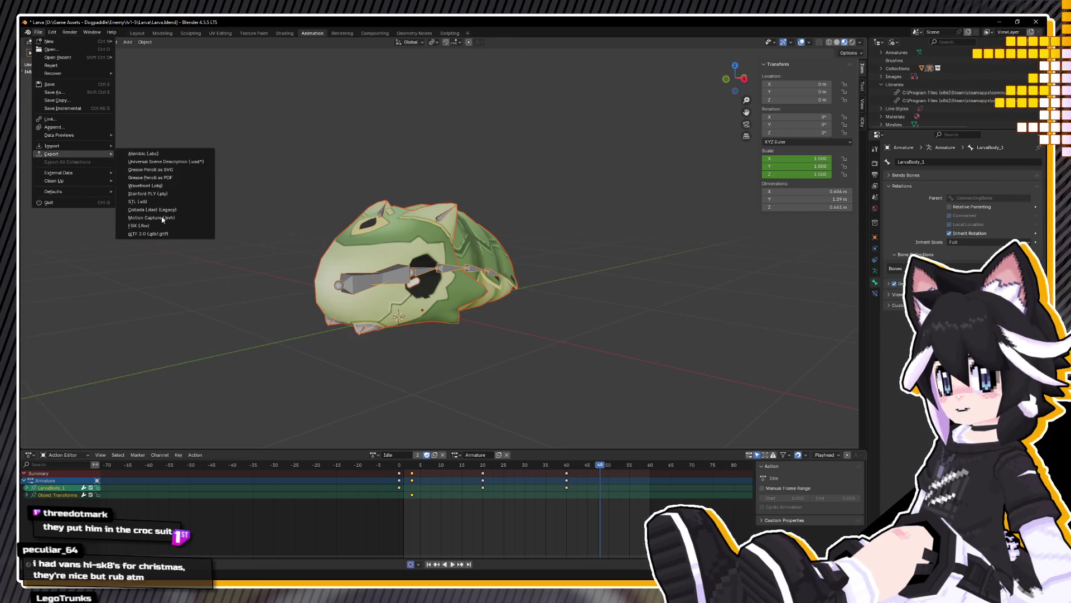
# Step: Export the larva as FBX, save the .blend file, and switch back to Unreal
pyautogui.click(167, 228)
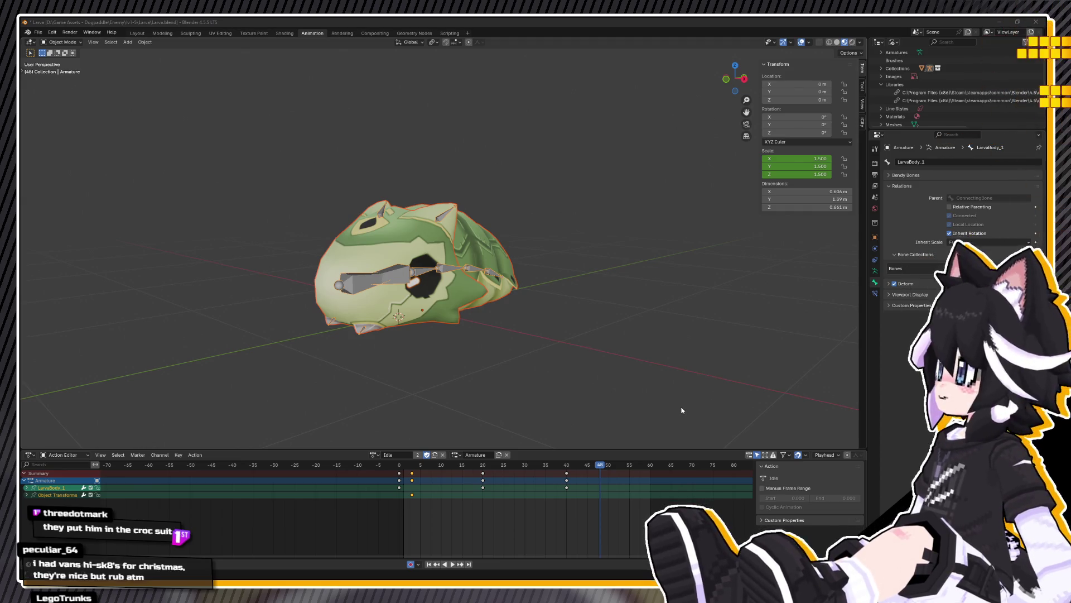
pyautogui.hotkey('ctrl', 's')
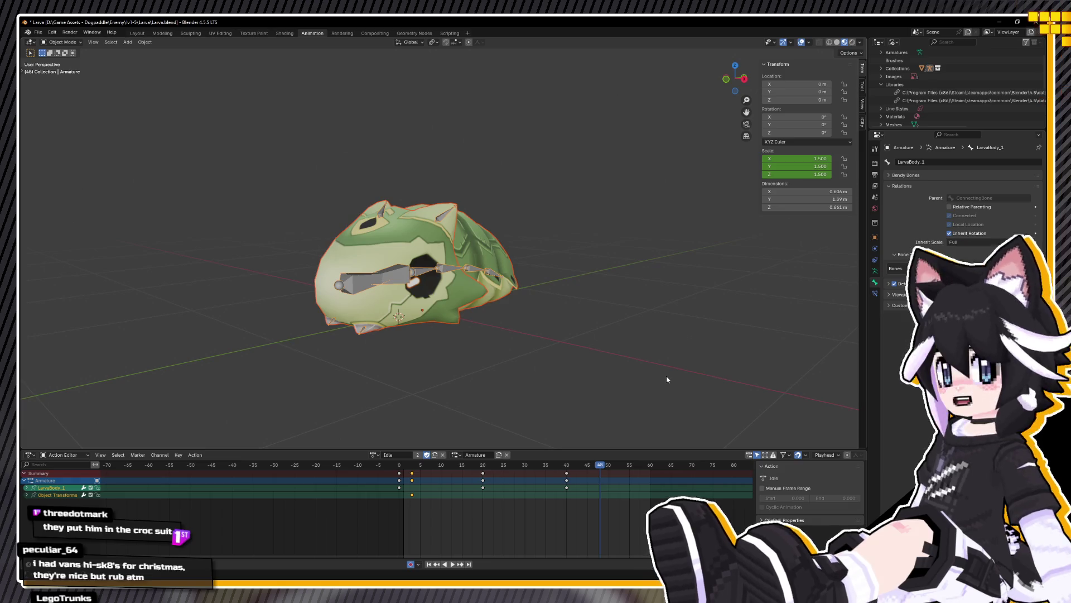
pyautogui.moveTo(538, 327)
pyautogui.mouseDown(button='middle')
pyautogui.moveTo(586, 349)
pyautogui.moveTo(243, 465)
pyautogui.mouseUp(button='middle')
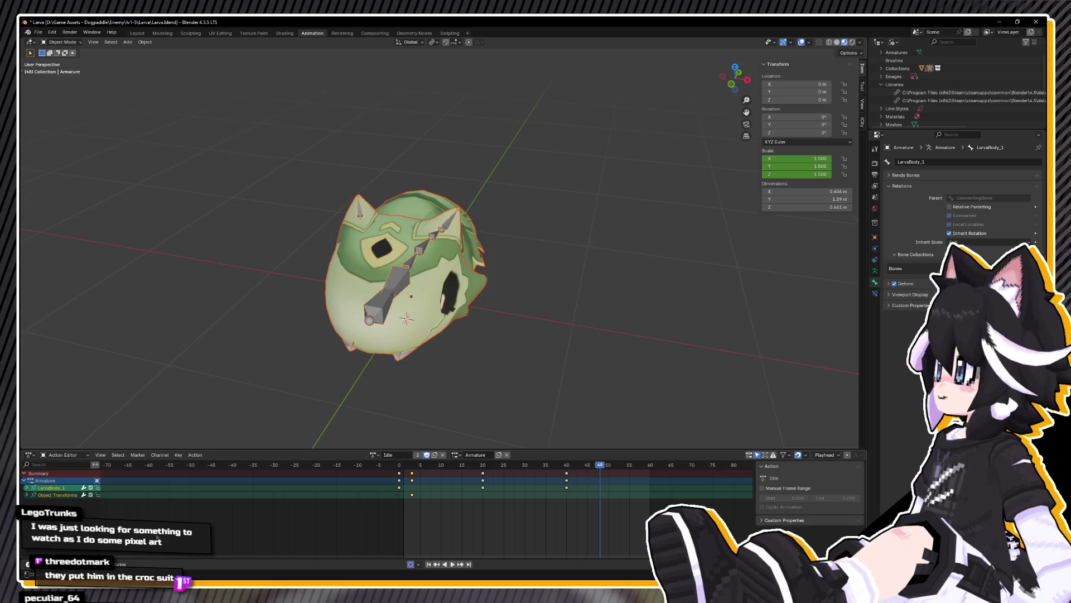
pyautogui.hotkey('ctrl', 's')
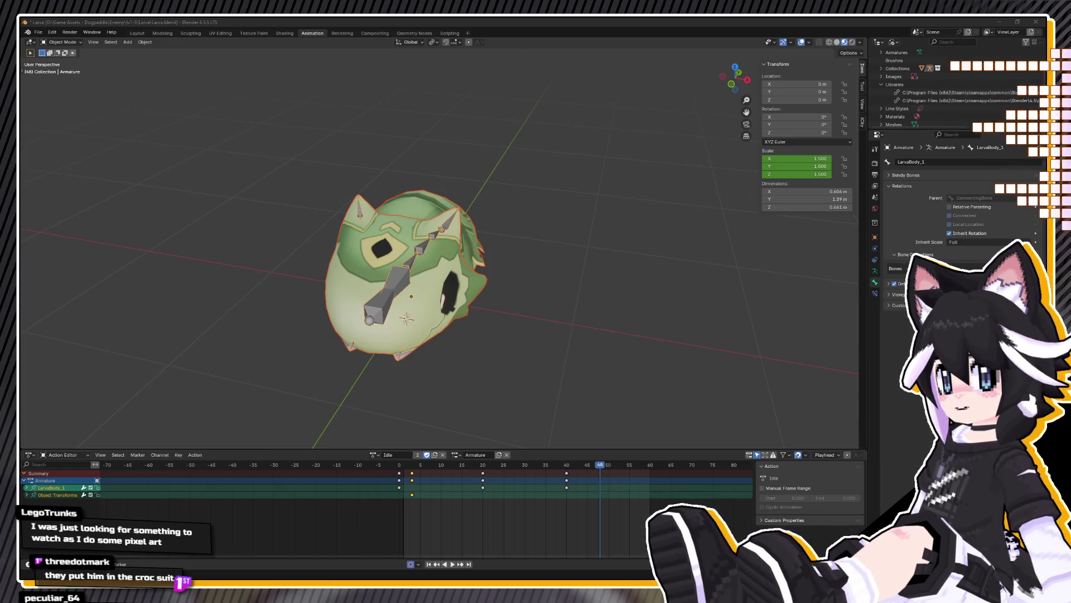
pyautogui.hotkey('alt', 'Tab')
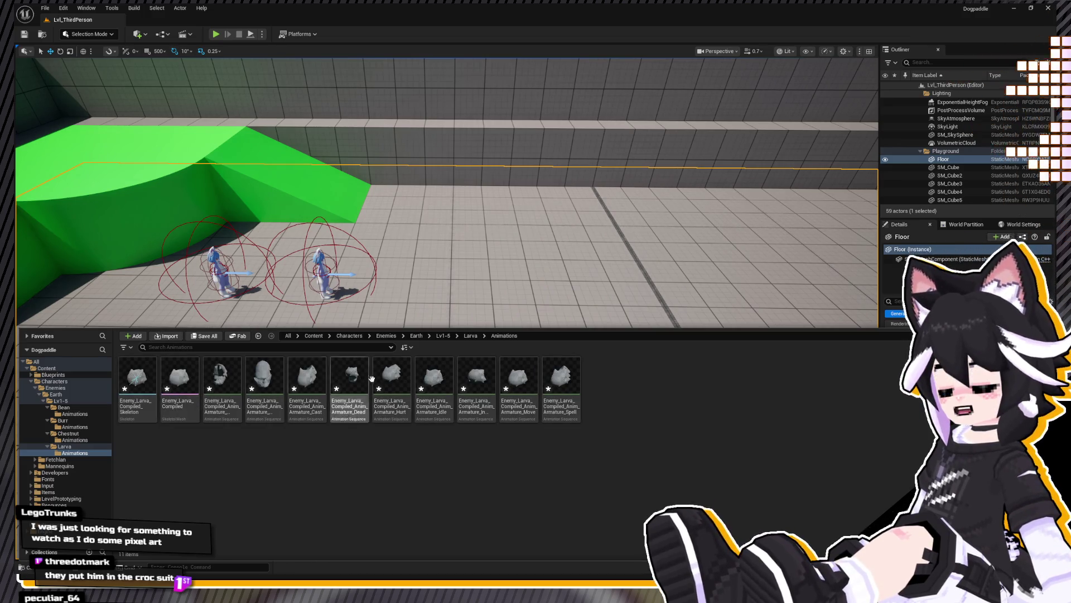
# Step: Move the imported Enemy_Larva_Compiled mesh and skeleton from Animations into the Larva folder
pyautogui.click(163, 377)
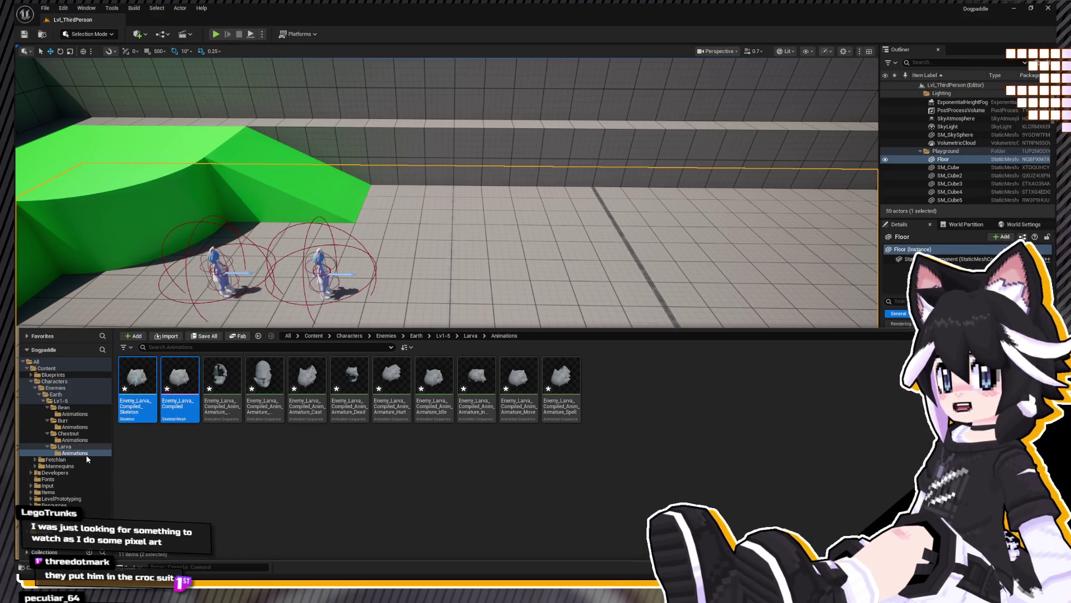
pyautogui.click(65, 446)
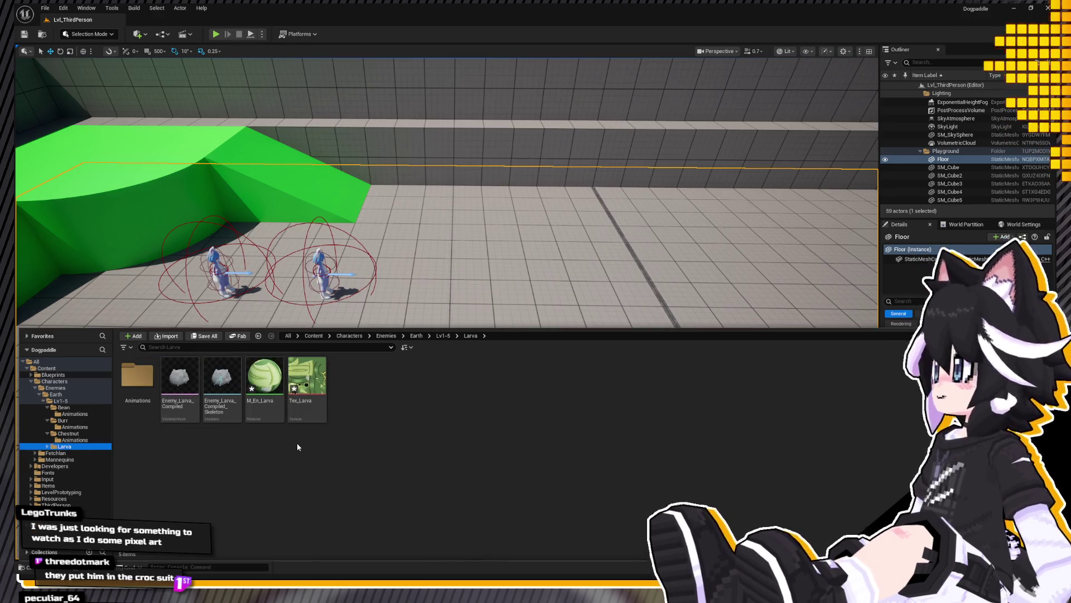
# Step: Rename the imported larva skeletal mesh to SM_En_Larva
pyautogui.click(196, 397)
pyautogui.press('F2')
pyautogui.write('SK')
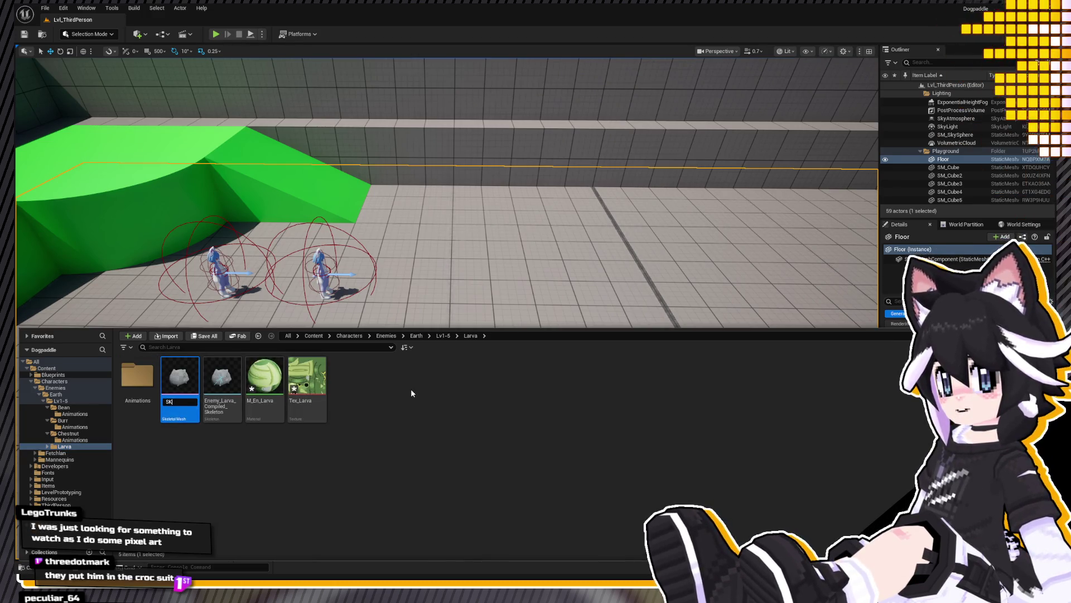
pyautogui.write('_En_L')
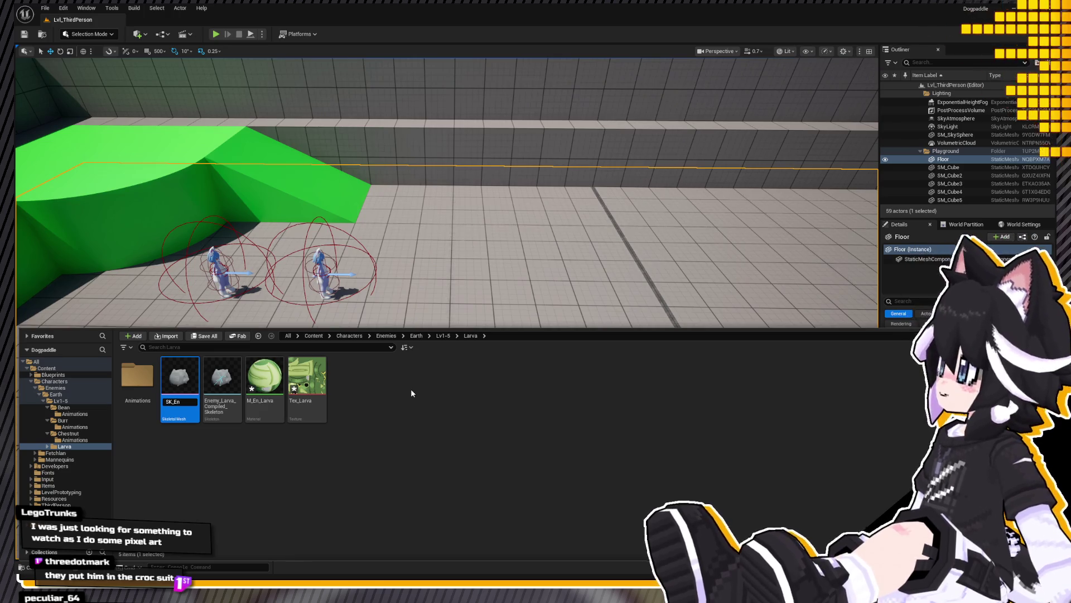
pyautogui.write('arva')
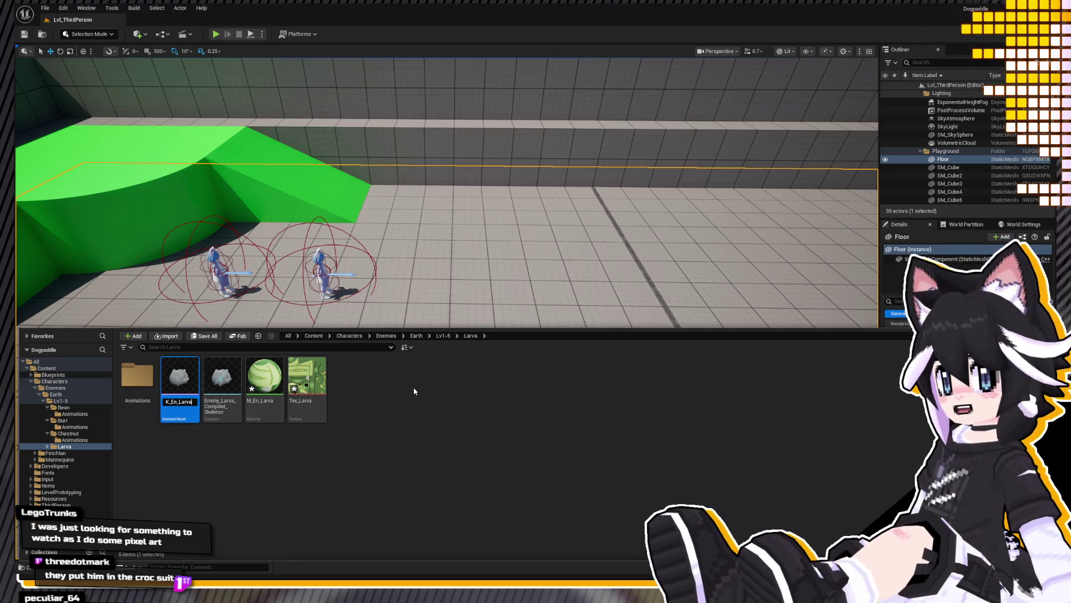
pyautogui.press('Return')
pyautogui.press('Left')
pyautogui.press('Left')
pyautogui.press('F2')
pyautogui.write('S')
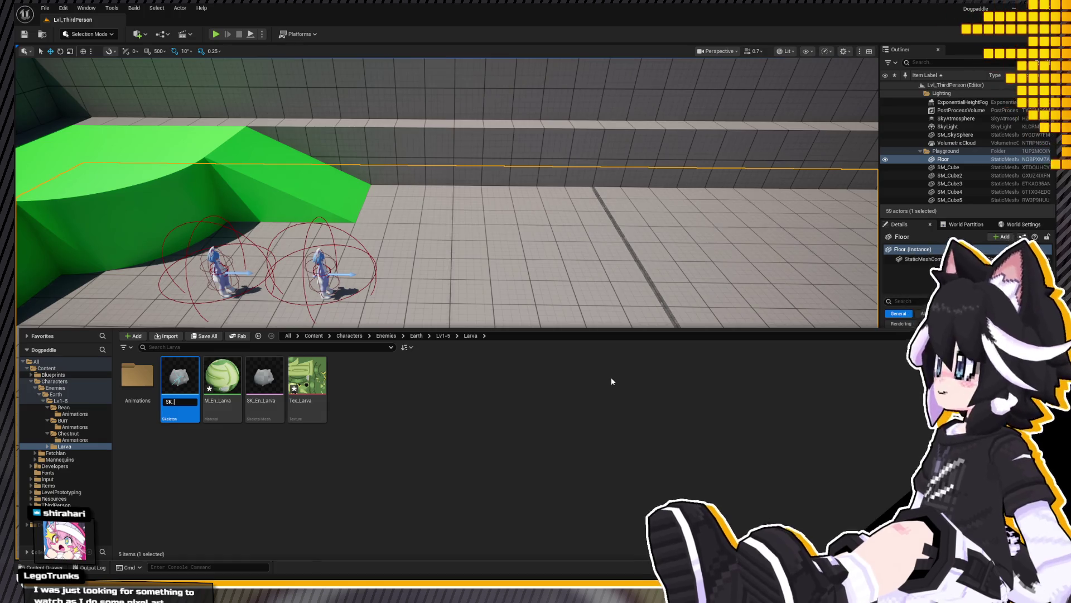
pyautogui.write('En_')
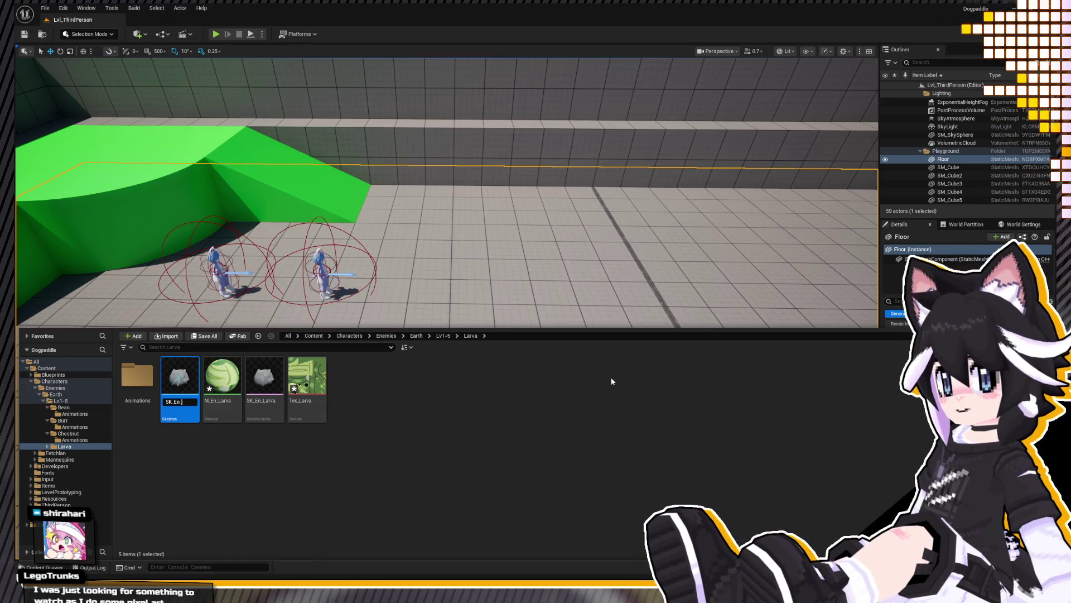
pyautogui.write('Larva')
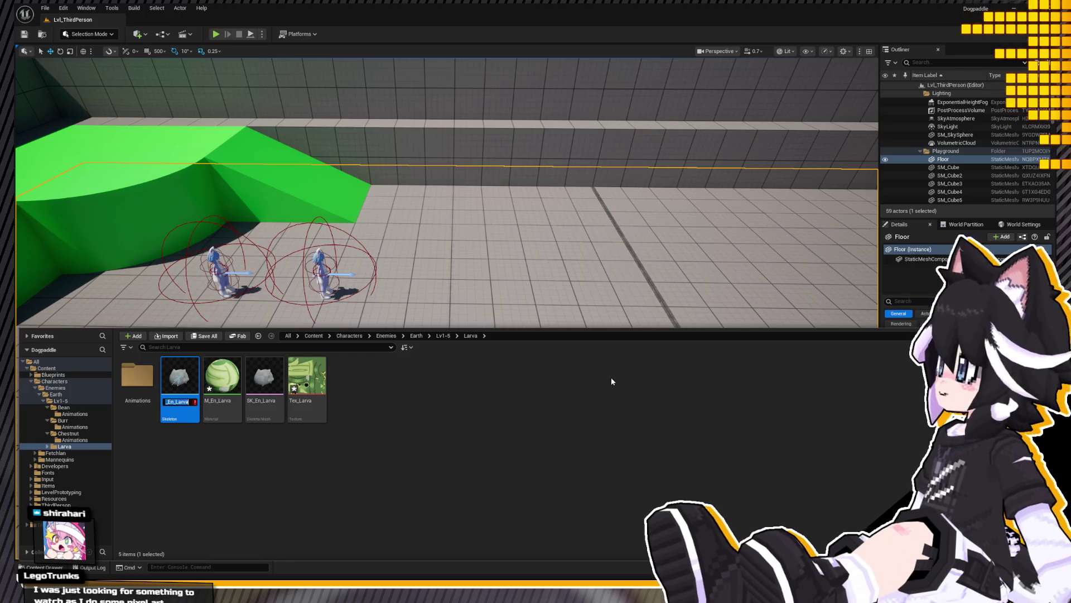
# Step: Rename the larva skeleton to SK_En_Larva and confirm both new names
pyautogui.hotkey('ctrl', 'a')
pyautogui.click(256, 404)
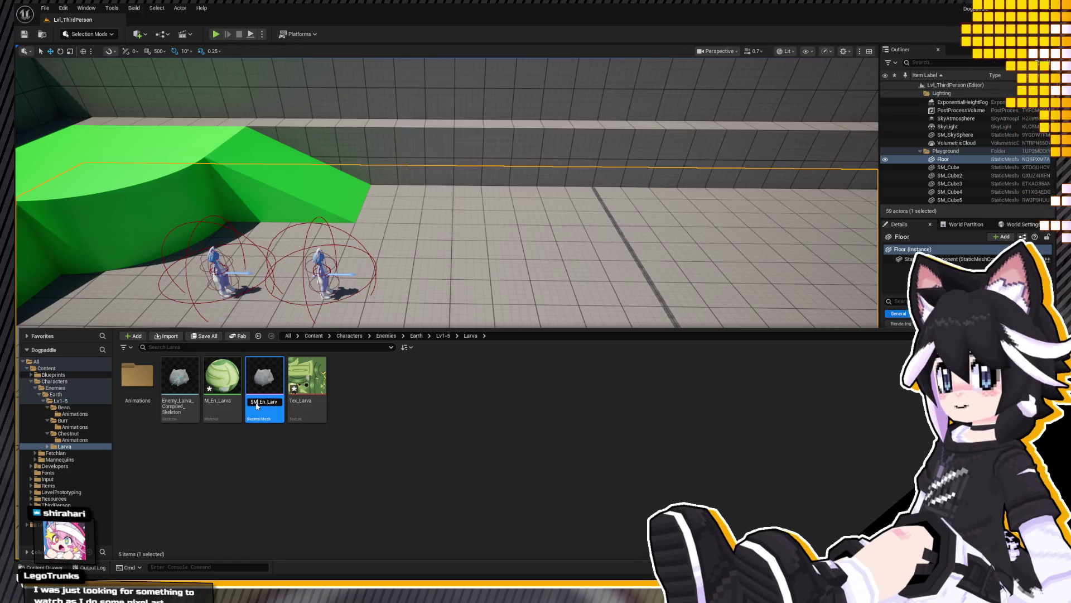
pyautogui.click(192, 385)
pyautogui.write('SK')
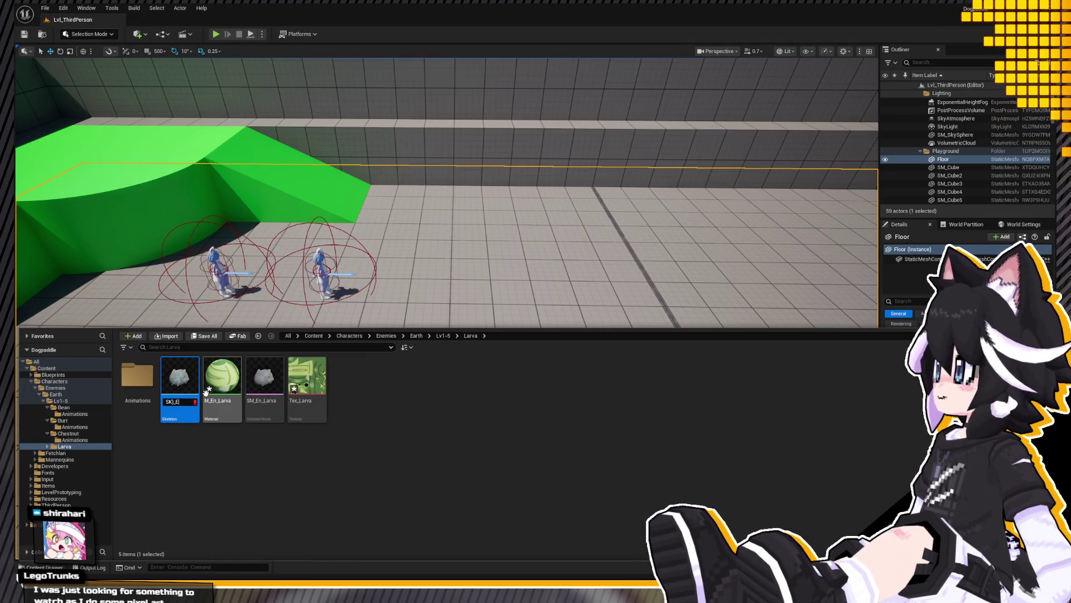
pyautogui.write('_En_Larva')
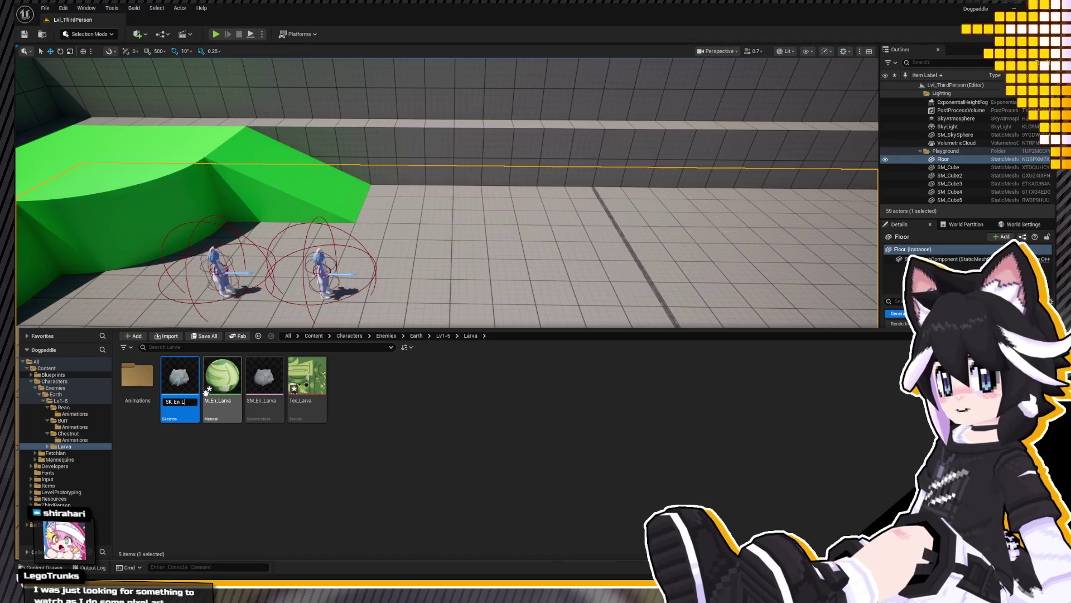
pyautogui.press('Return')
pyautogui.press('Right')
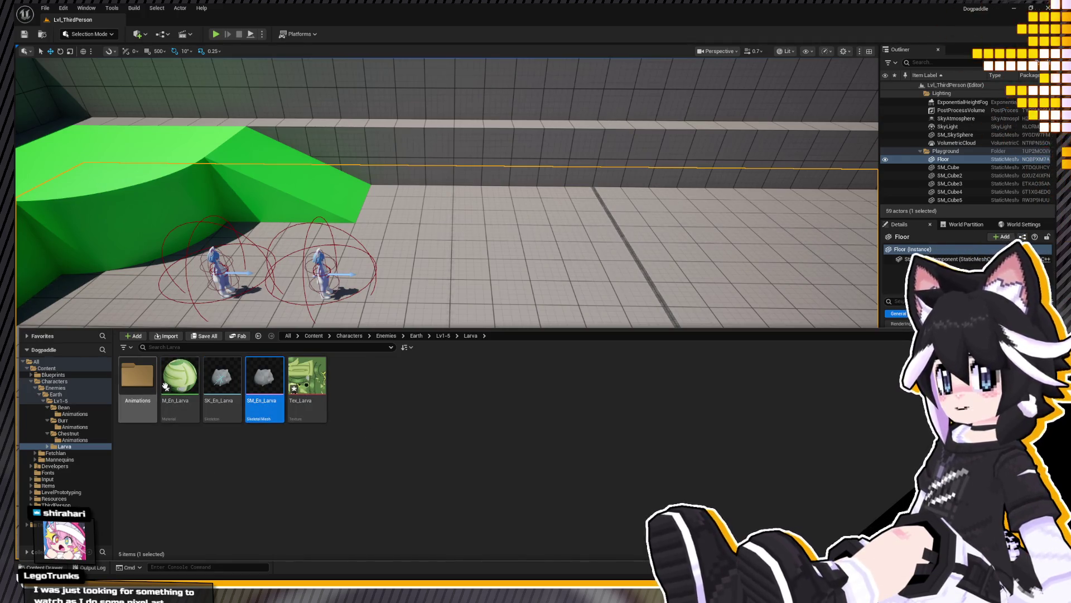
pyautogui.hotkey('ctrl', 'space')
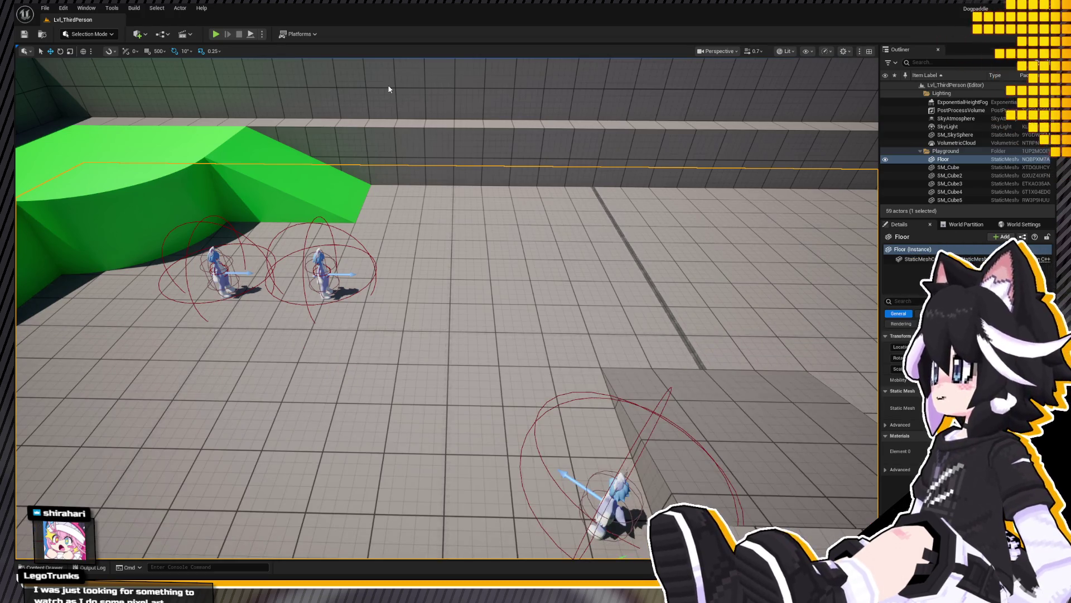
pyautogui.hotkey('ctrl', 'space')
# Step: Rename the first five larva clips to Anim_Attack1, Anim_Attack2, Anim_Cast, Anim_Dead and Anim_Hurt
pyautogui.doubleClick(137, 380)
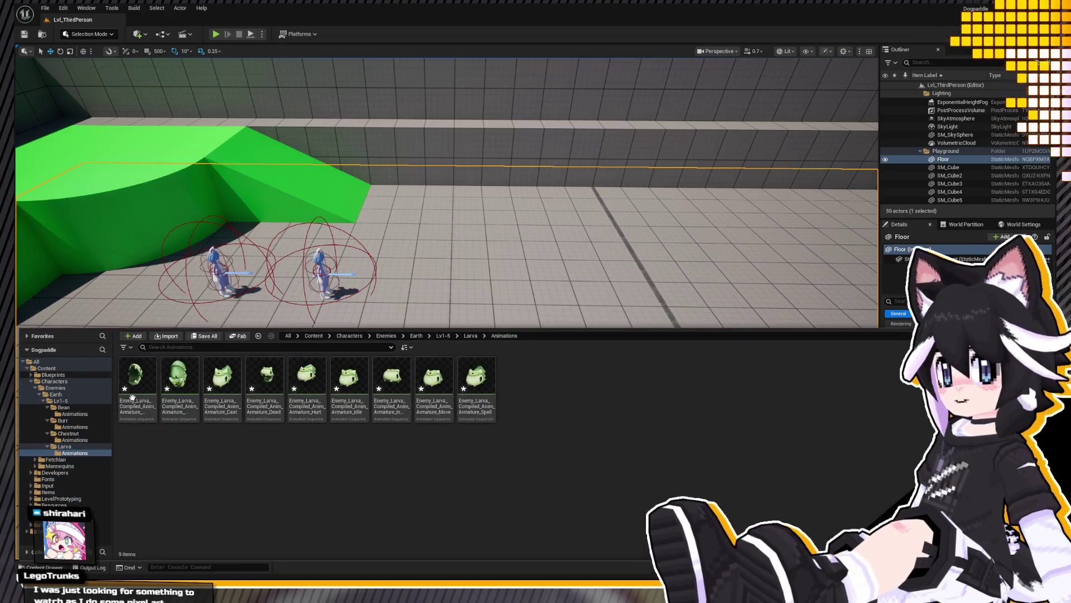
pyautogui.click(136, 402)
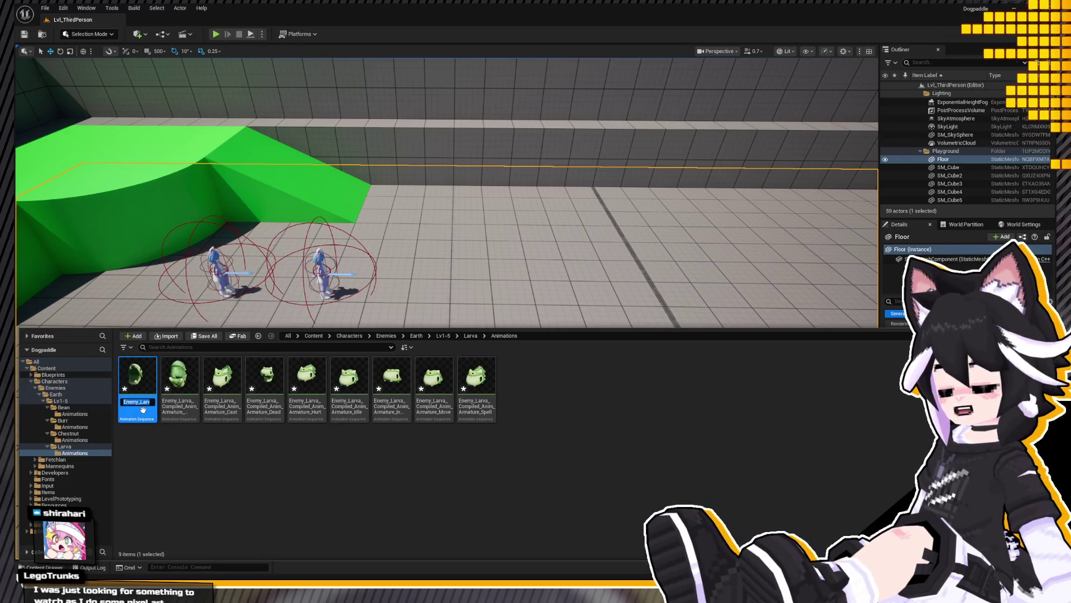
pyautogui.write('An')
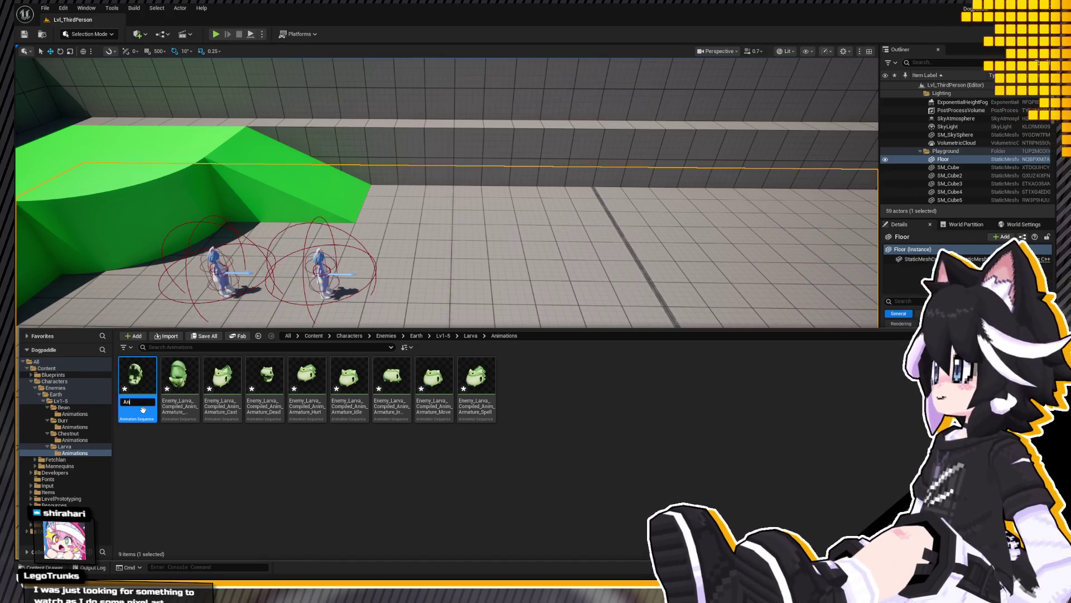
pyautogui.write('im_')
pyautogui.write('Attack1')
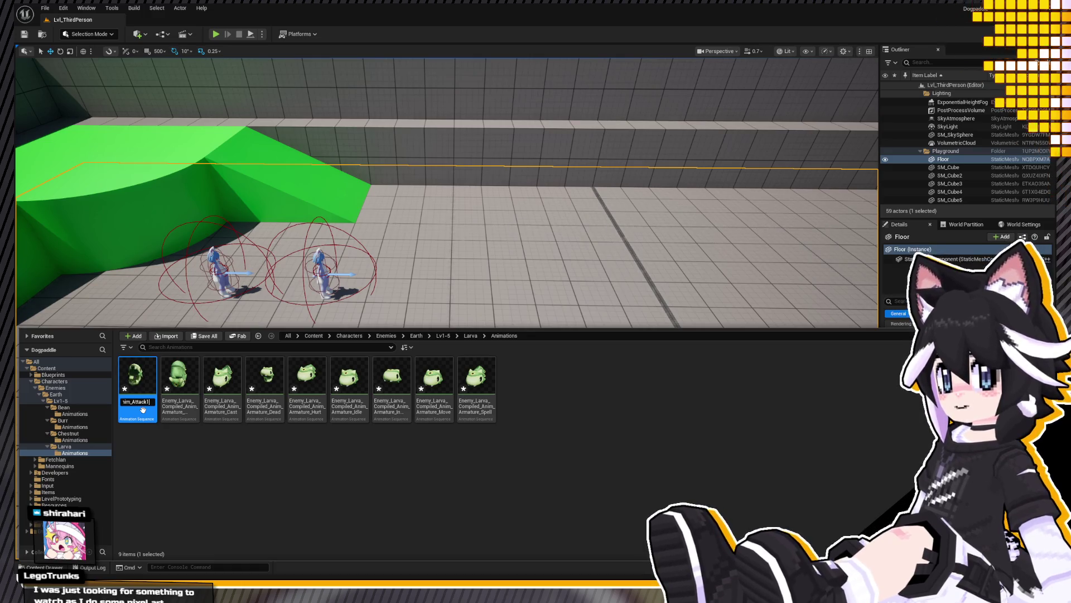
pyautogui.press('Return')
pyautogui.click(177, 385)
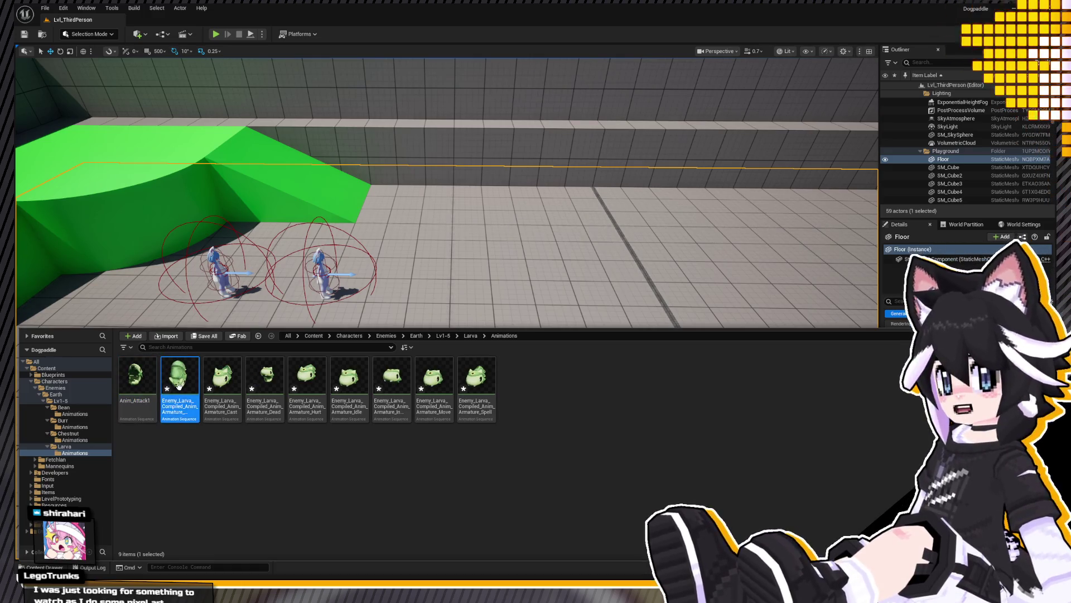
pyautogui.write('Anim_A')
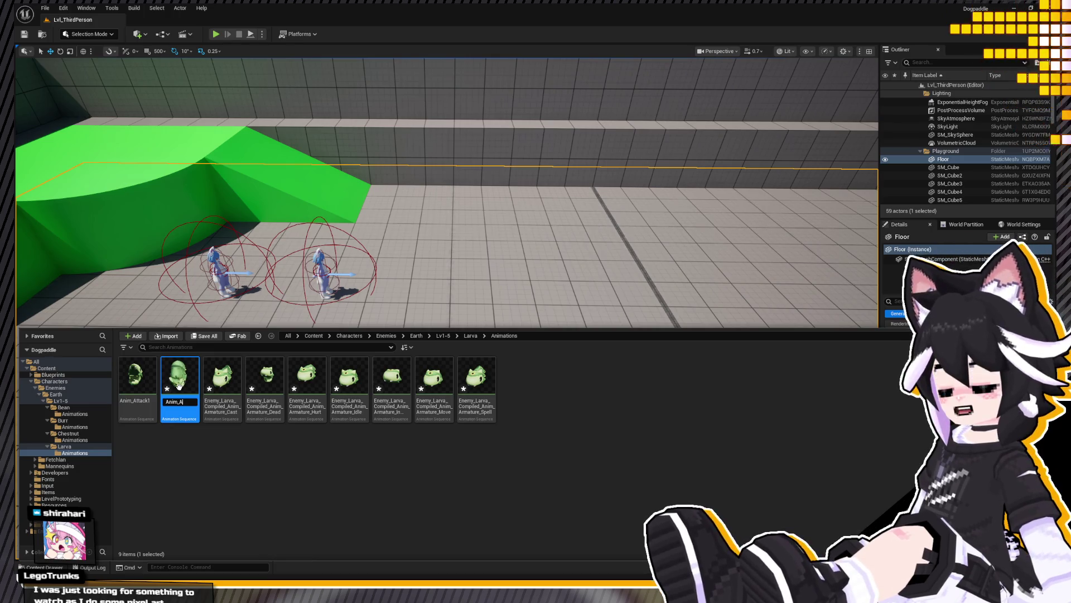
pyautogui.write('ttack2')
pyautogui.click(209, 387)
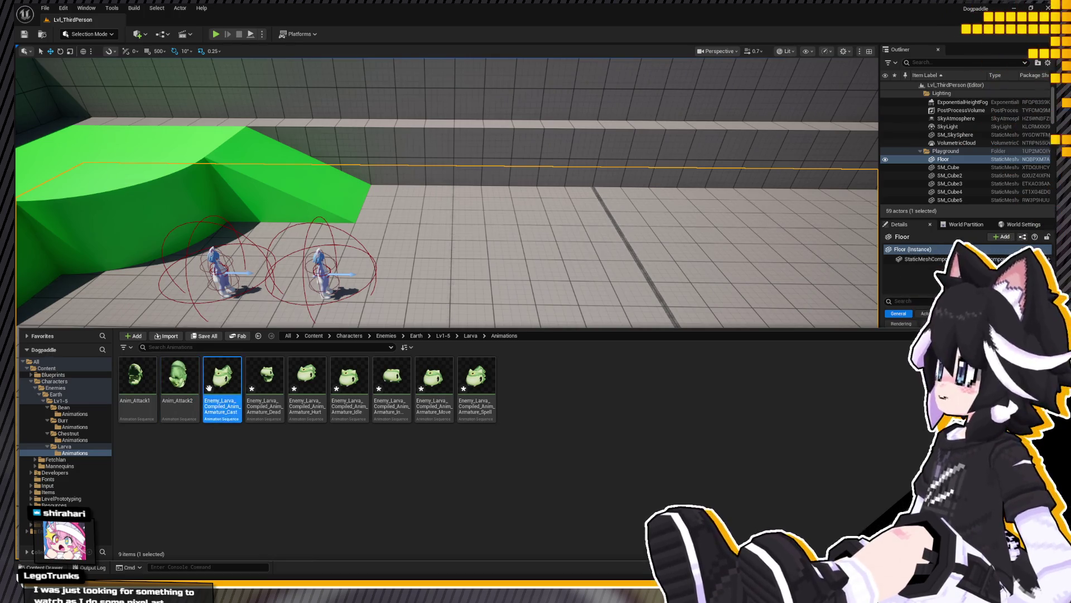
pyautogui.write('Anim_Cast')
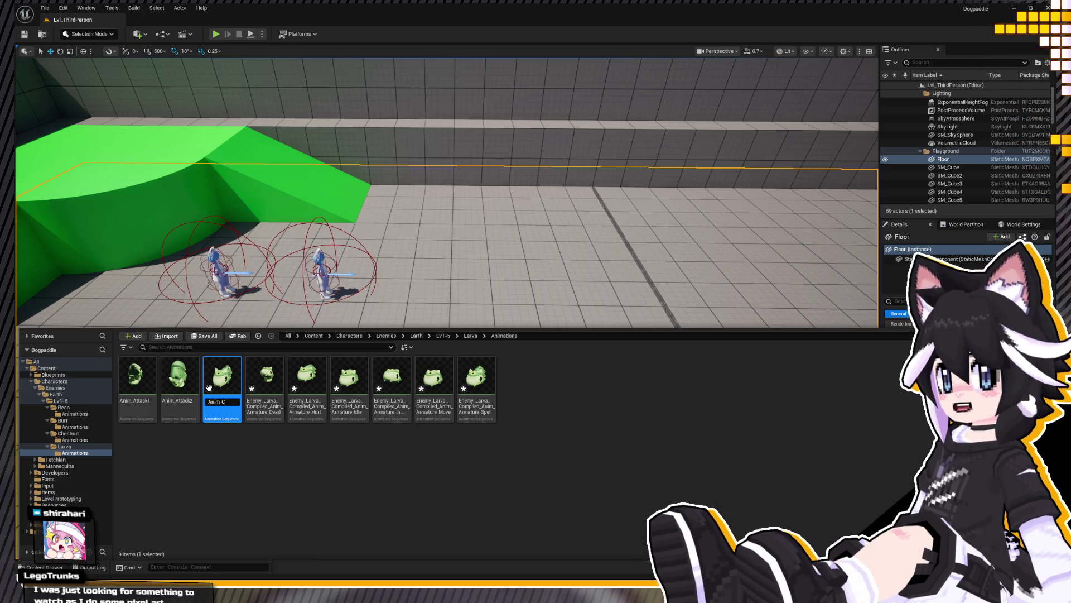
pyautogui.click(262, 386)
pyautogui.press('F2')
pyautogui.write('Anim_Dead')
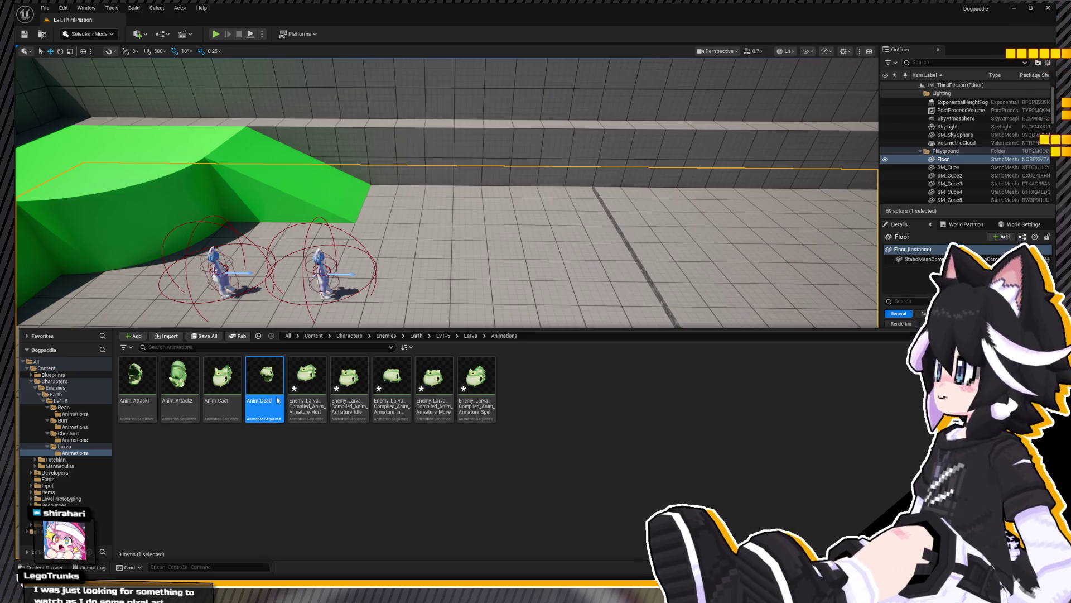
pyautogui.press('Return')
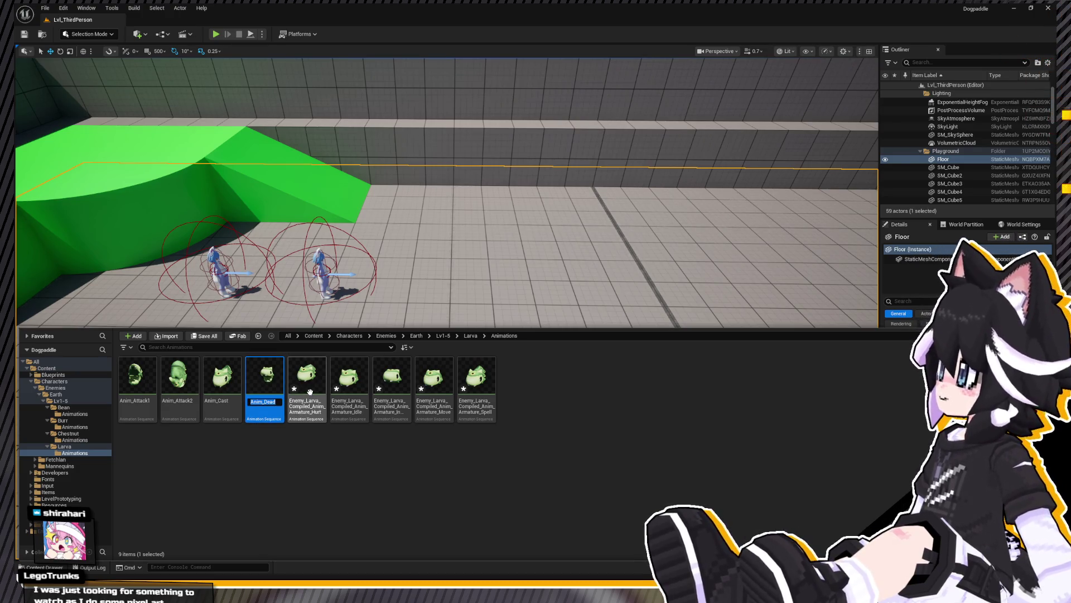
pyautogui.click(310, 392)
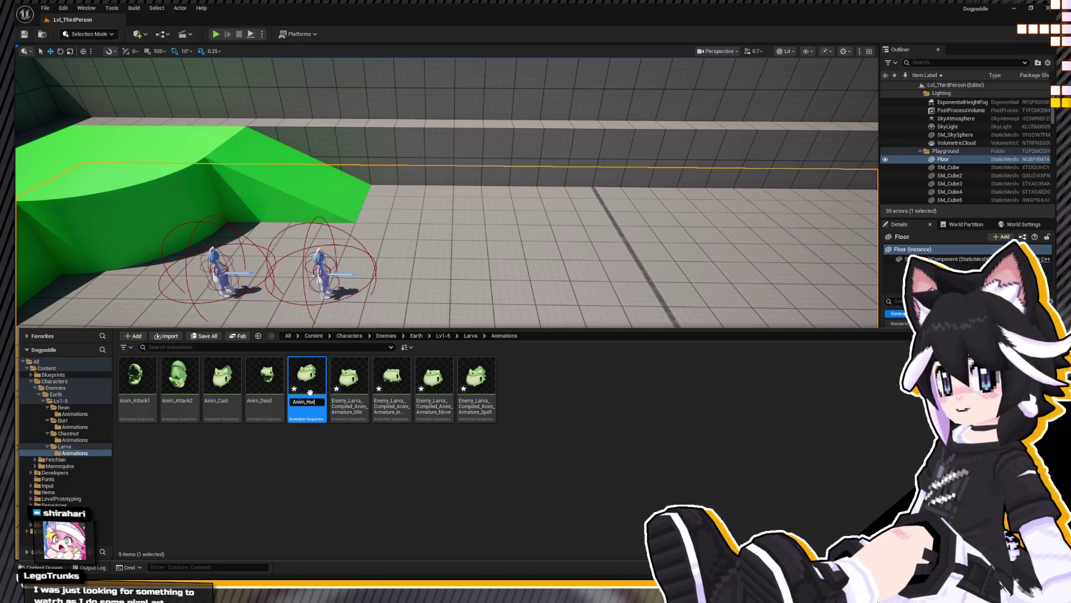
pyautogui.write('nim_Hurt')
pyautogui.press('Return')
# Step: Rename the remaining clips to Anim_Idle, Anim_InCombat, Anim_Move and Anim_Spell, then clear the selection
pyautogui.click(354, 405)
pyautogui.press('F2')
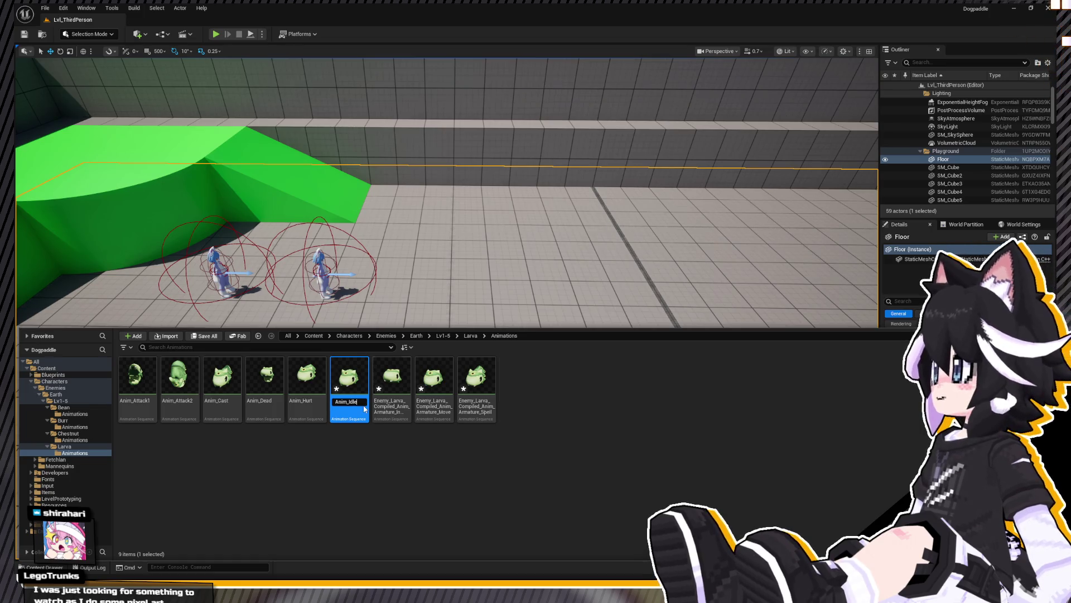
pyautogui.click(379, 405)
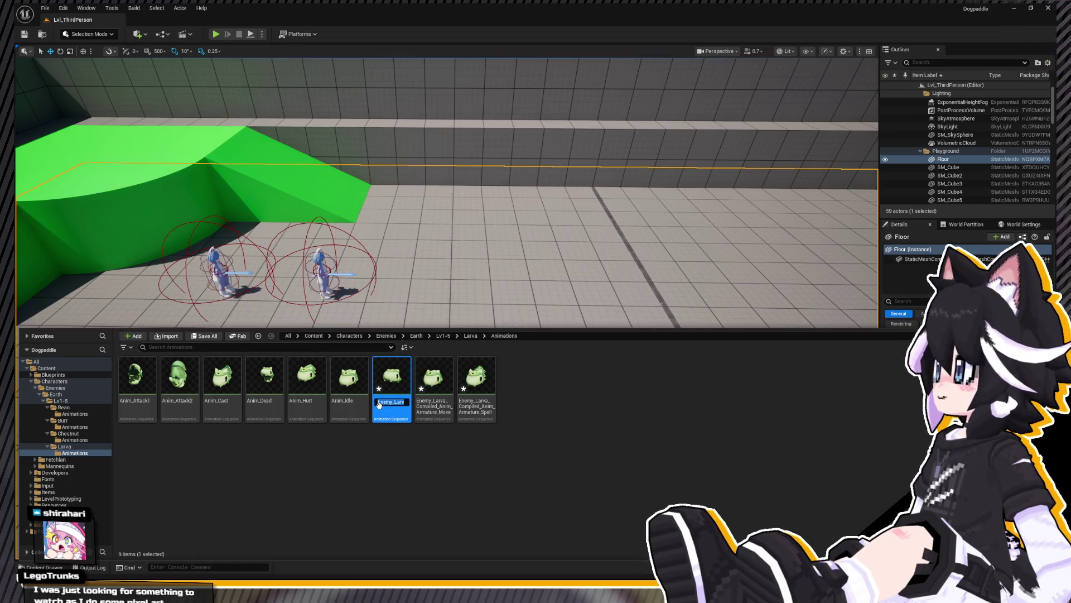
pyautogui.click(409, 467)
pyautogui.click(399, 387)
pyautogui.press('F2')
pyautogui.write('Anim_In')
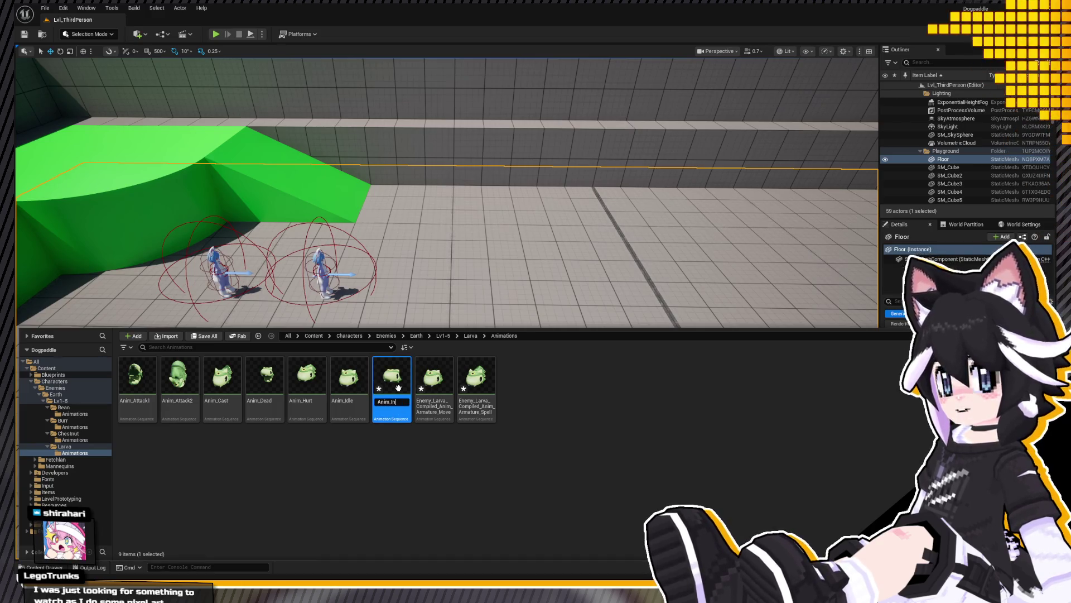
pyautogui.write('Combat')
pyautogui.click(428, 383)
pyautogui.press('F2')
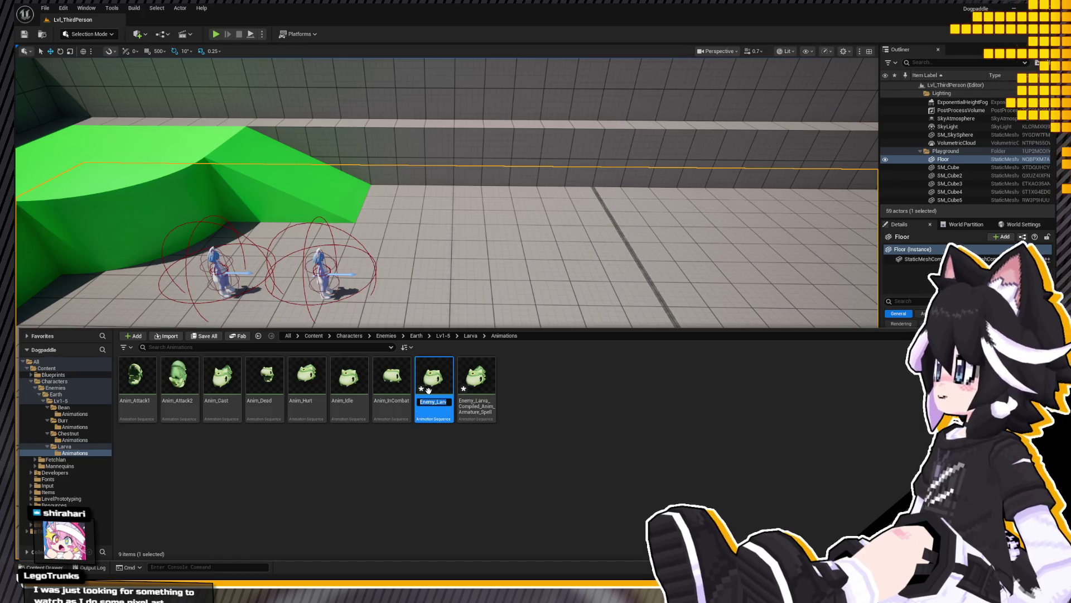
pyautogui.write('Anim_Move')
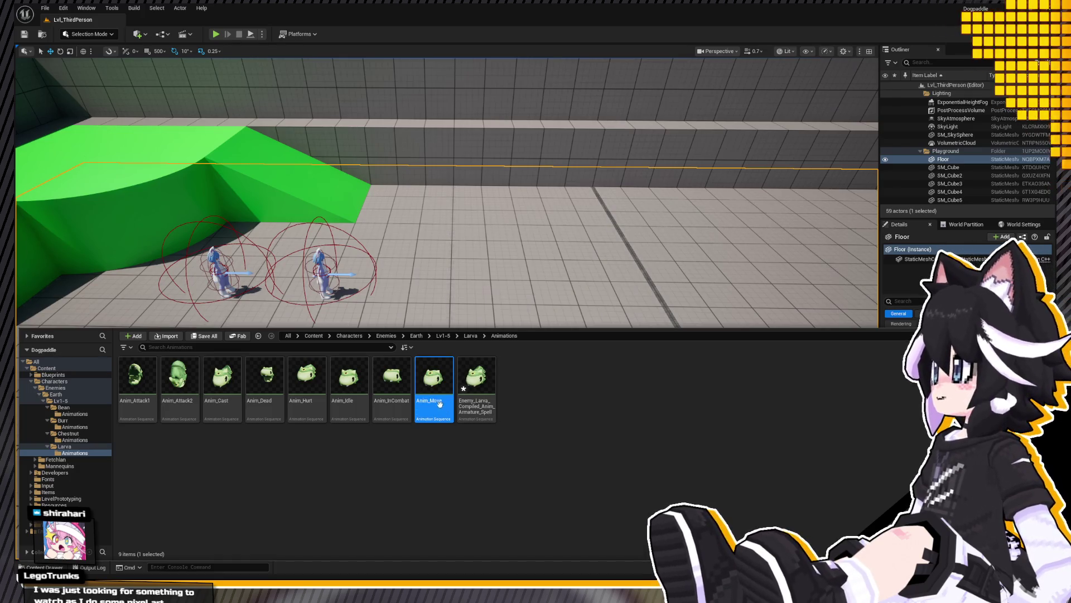
pyautogui.click(476, 381)
pyautogui.press('F2')
pyautogui.write('Anim_Sp')
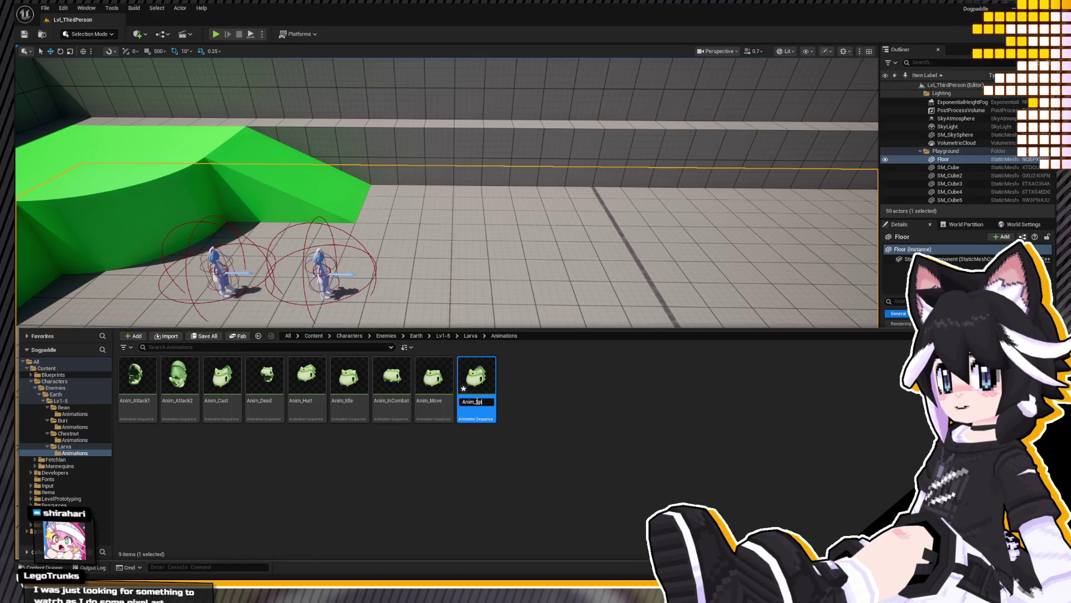
pyautogui.write('ell')
pyautogui.press('Return')
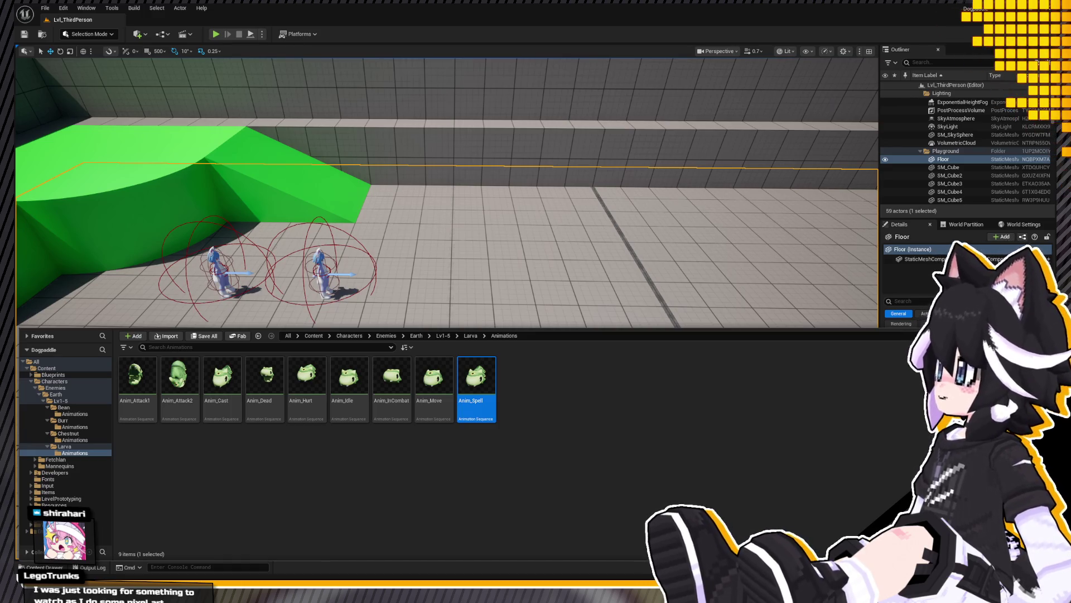
pyautogui.click(672, 418)
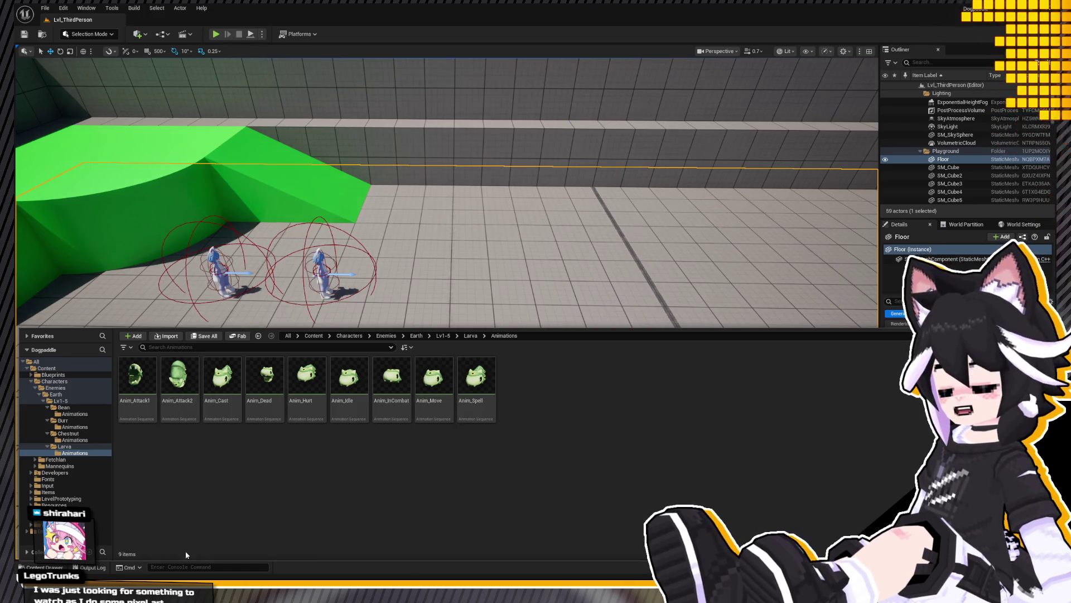
pyautogui.click(76, 440)
pyautogui.click(80, 448)
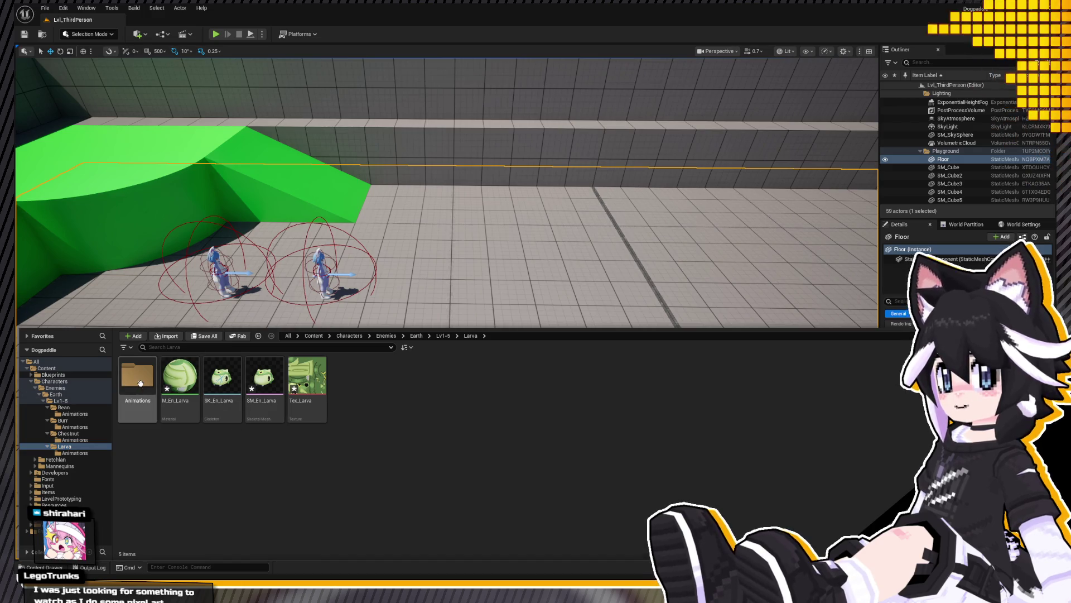
pyautogui.doubleClick(137, 376)
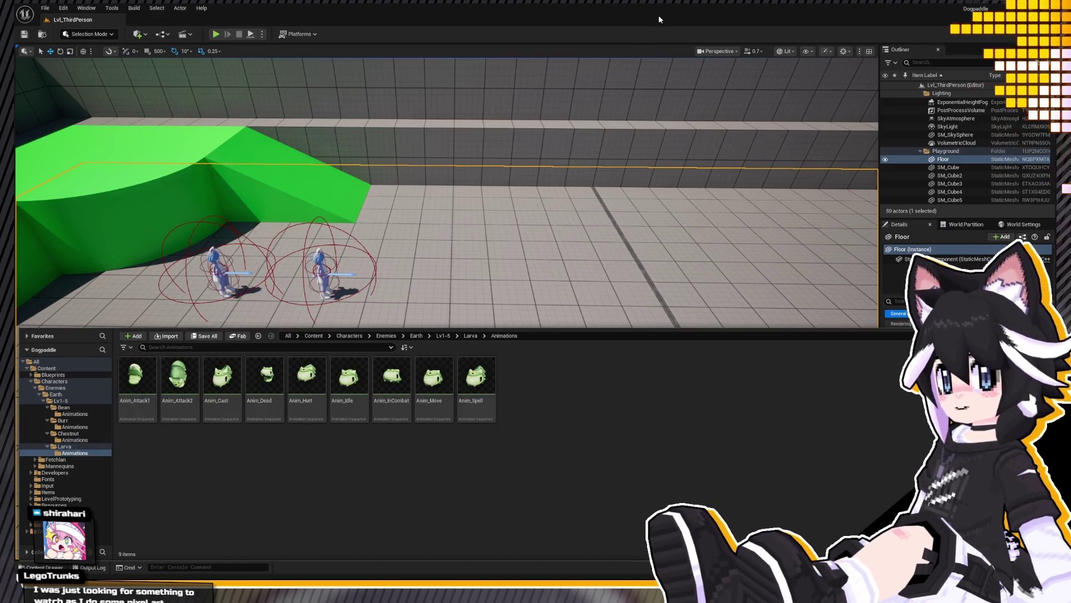
pyautogui.click(72, 433)
pyautogui.click(156, 380)
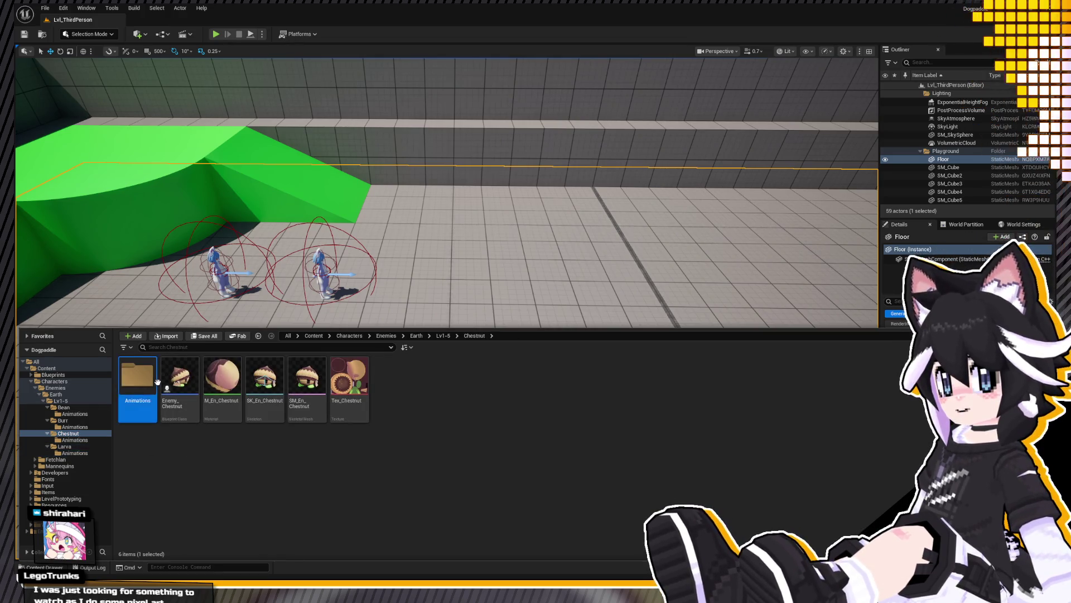
pyautogui.doubleClick(156, 381)
pyautogui.click(83, 453)
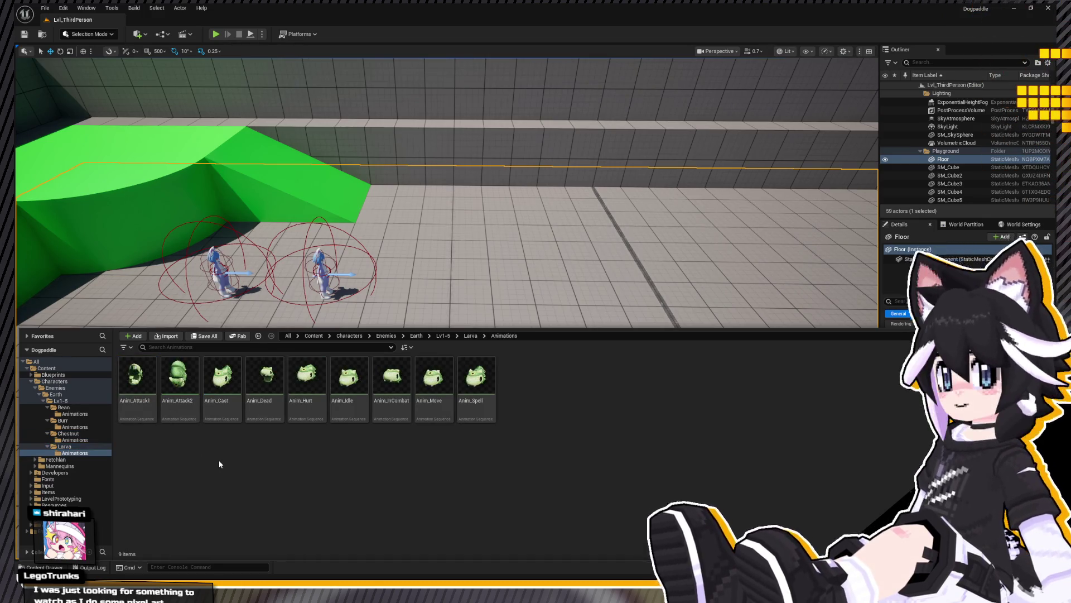
pyautogui.click(534, 389)
pyautogui.write('ABP_En_Larva')
# Step: Confirm the new animation blueprint's name as ABP_En_Larva and put the Content Drawer away
pyautogui.press('Return')
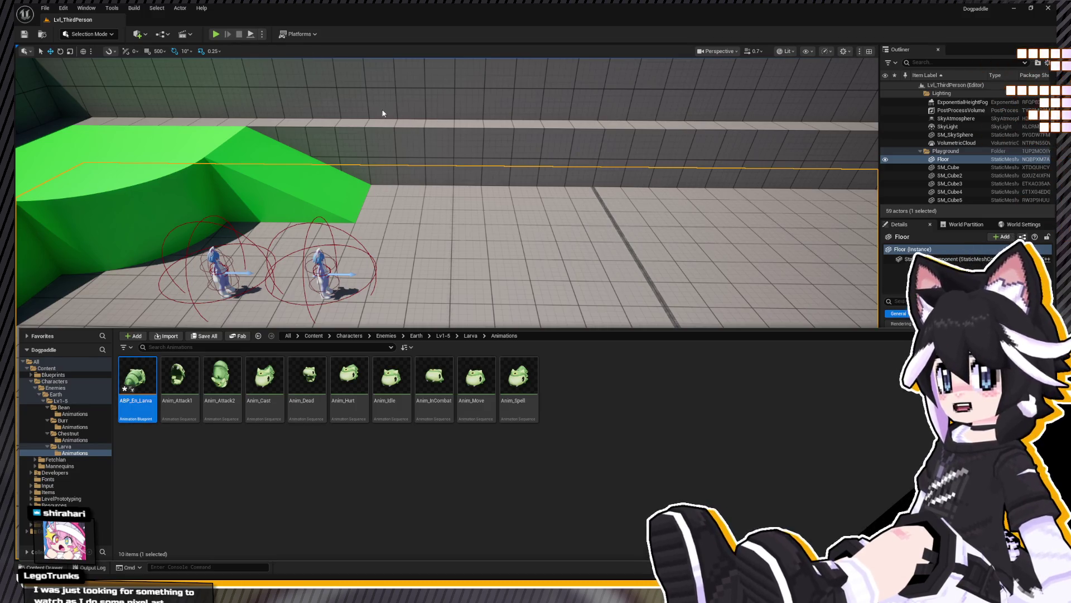
pyautogui.click(486, 314)
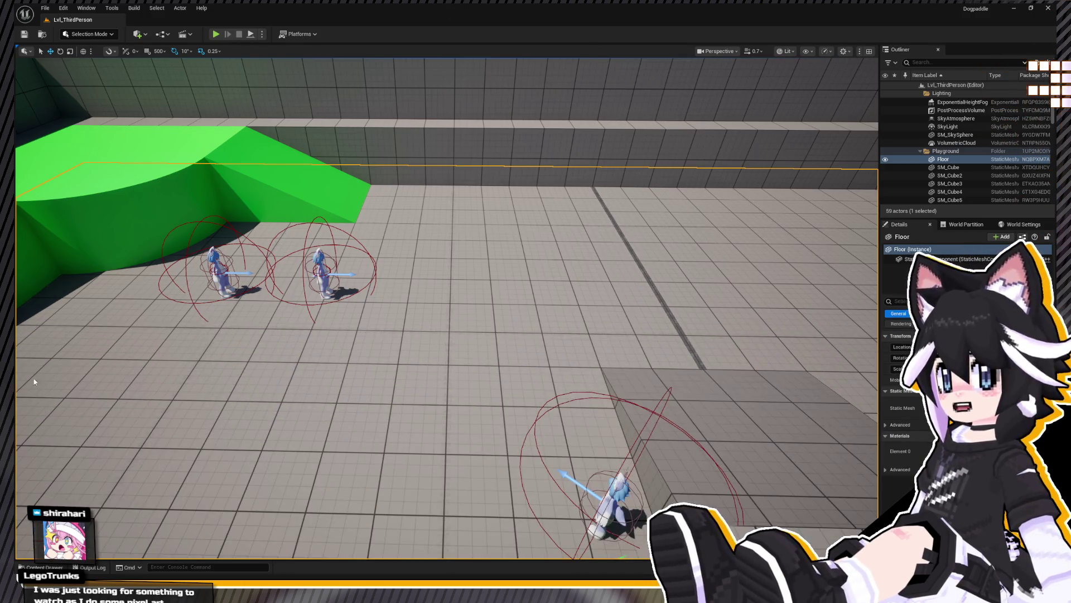
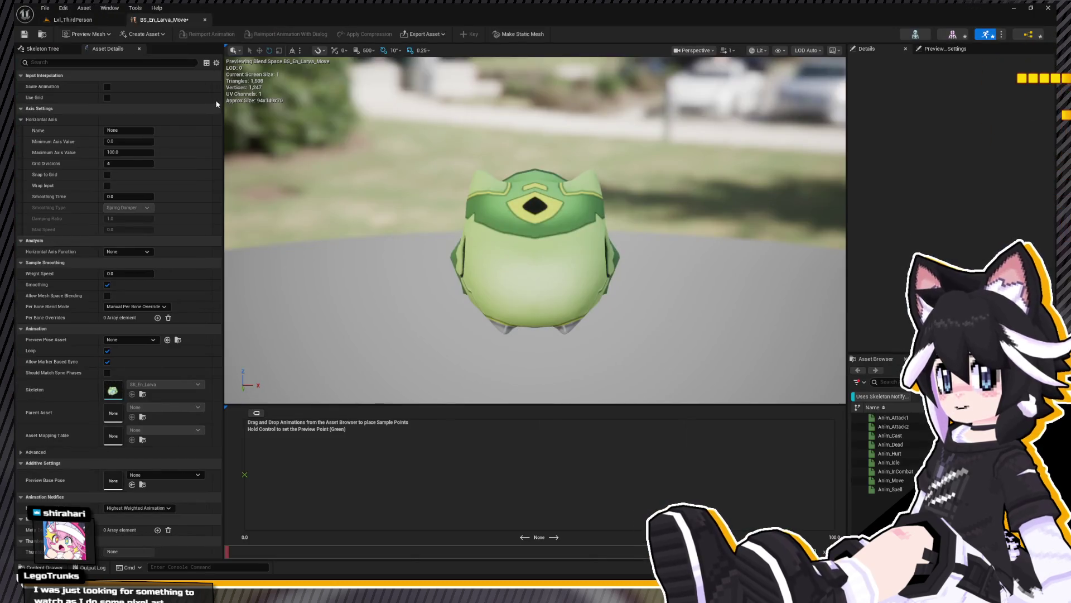
# Step: Open the ABP_En_Larva animation blueprint and look over its locomotion state machine graph
pyautogui.click(254, 18)
pyautogui.click(167, 20)
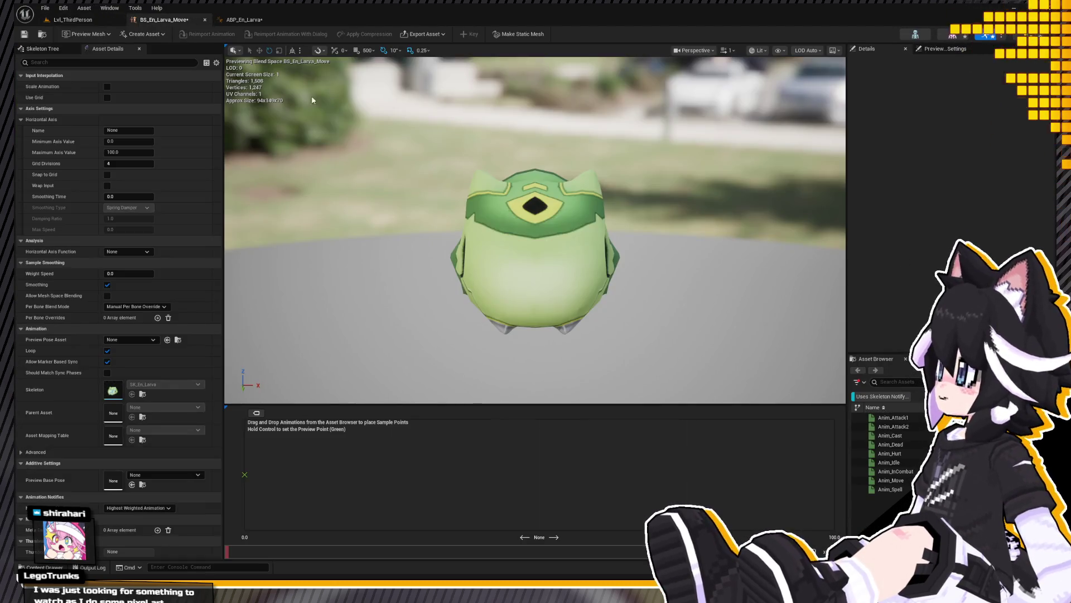
pyautogui.click(255, 24)
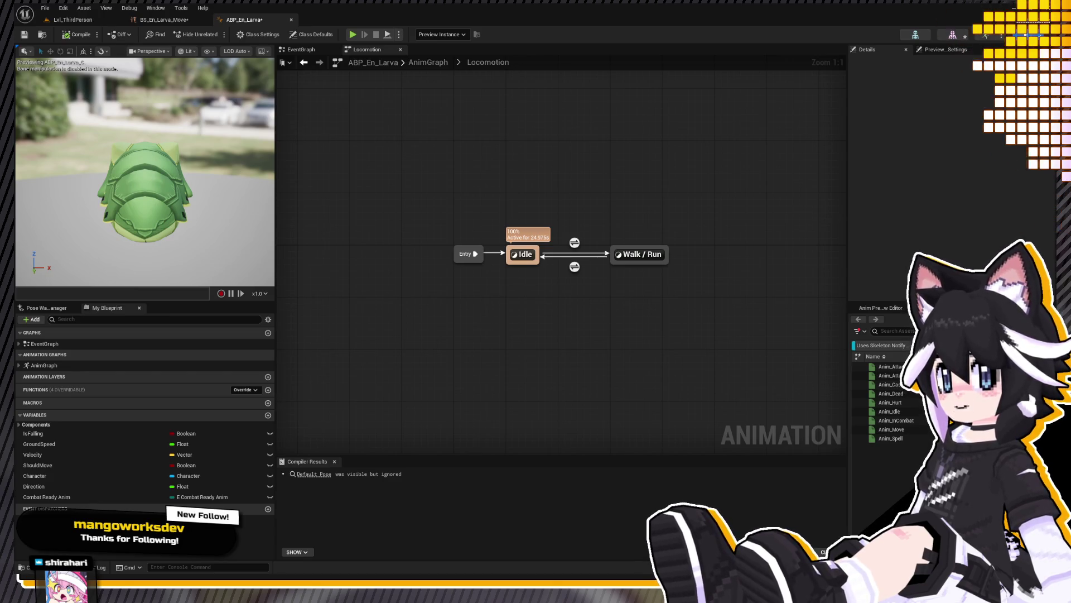
pyautogui.moveTo(452, 293); pyautogui.dragTo(414, 295, button='right')
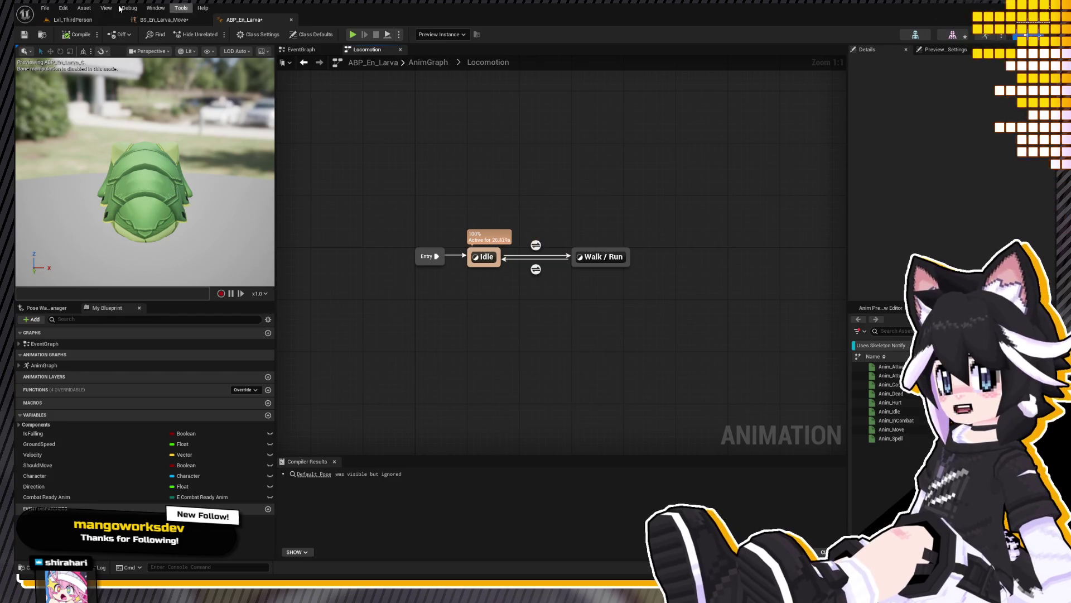
# Step: Flip between the level, ABP and blend space tabs, finishing on BS_En_Larva_Move
pyautogui.click(172, 20)
pyautogui.click(74, 19)
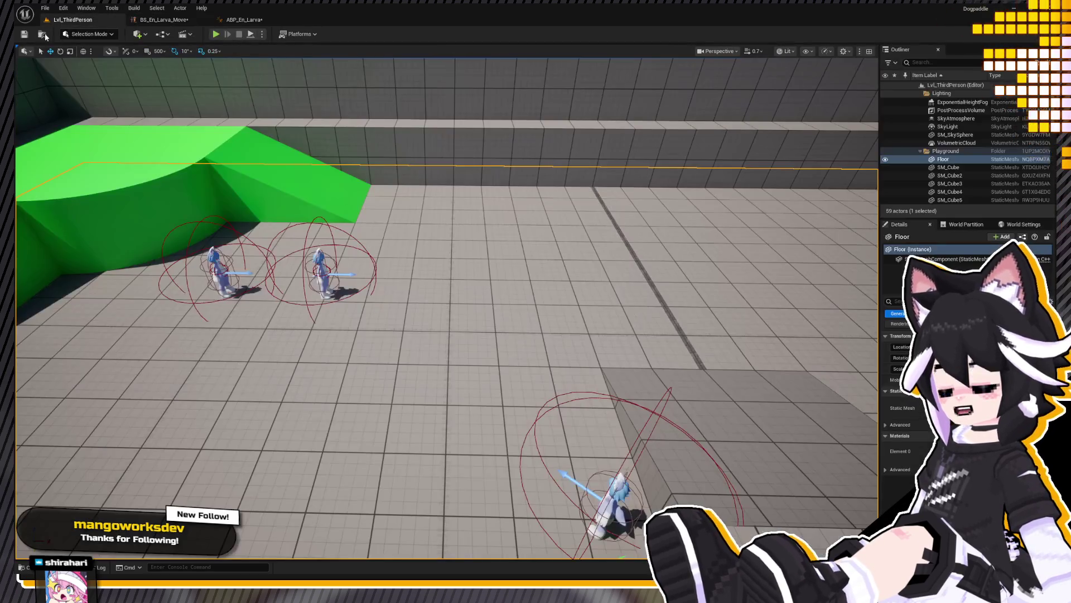
pyautogui.click(179, 20)
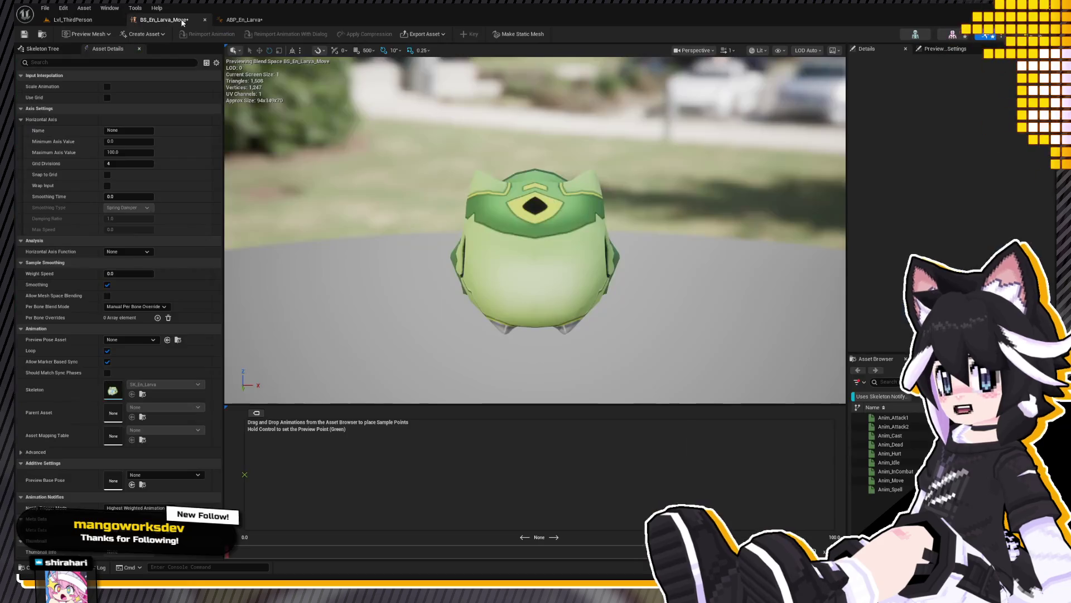
pyautogui.click(84, 19)
pyautogui.click(168, 19)
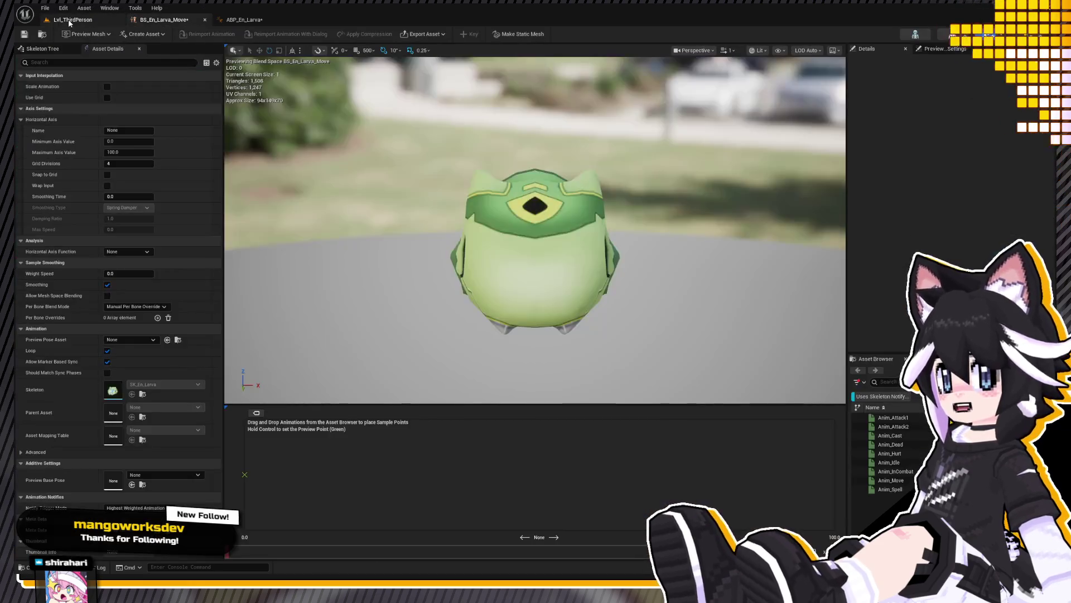
pyautogui.click(245, 21)
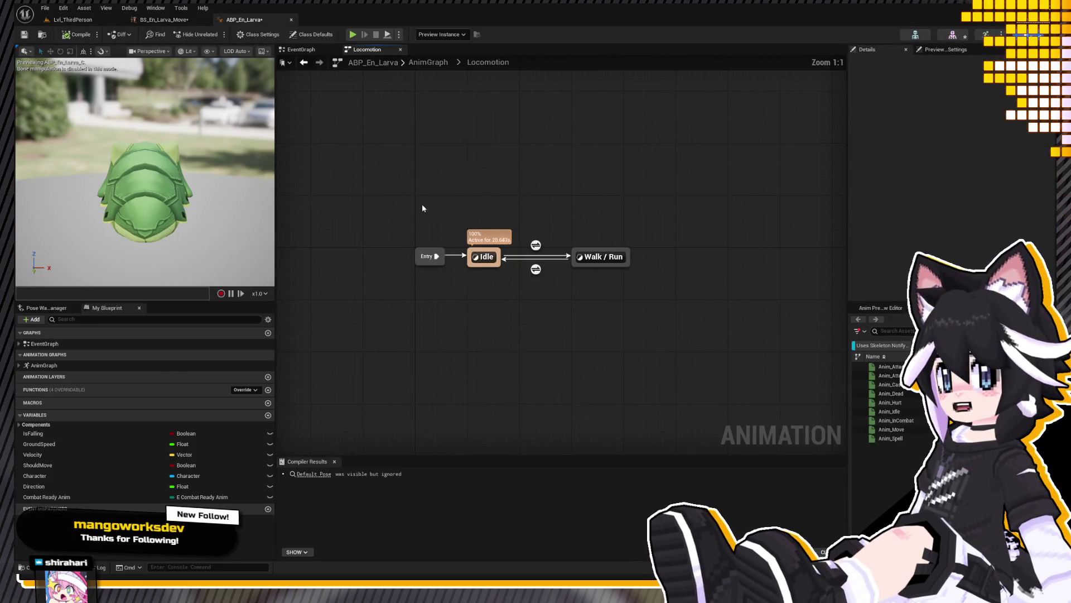
pyautogui.click(154, 19)
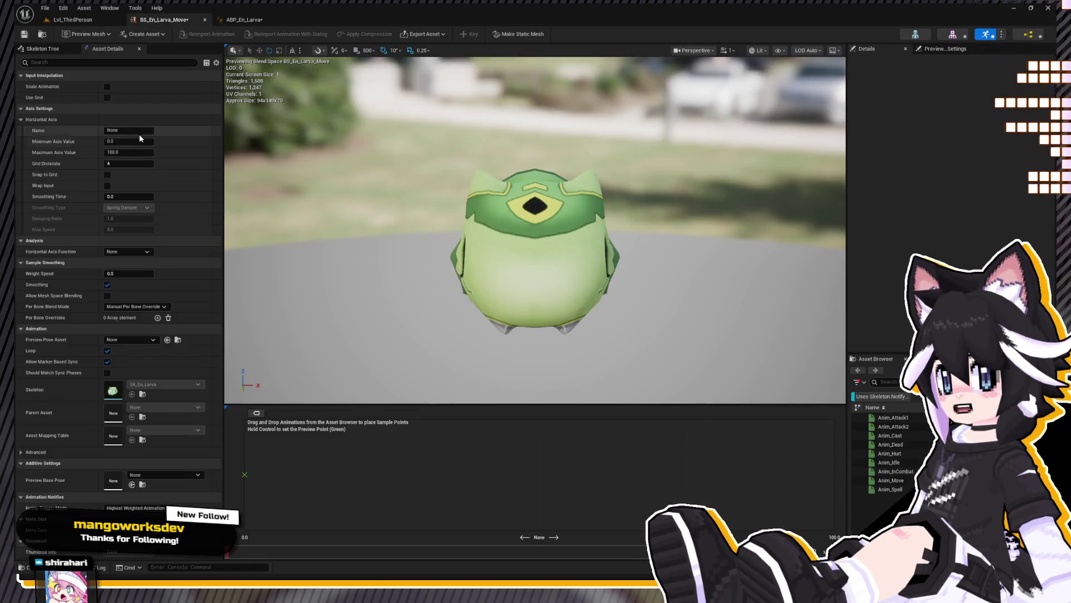
pyautogui.write('Speed')
# Step: Name the axis Speed with maximum 300 and grid snapping, place Anim_Idle and Anim_Move samples, and close the blend space
pyautogui.press('Return')
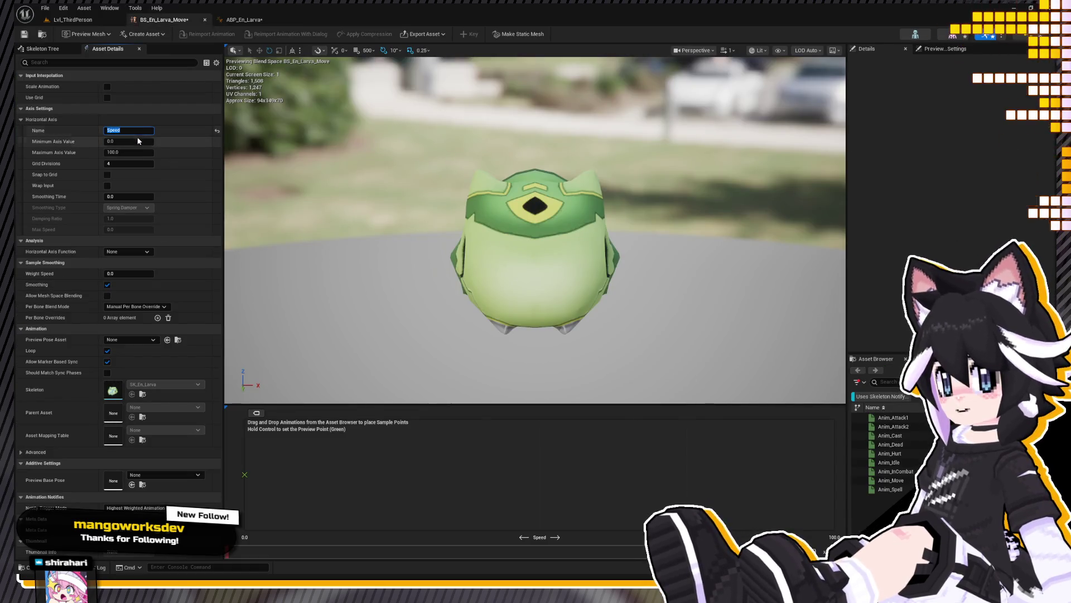
pyautogui.click(141, 152)
pyautogui.write('300')
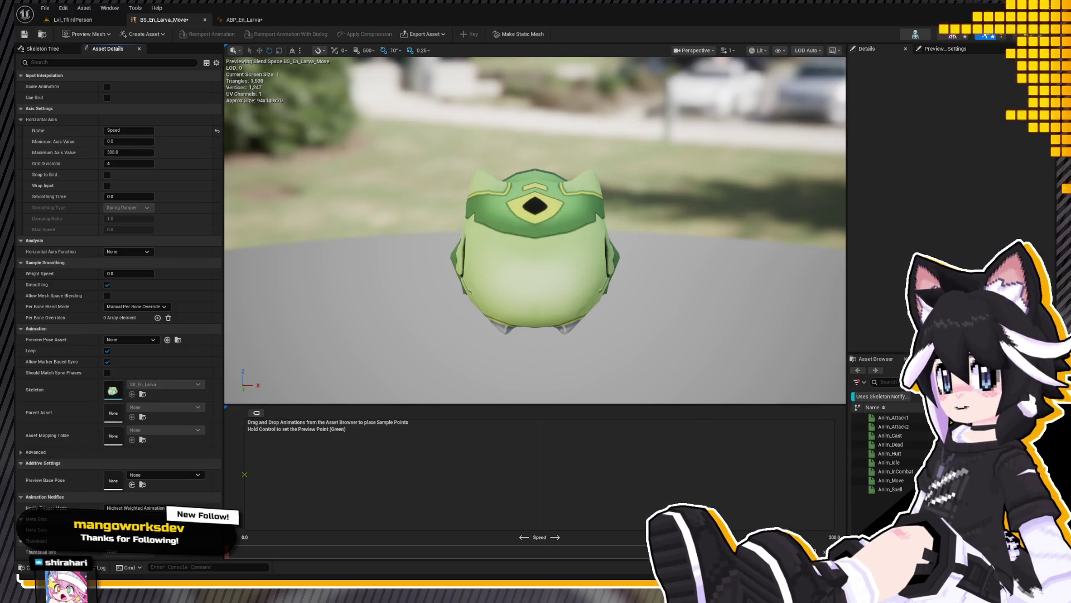
pyautogui.moveTo(890, 460); pyautogui.dragTo(286, 474)
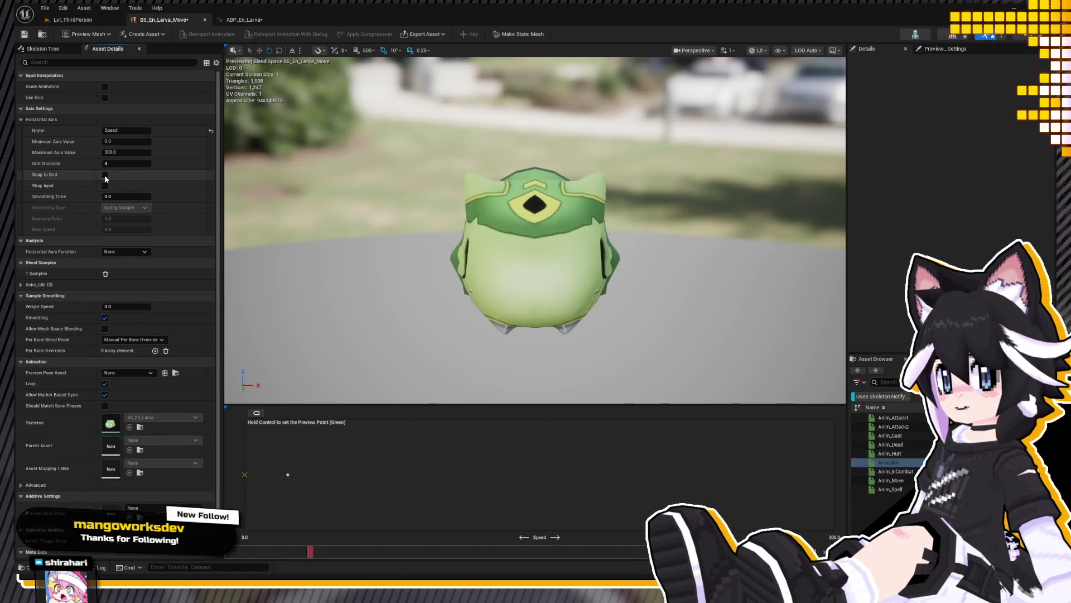
pyautogui.click(105, 174)
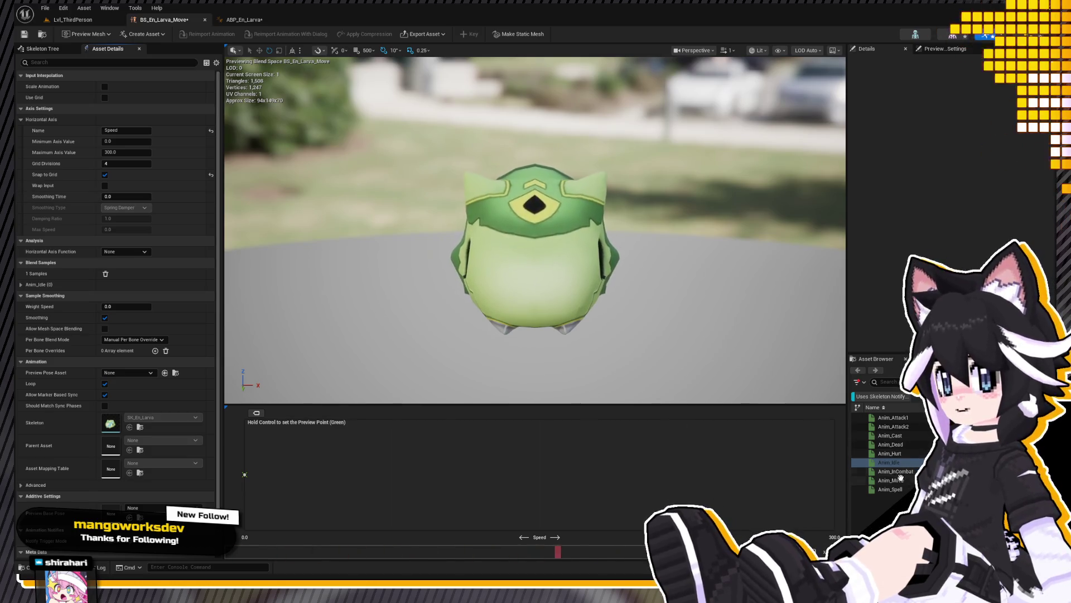
pyautogui.moveTo(891, 480); pyautogui.dragTo(539, 475)
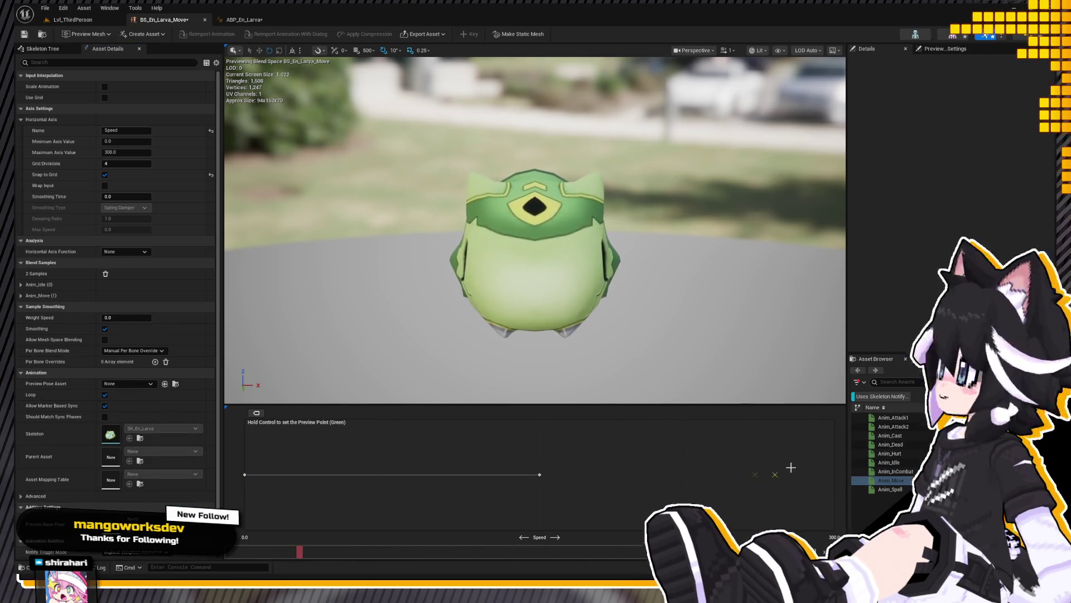
pyautogui.press('ctrl')
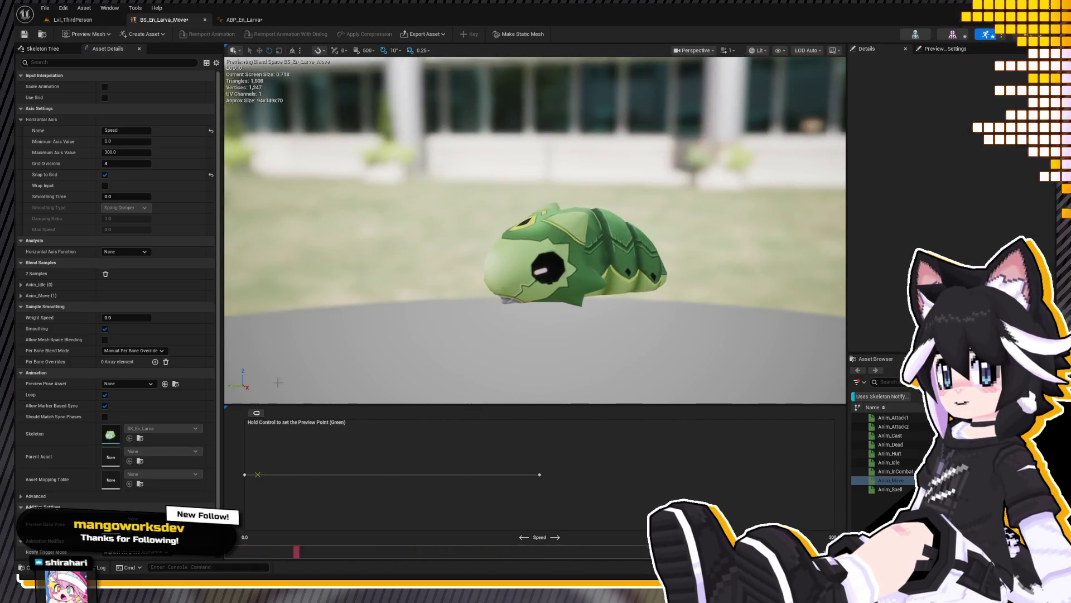
pyautogui.click(204, 19)
pyautogui.click(144, 20)
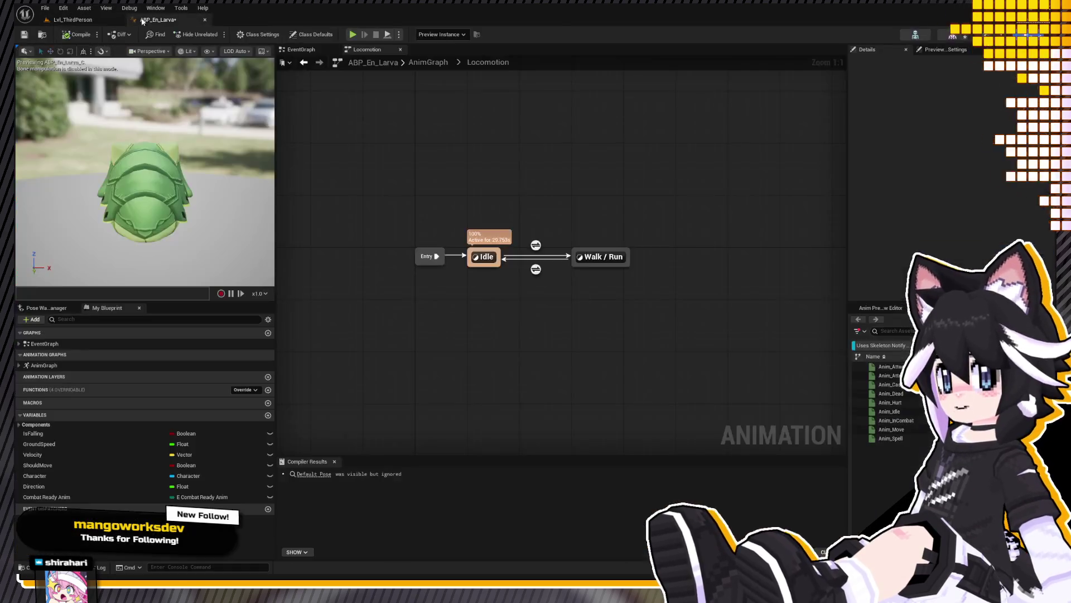
# Step: In the Walk / Run state, replace the Chestnut blend space with BS_En_Larva_Move
pyautogui.doubleClick(603, 256)
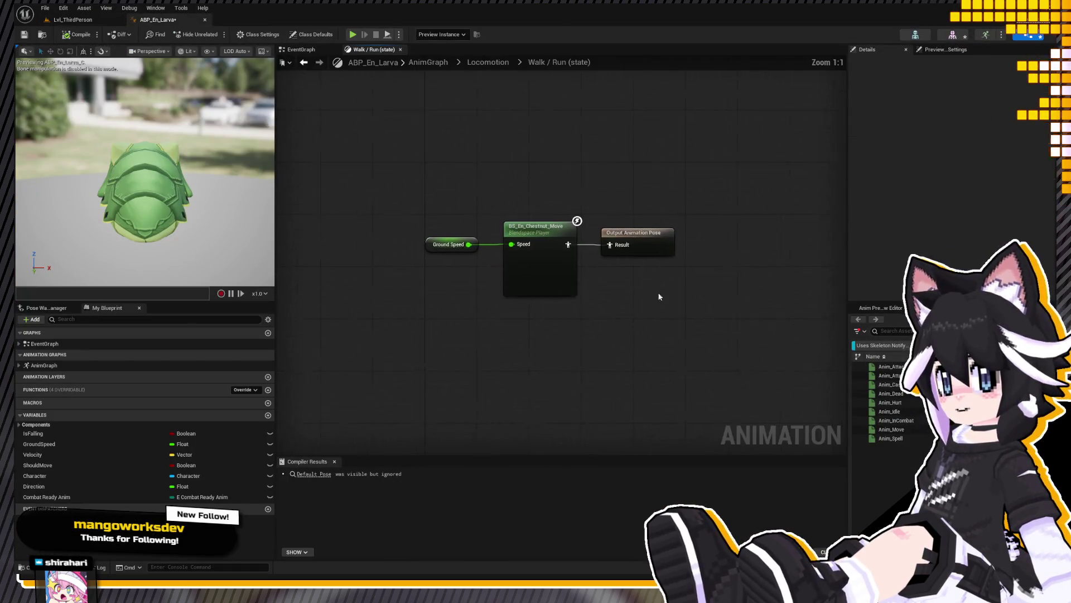
pyautogui.press('Delete')
pyautogui.hotkey('ctrl', 'space')
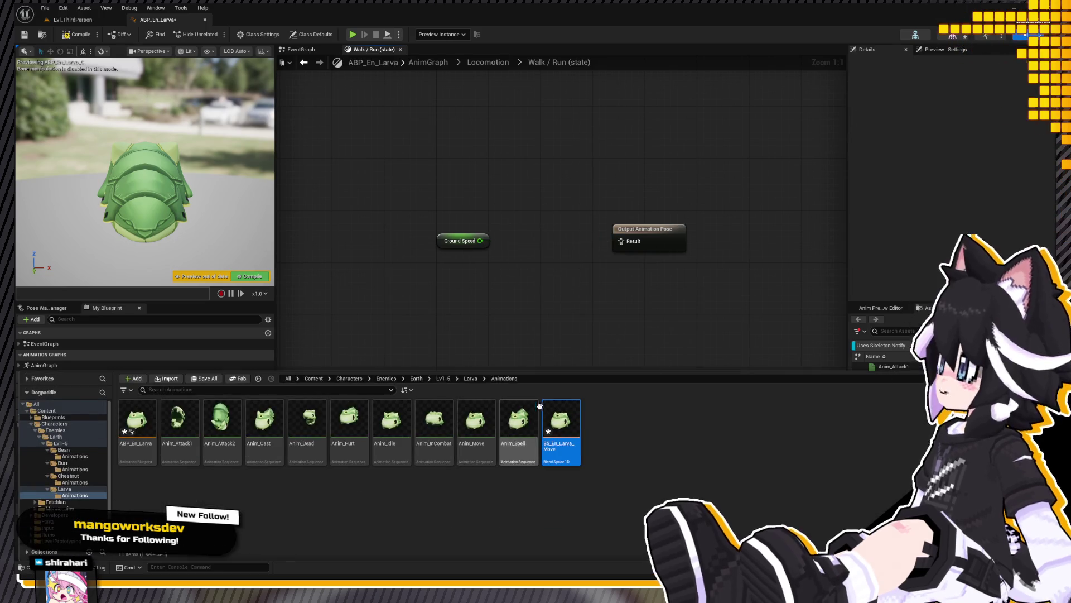
pyautogui.moveTo(559, 513); pyautogui.dragTo(517, 226)
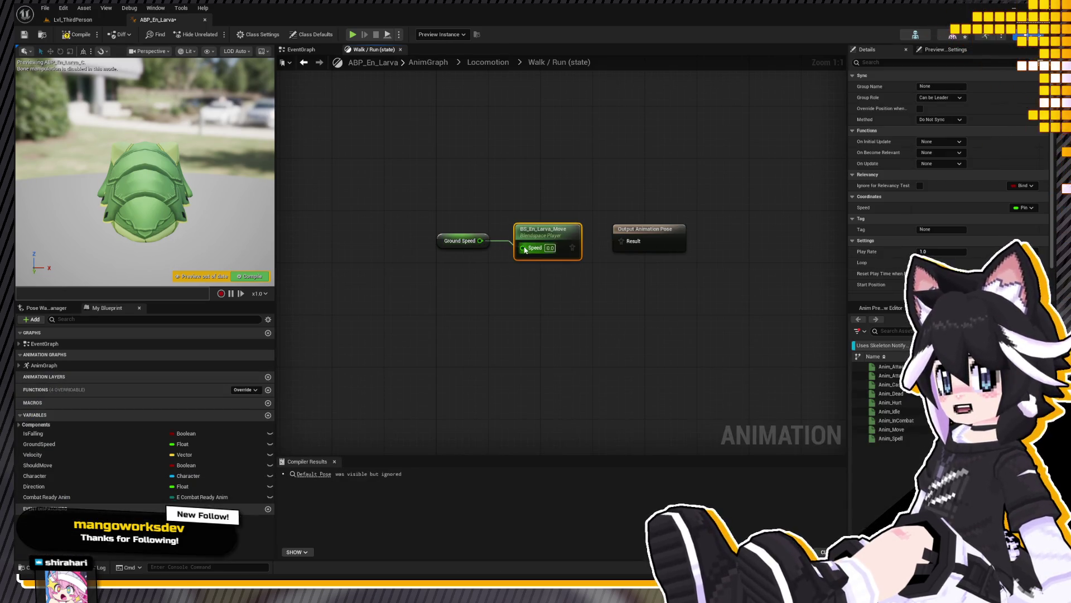
pyautogui.click(590, 249)
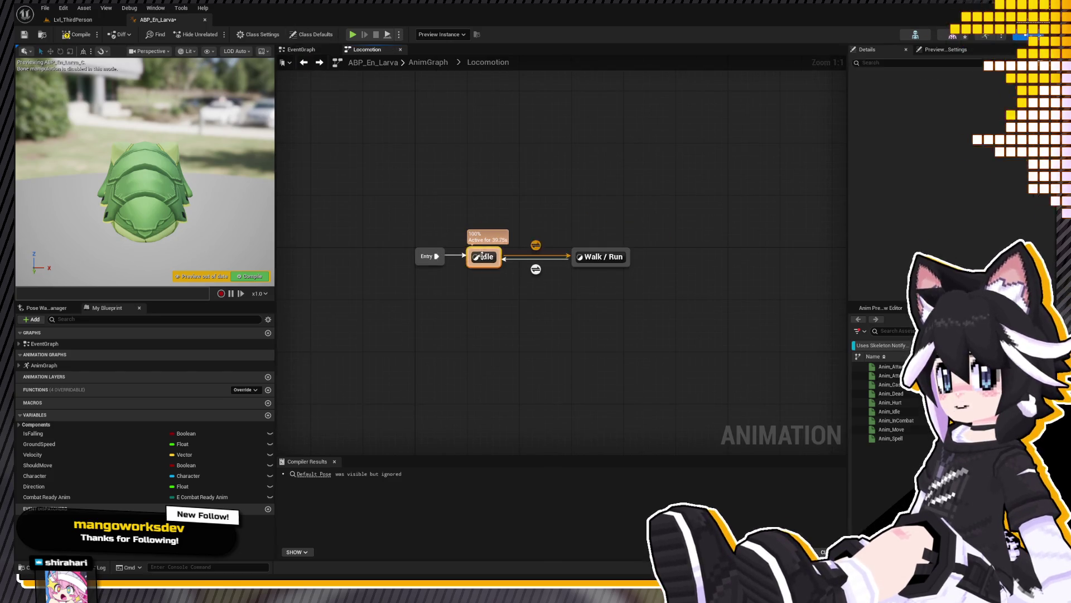
# Step: In the Idle state, replace the old sequence players with Anim_Idle, Anim_InCombat and Anim_Cast
pyautogui.click(303, 62)
pyautogui.moveTo(381, 172); pyautogui.dragTo(460, 309)
pyautogui.press('Delete')
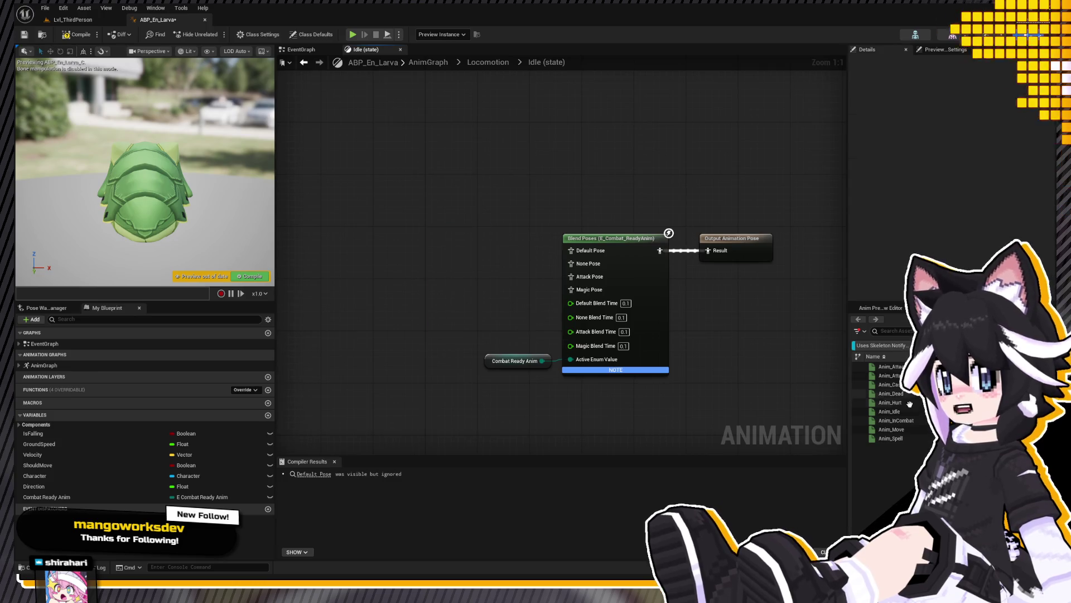
pyautogui.click(890, 412)
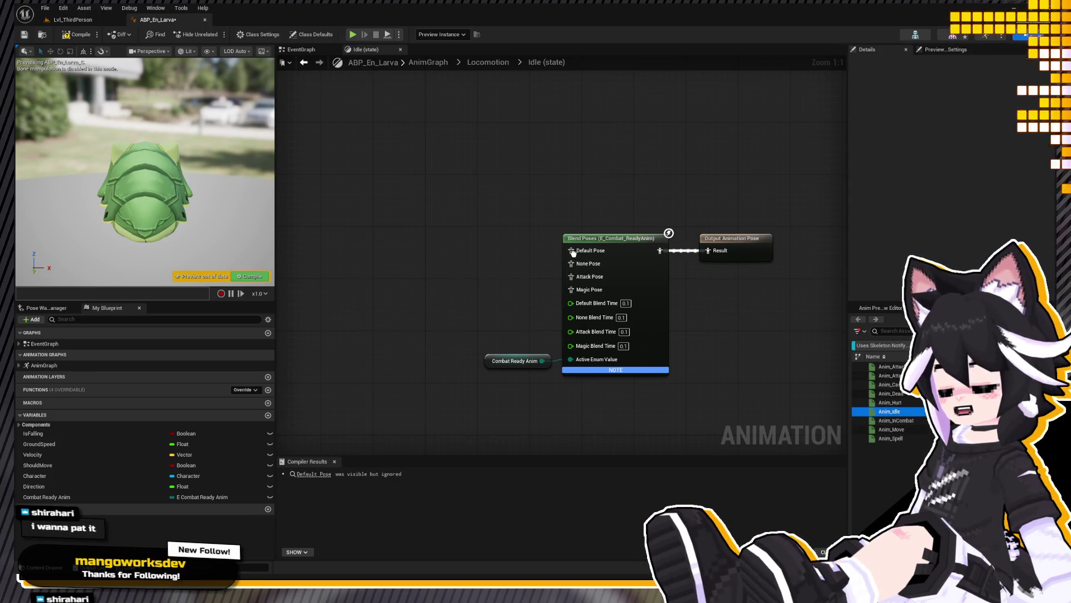
pyautogui.moveTo(572, 265); pyautogui.dragTo(572, 265)
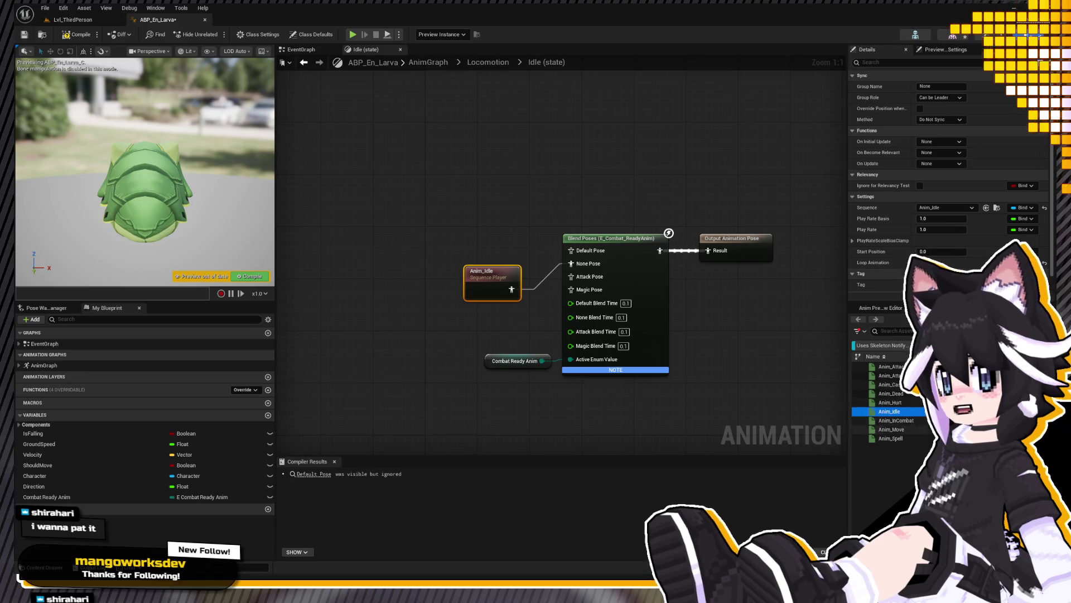
pyautogui.moveTo(890, 385)
pyautogui.mouseDown()
pyautogui.moveTo(492, 308)
pyautogui.moveTo(501, 237)
pyautogui.mouseUp()
pyautogui.click(894, 419)
pyautogui.click(491, 234)
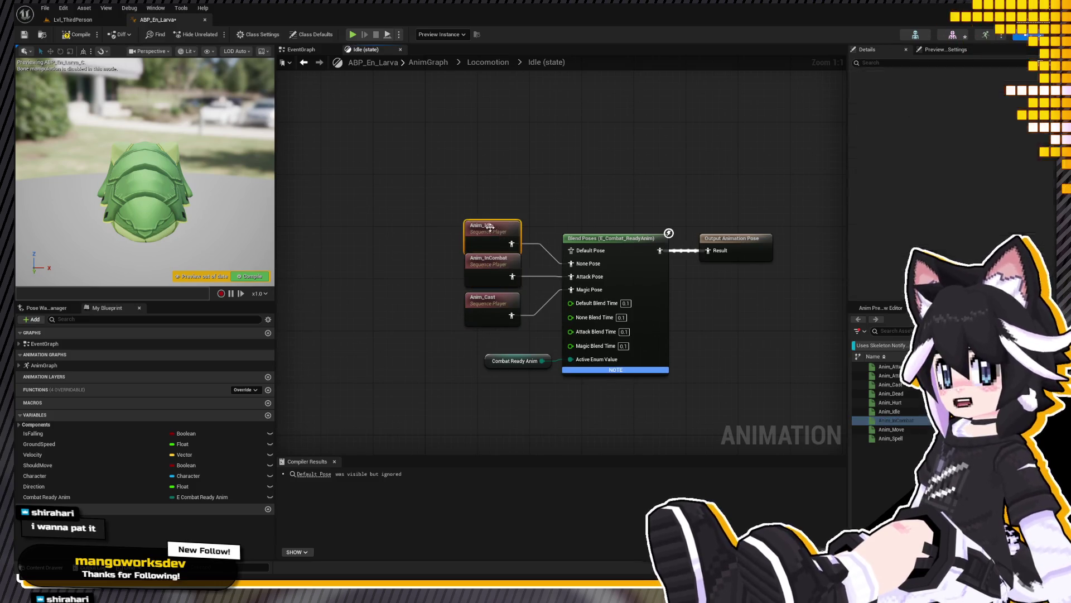
pyautogui.click(517, 268)
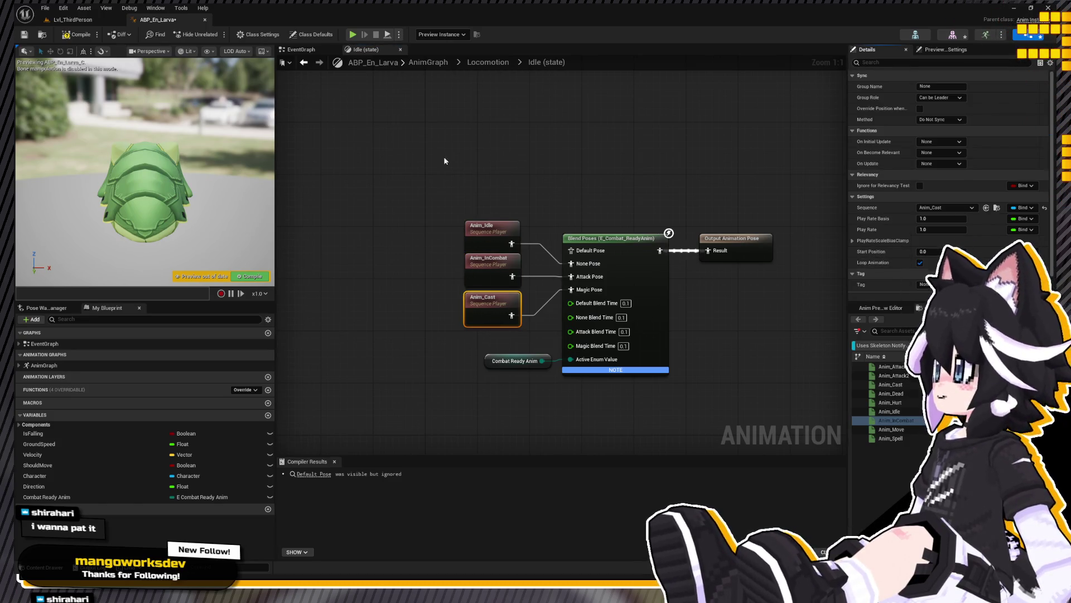
# Step: Compile the larva animation blueprint and close it
pyautogui.press('F7')
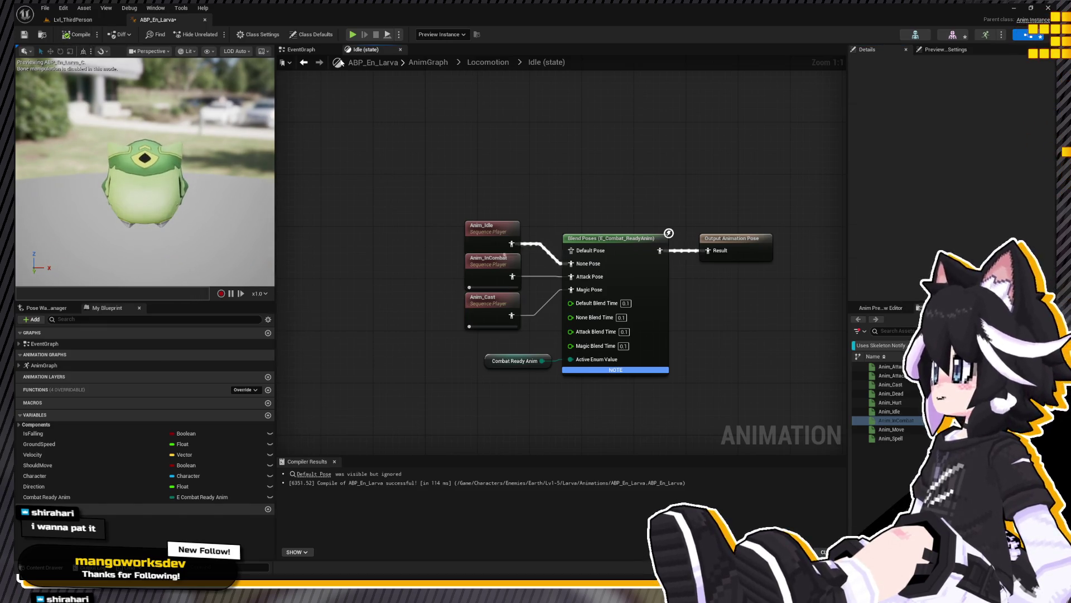
pyautogui.hotkey('alt', 'Left')
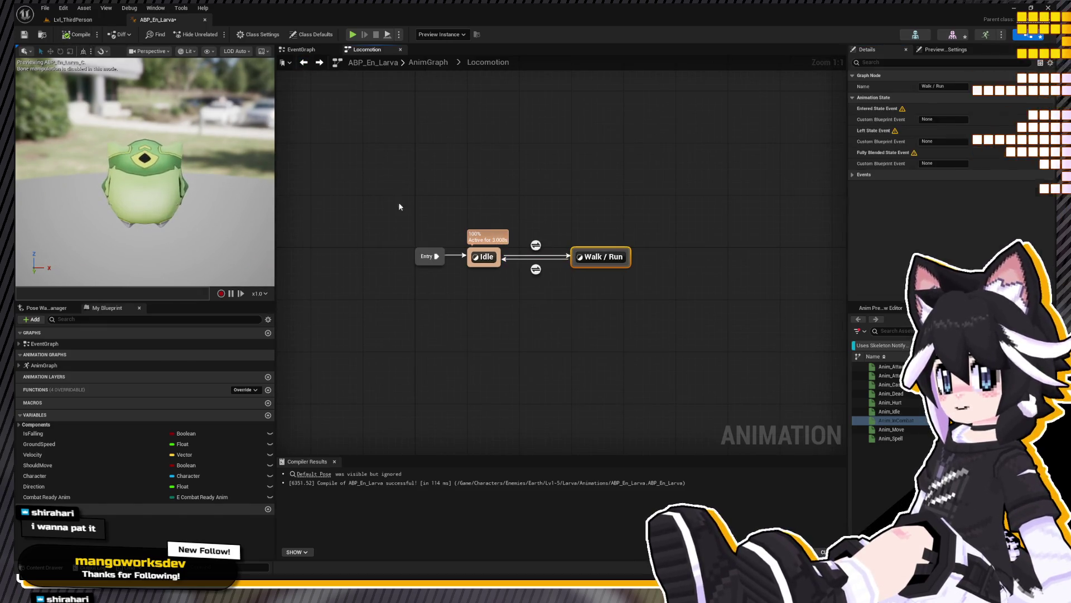
pyautogui.click(206, 21)
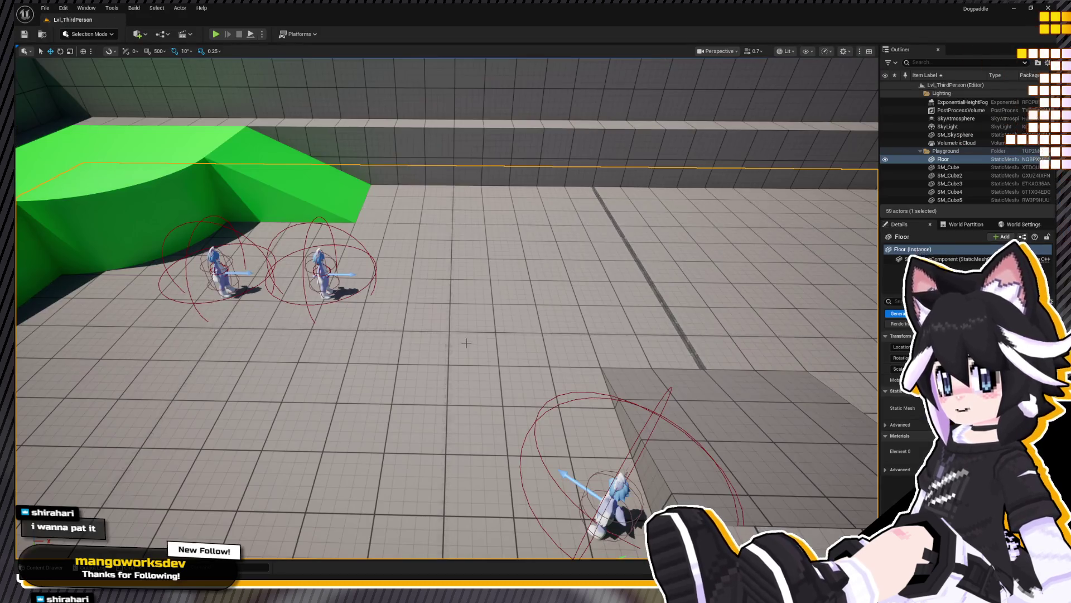
# Step: Open Anim_Attack1 from the larva animations and scrub the preview to around frame 9
pyautogui.hotkey('ctrl', 'space')
pyautogui.click(178, 385)
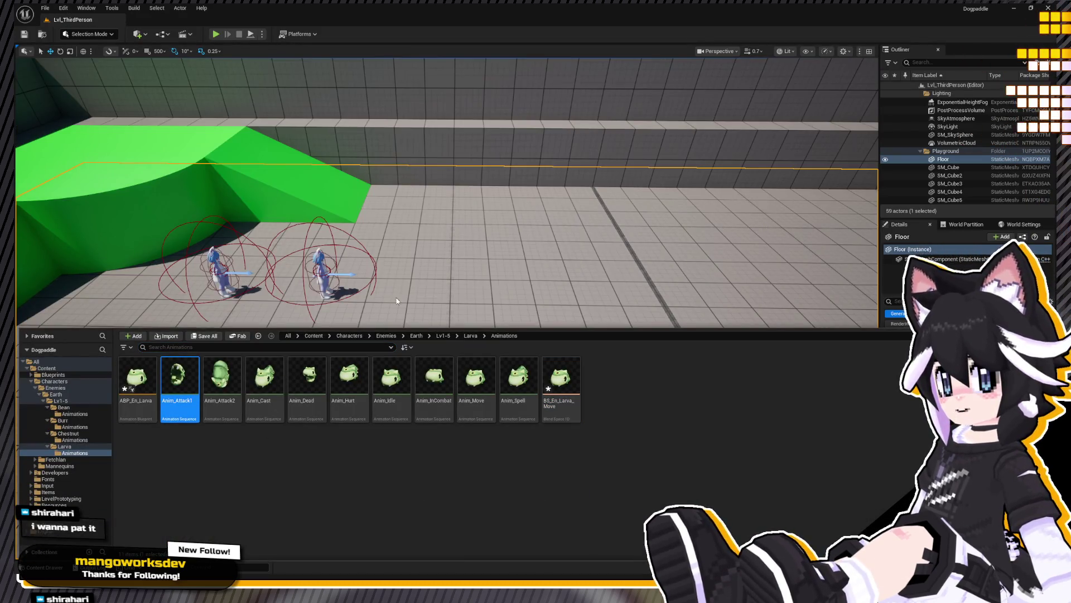
pyautogui.press('Return')
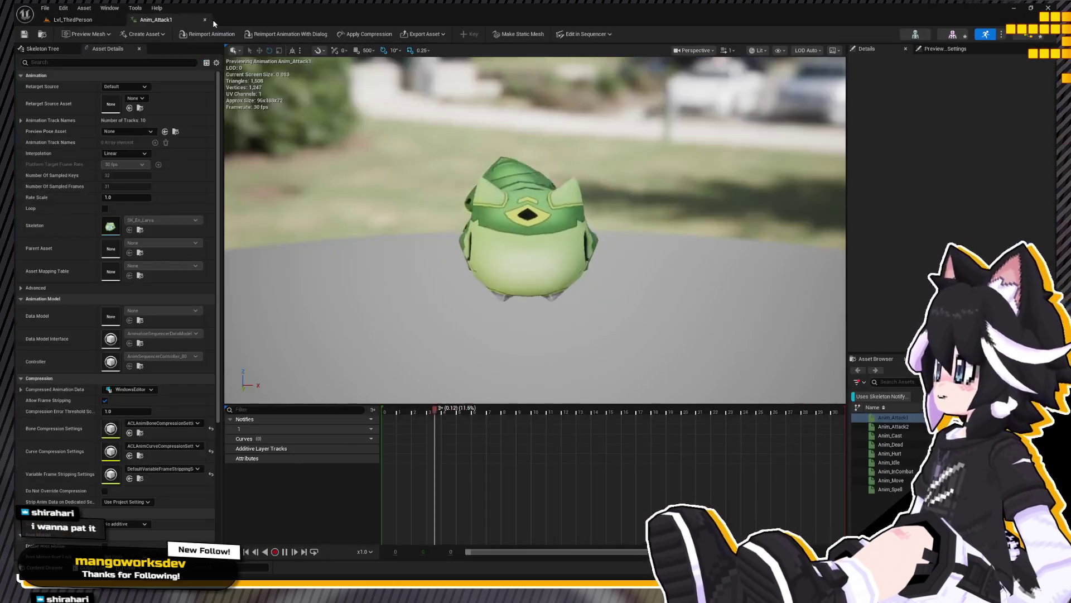
pyautogui.moveTo(503, 371); pyautogui.dragTo(550, 370)
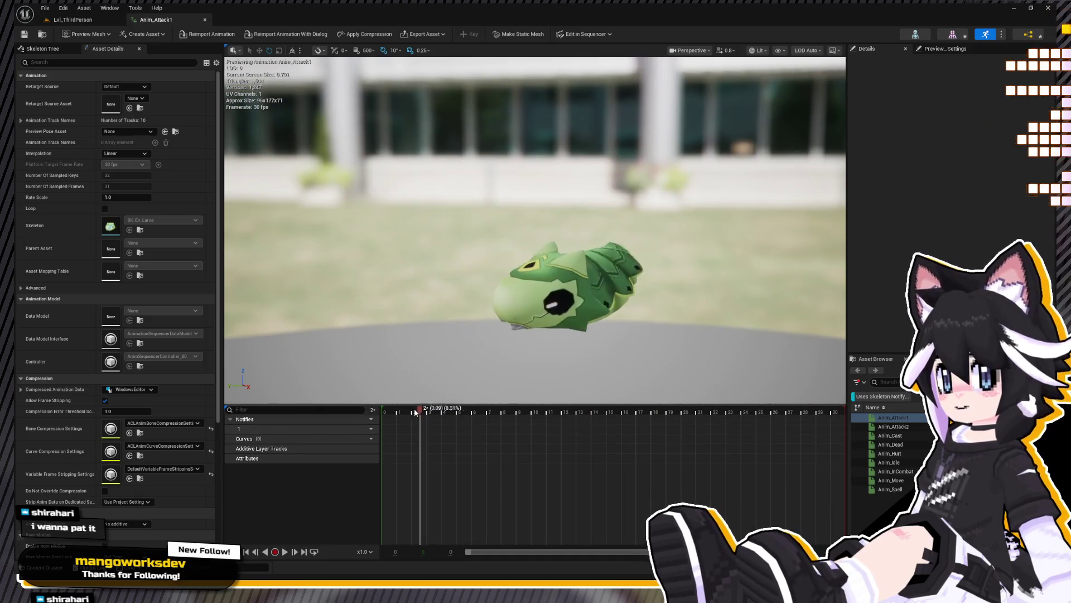
pyautogui.click(481, 410)
pyautogui.moveTo(481, 413)
pyautogui.mouseDown()
pyautogui.moveTo(525, 416)
pyautogui.moveTo(516, 431)
pyautogui.mouseUp()
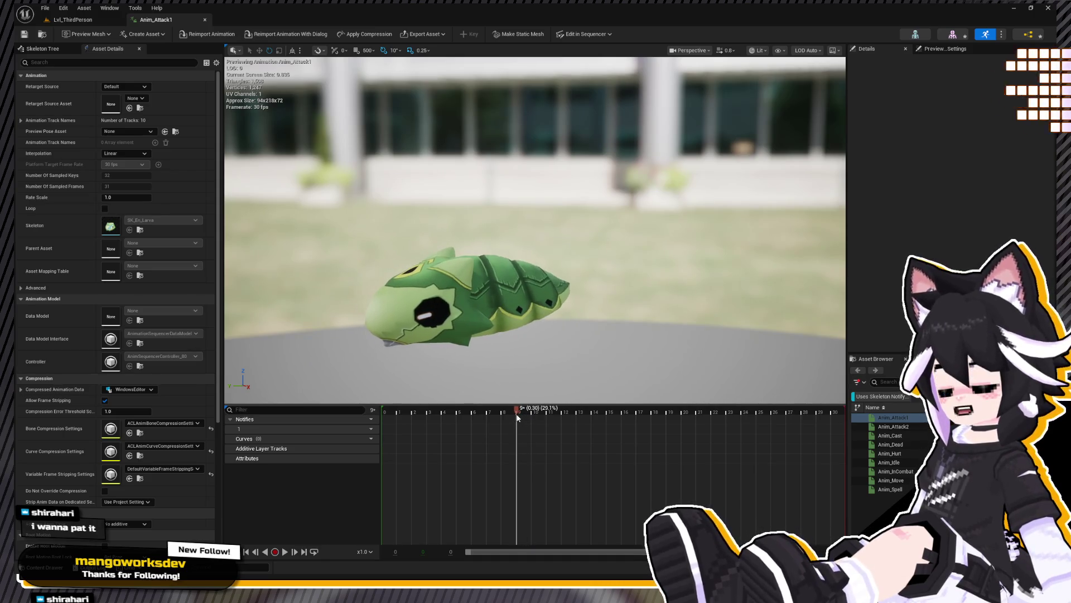
# Step: Add an AN_Attack notify at frame 9 with damage multiplier 1.0, then open Anim_Attack2
pyautogui.rightClick(516, 430)
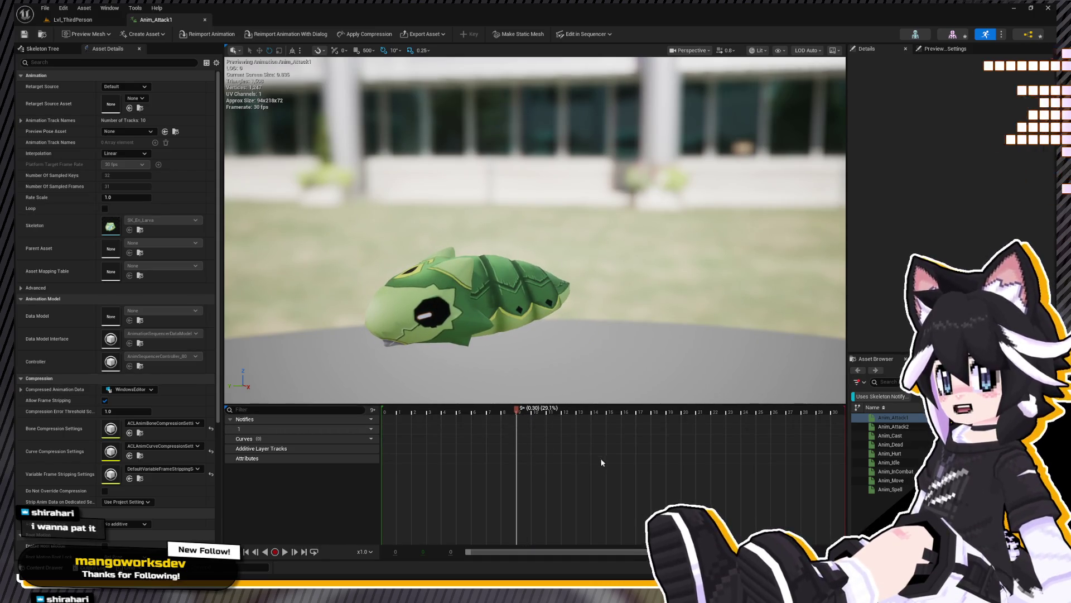
pyautogui.click(609, 481)
pyautogui.click(529, 429)
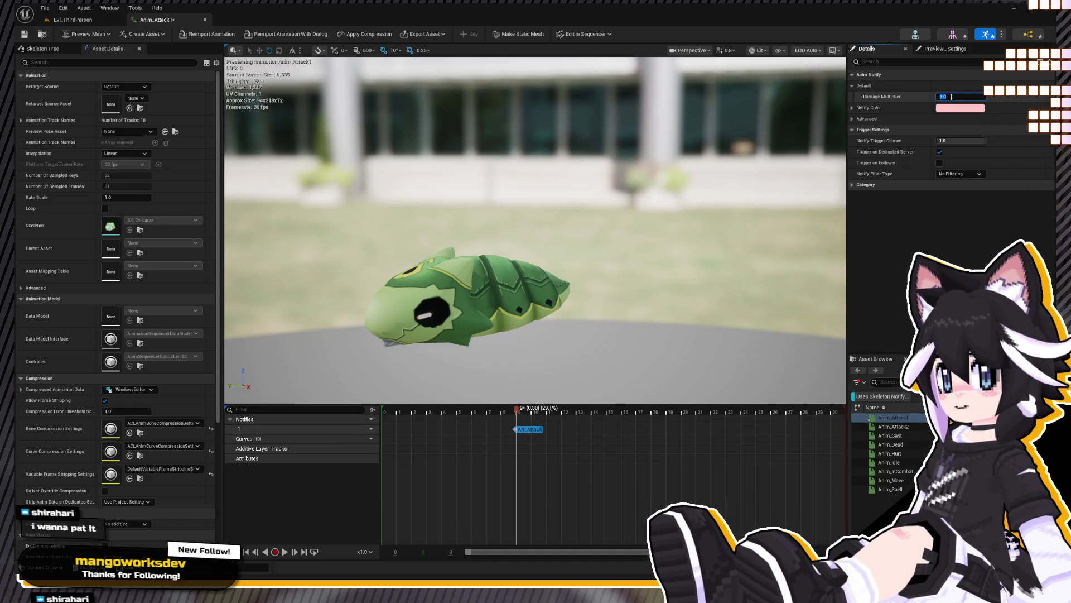
pyautogui.write('0.8')
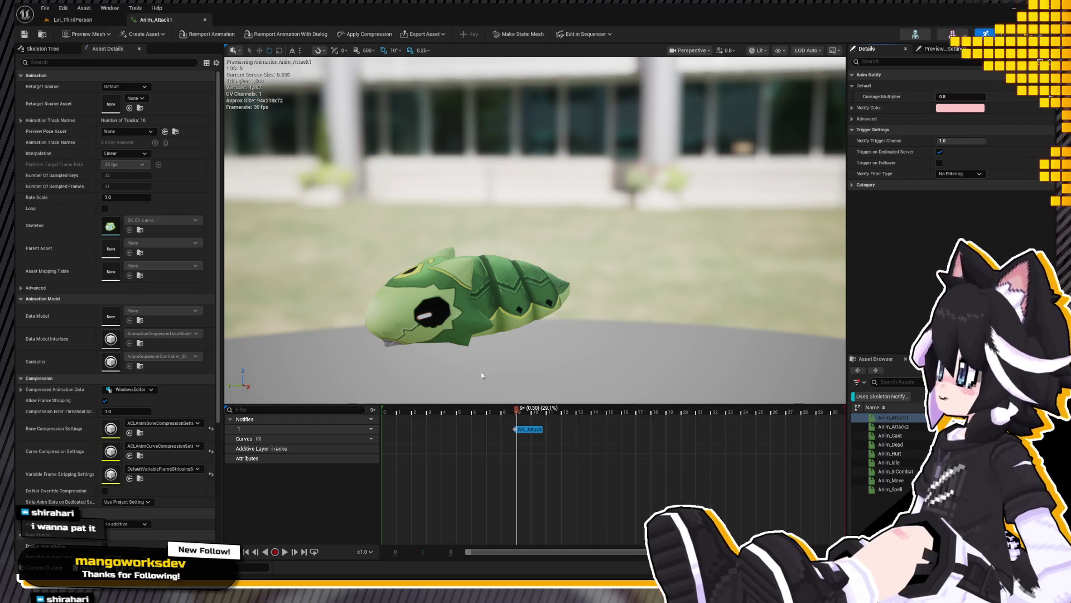
pyautogui.moveTo(523, 407)
pyautogui.mouseDown()
pyautogui.moveTo(775, 445)
pyautogui.moveTo(514, 453)
pyautogui.mouseUp()
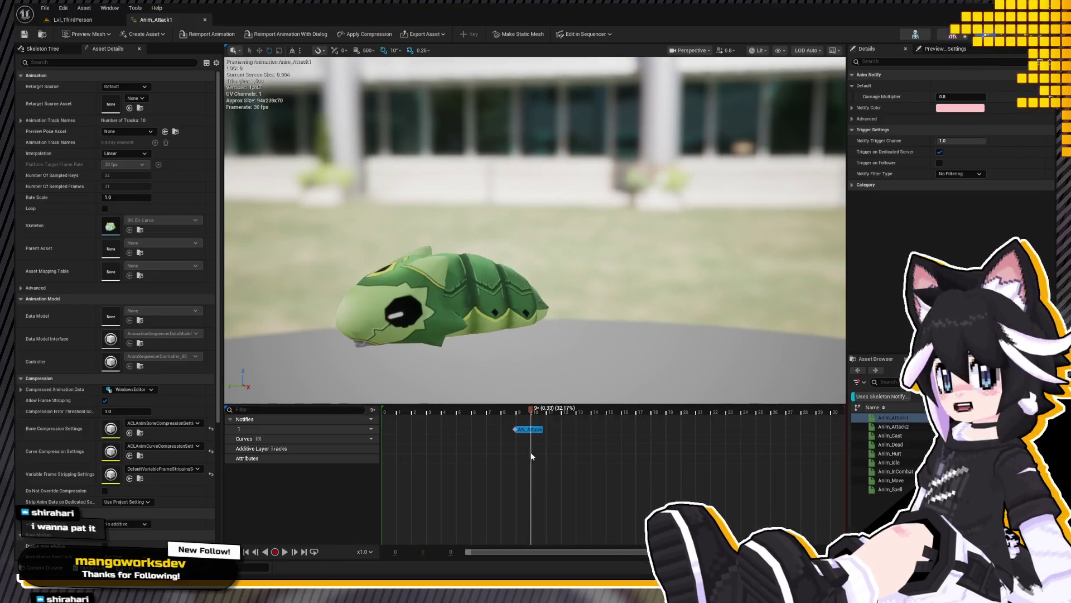
pyautogui.click(970, 96)
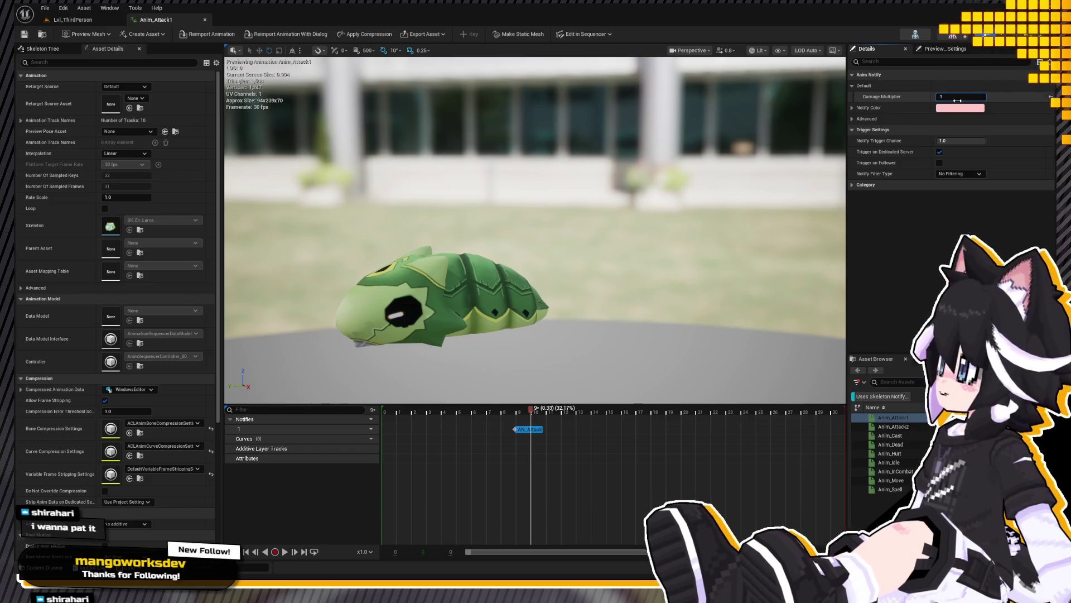
pyautogui.press('Return')
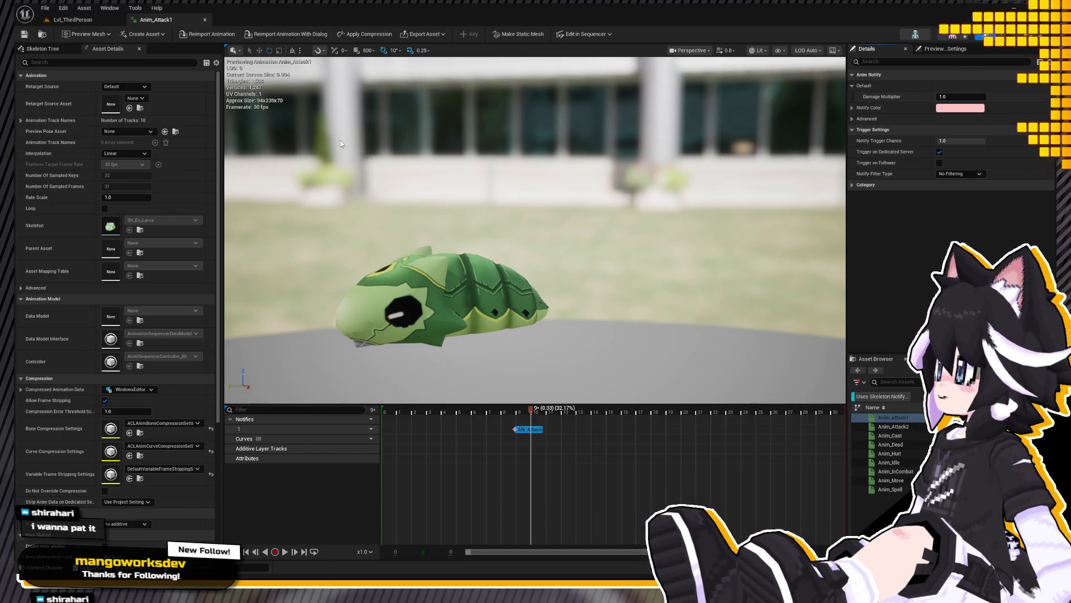
pyautogui.hotkey('ctrl', 'space')
pyautogui.doubleClick(219, 430)
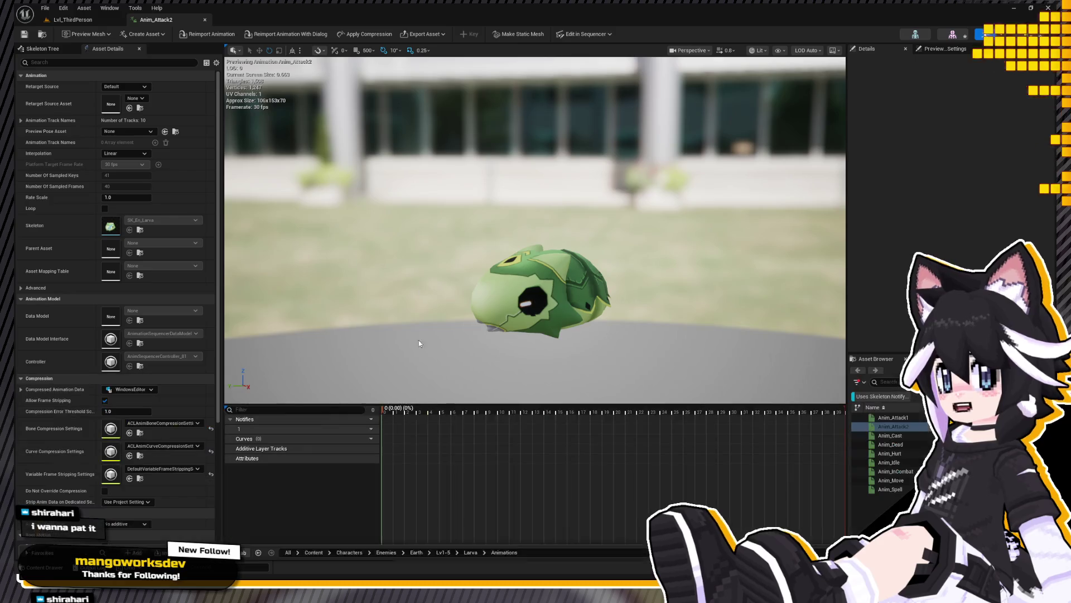
# Step: Set the existing AN_Attack notify in Anim_Attack2 to a 0.8 damage multiplier
pyautogui.click(438, 412)
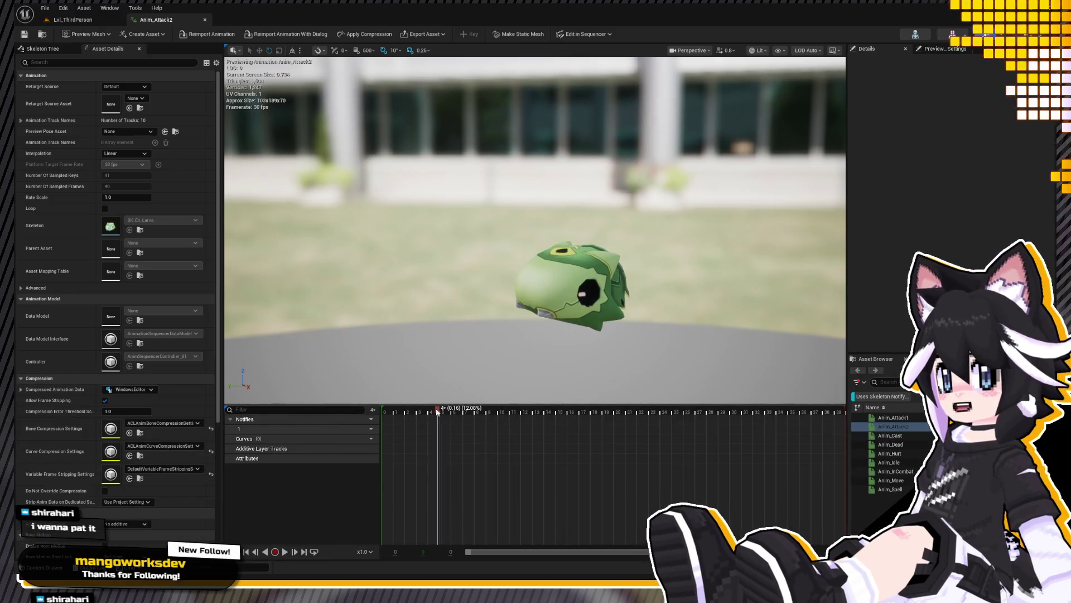
pyautogui.moveTo(441, 412); pyautogui.dragTo(508, 416)
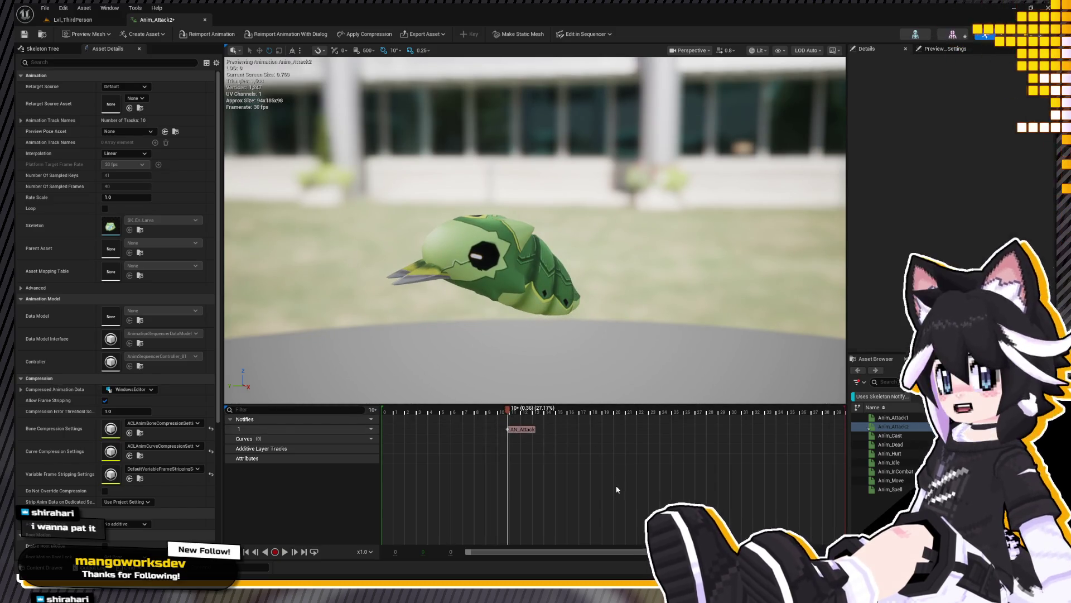
pyautogui.click(522, 429)
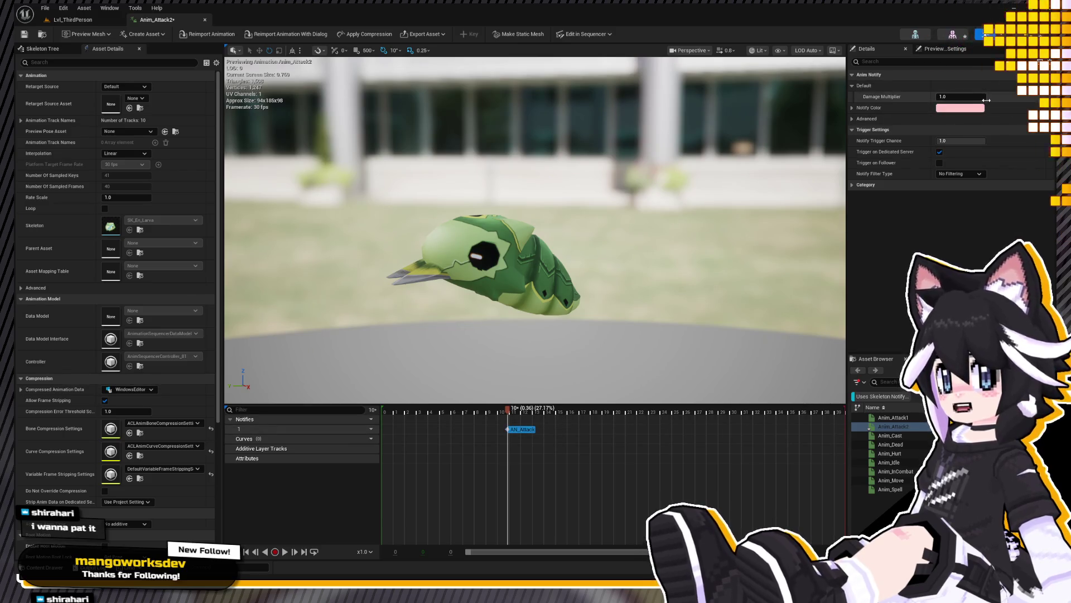
pyautogui.press('BackSpace')
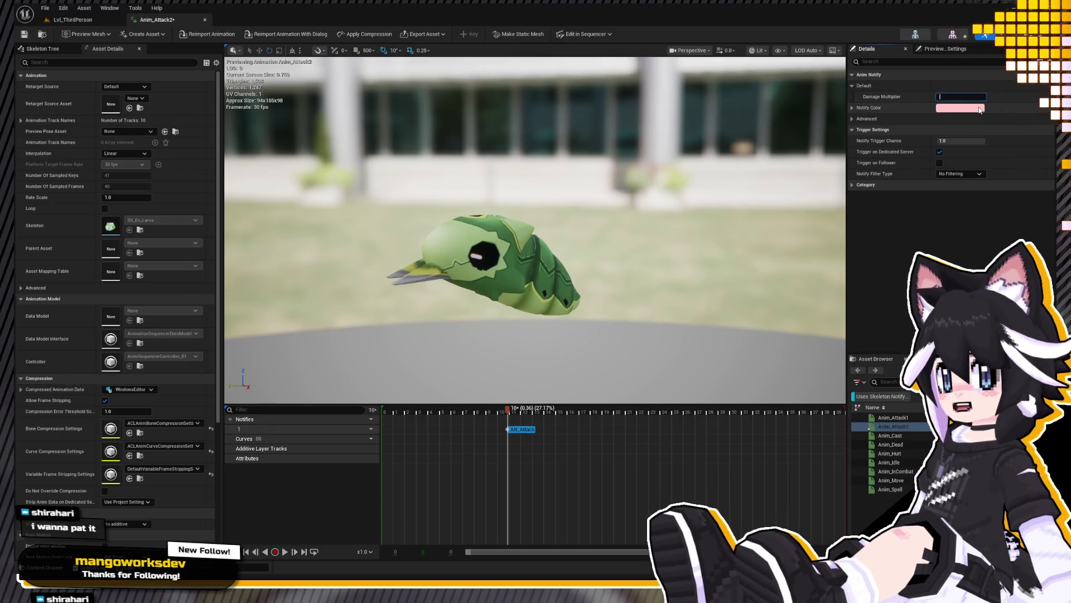
pyautogui.write('0.8')
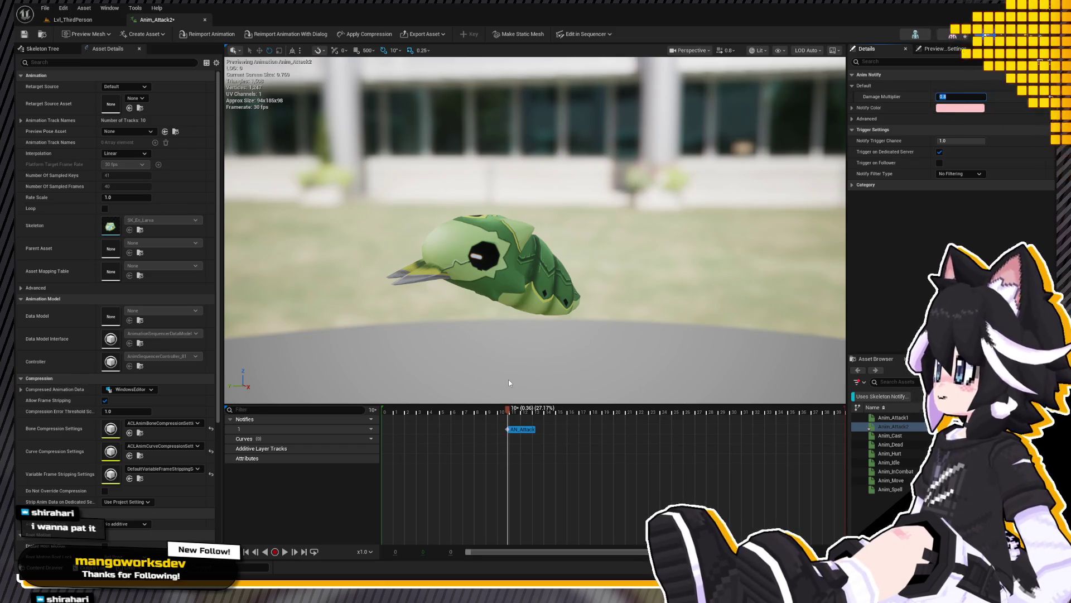
pyautogui.press('Return')
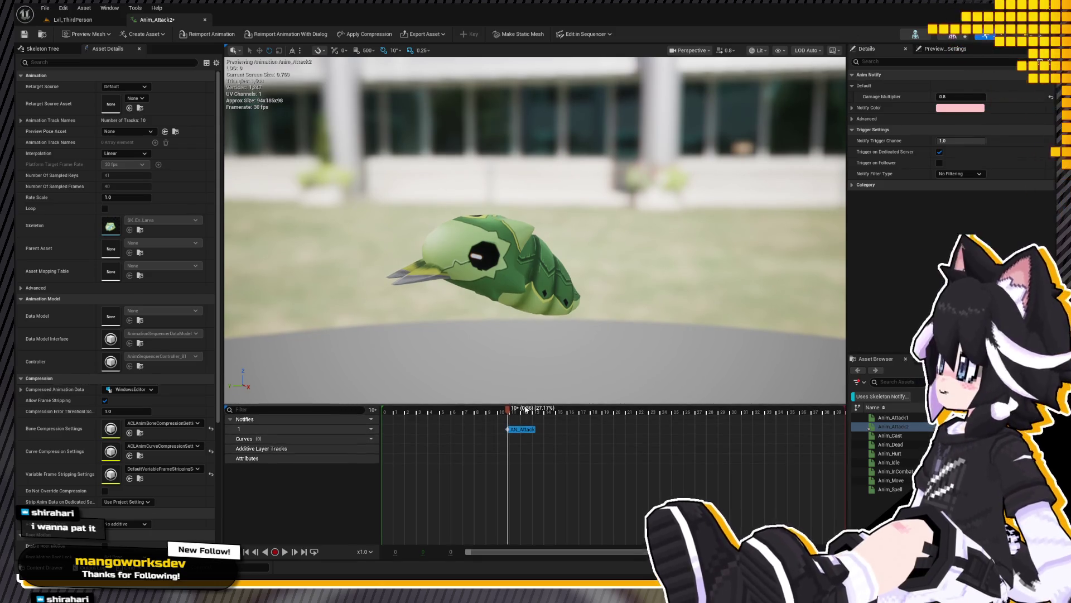
# Step: Add a second AN_Attack notify at frame 22 with a higher damage multiplier and return to Lvl_ThirdPerson
pyautogui.moveTo(544, 410); pyautogui.dragTo(647, 427)
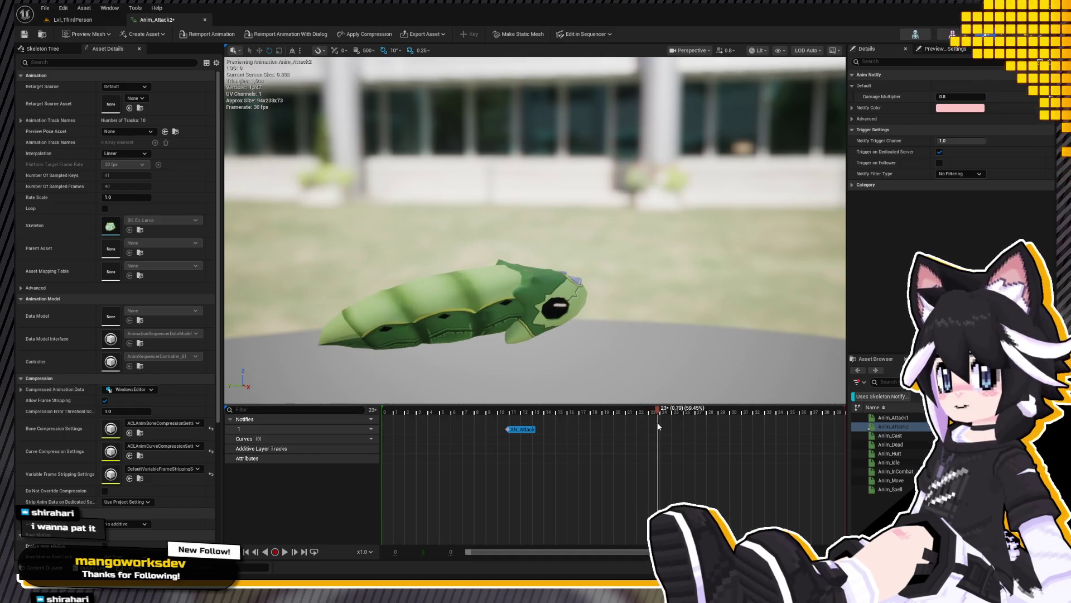
pyautogui.moveTo(647, 427); pyautogui.dragTo(653, 432)
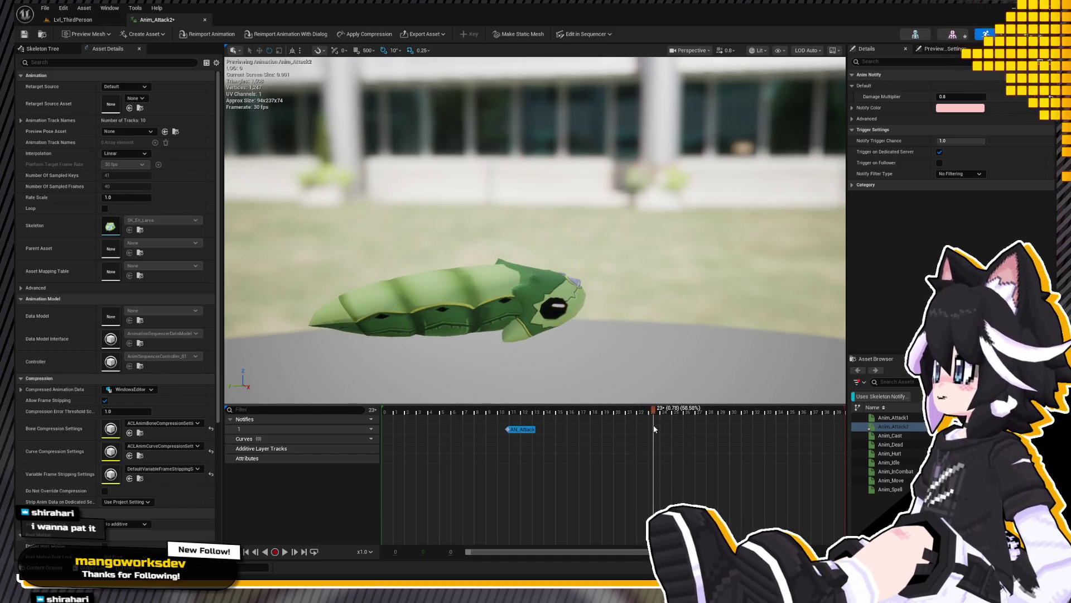
pyautogui.click(654, 433)
pyautogui.hotkey('ctrl', 'z')
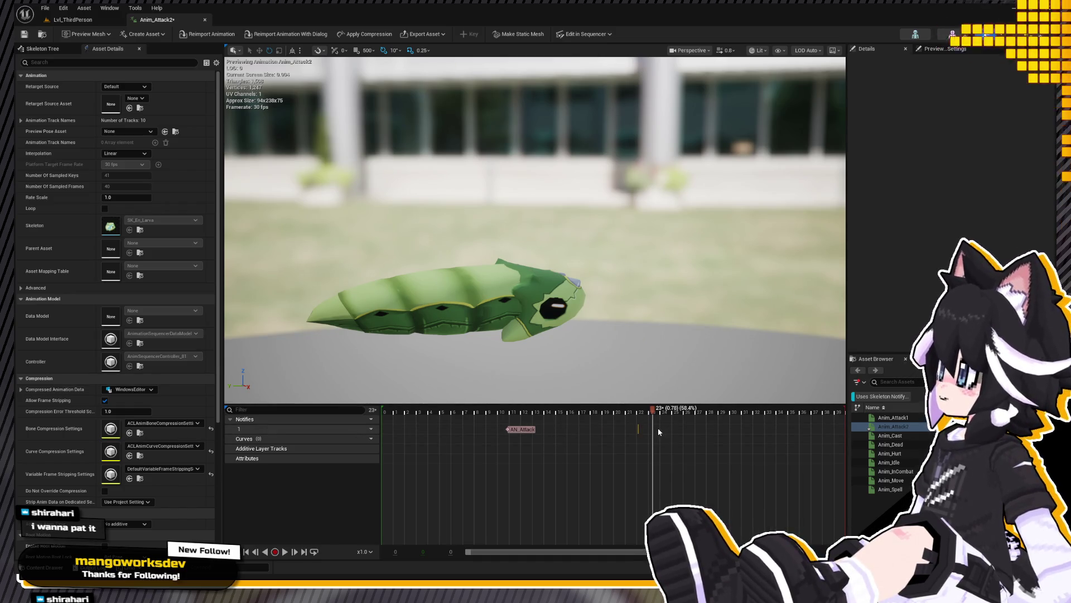
pyautogui.hotkey('ctrl', 'v')
pyautogui.moveTo(639, 412); pyautogui.dragTo(639, 412)
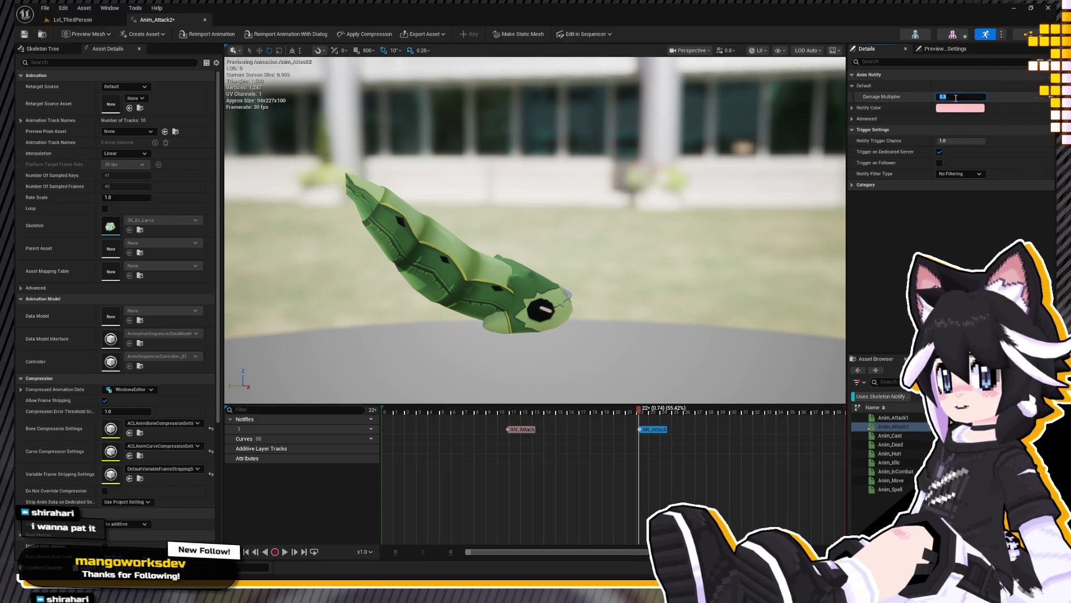
pyautogui.write('.0')
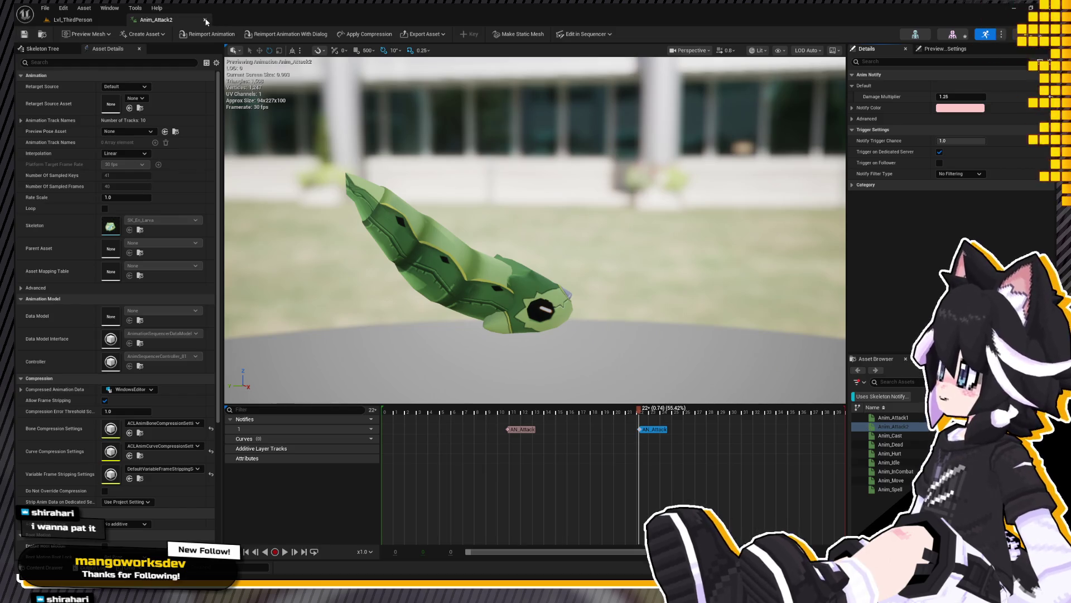
pyautogui.click(946, 96)
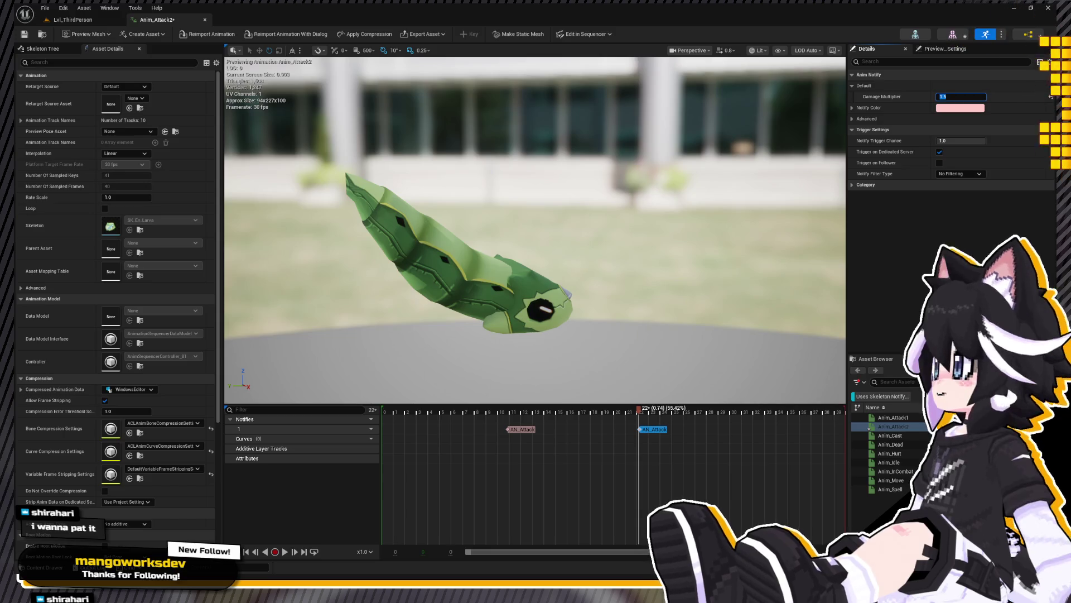
pyautogui.click(73, 20)
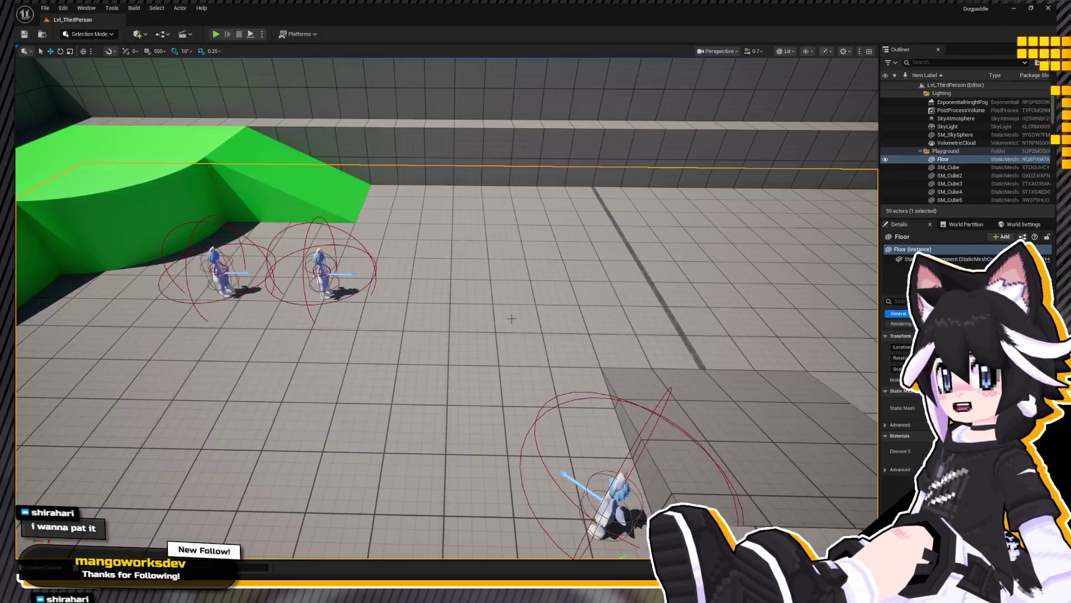
# Step: Browse the Larva animations in the content drawer over the level
pyautogui.hotkey('ctrl', 'space')
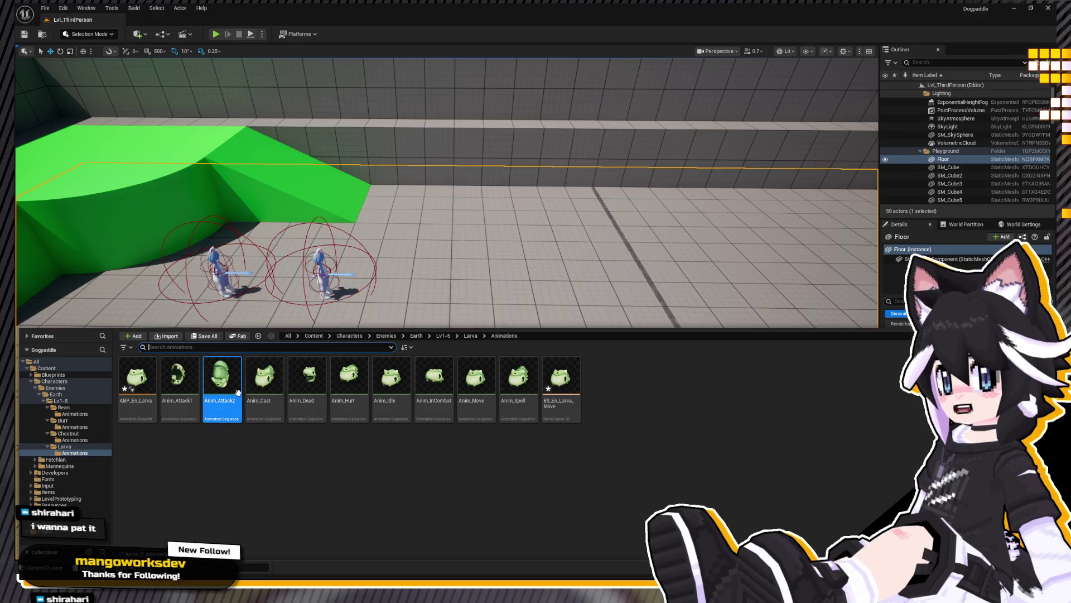
pyautogui.click(261, 392)
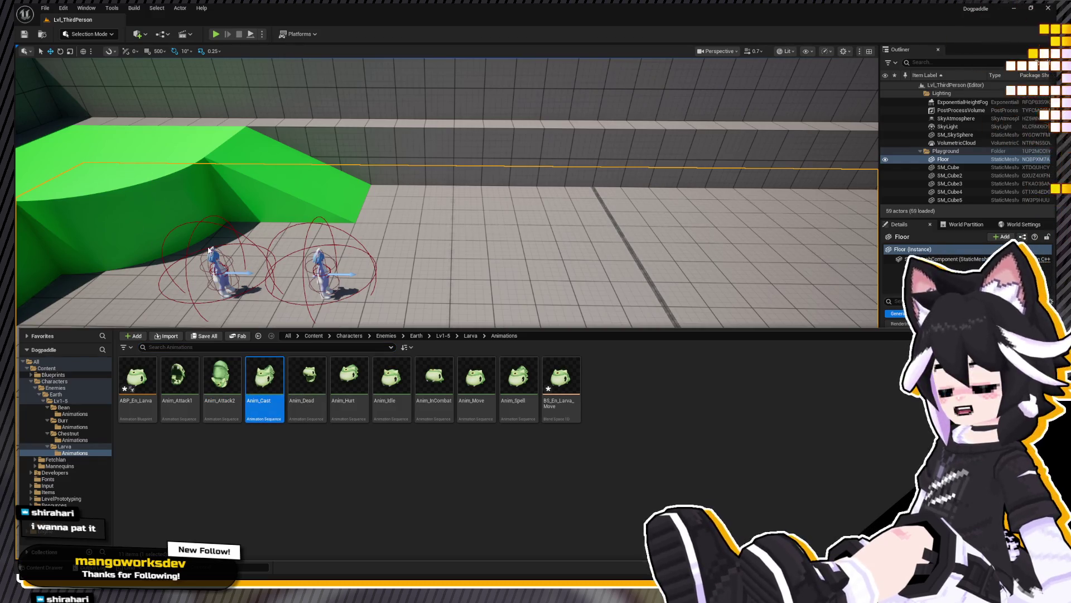
pyautogui.click(216, 297)
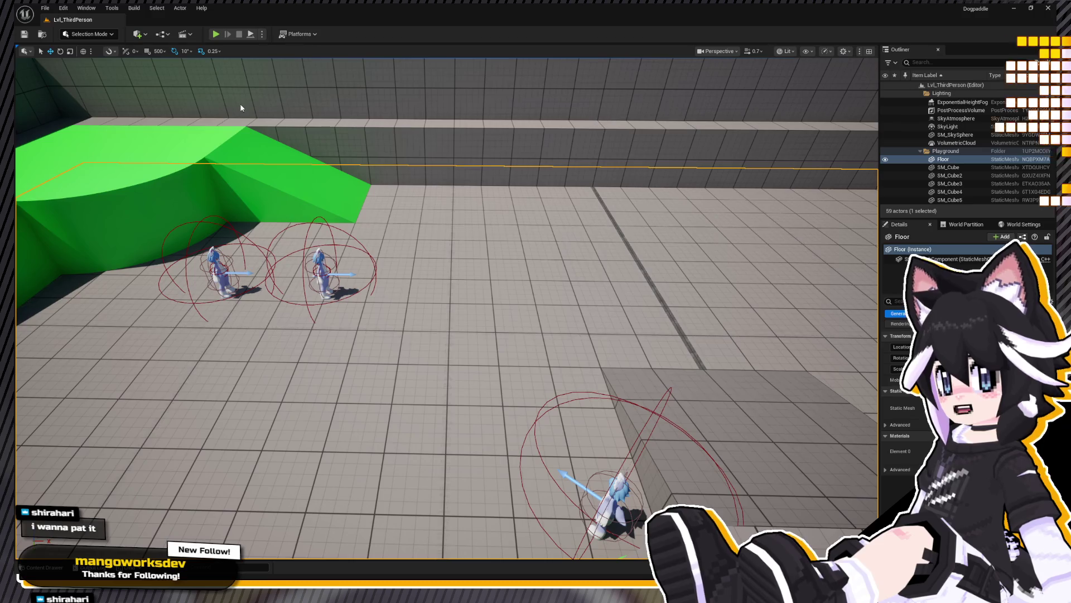
pyautogui.hotkey('ctrl', 'space')
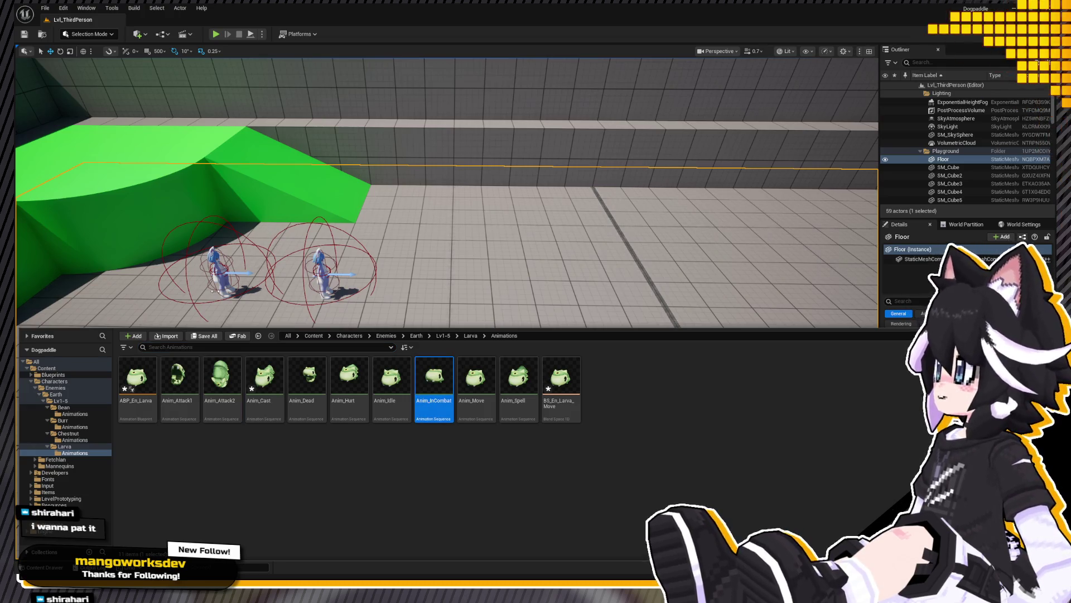
pyautogui.hotkey('ctrl', 'space')
pyautogui.hotkey('ctrl', 'space')
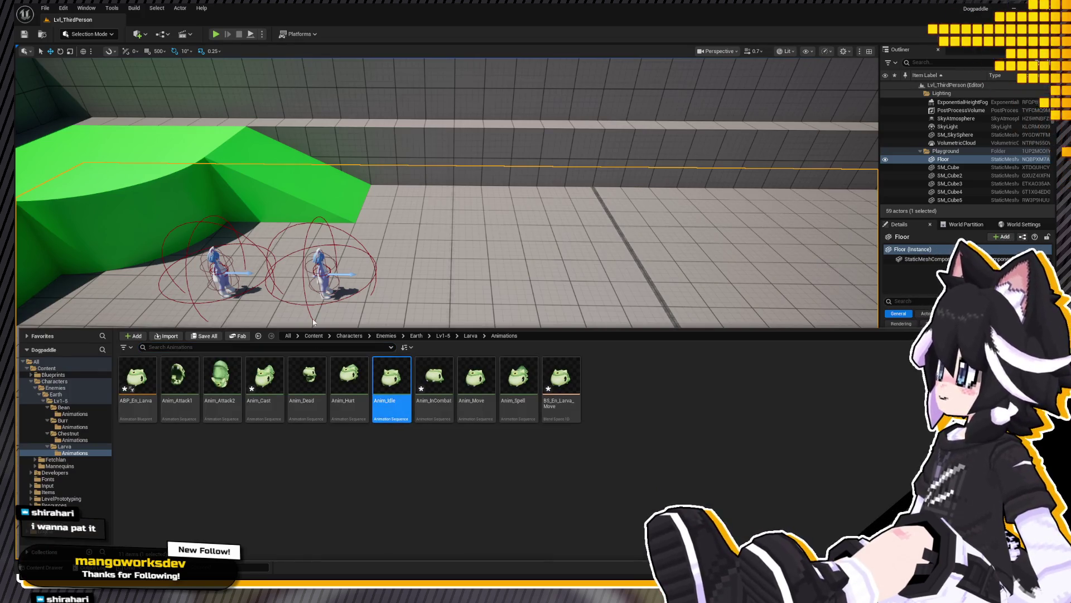
pyautogui.hotkey('ctrl', 'space')
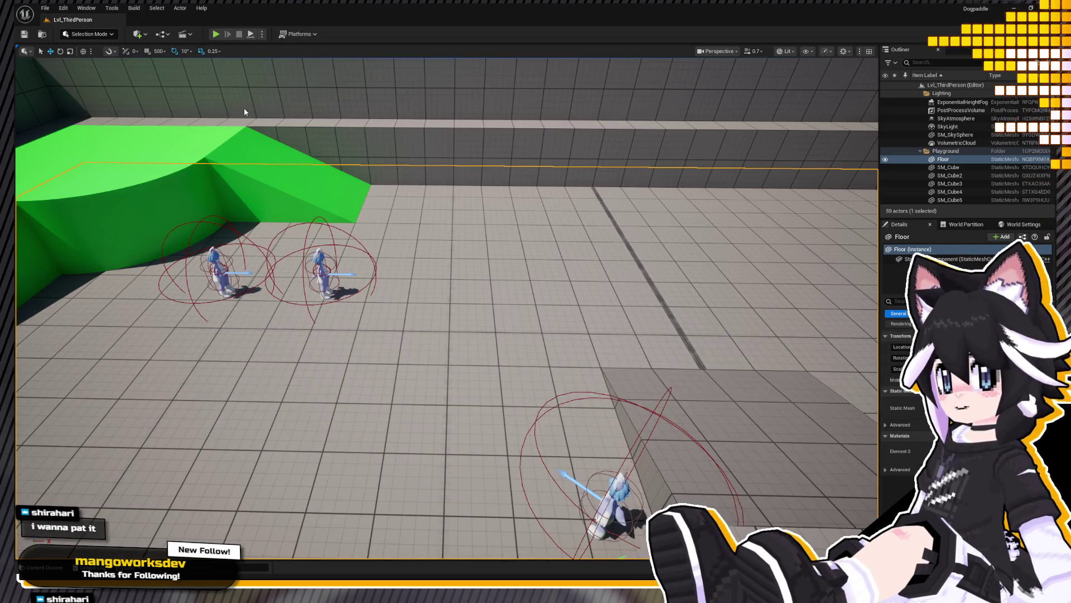
pyautogui.hotkey('ctrl', 'space')
# Step: Create an animation montage from Anim_Attack1 named AM_En_Larva_Attacks and open it
pyautogui.click(278, 506)
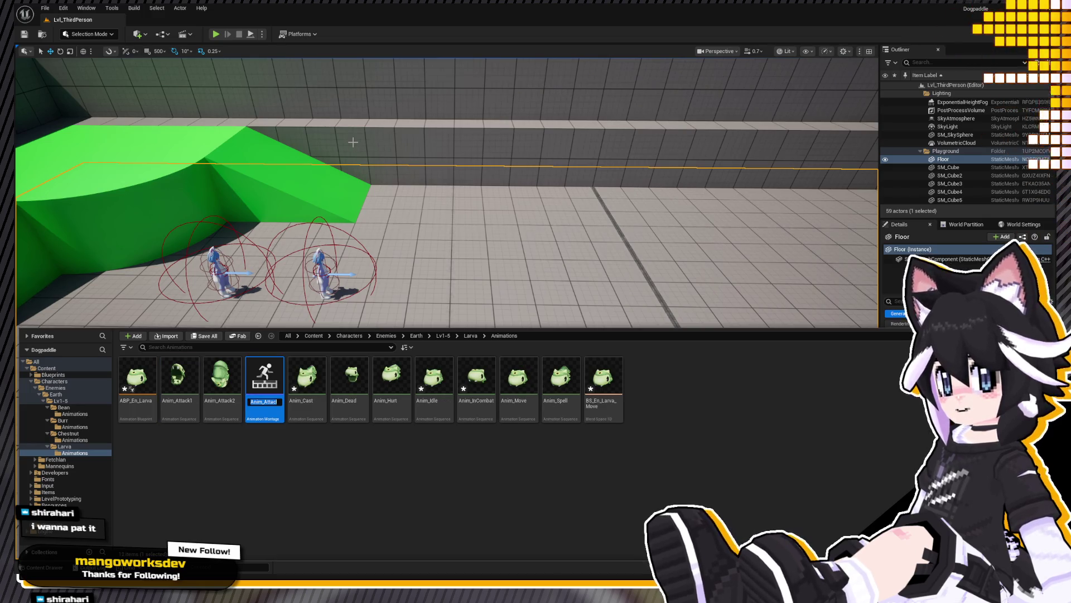
pyautogui.write('AM_')
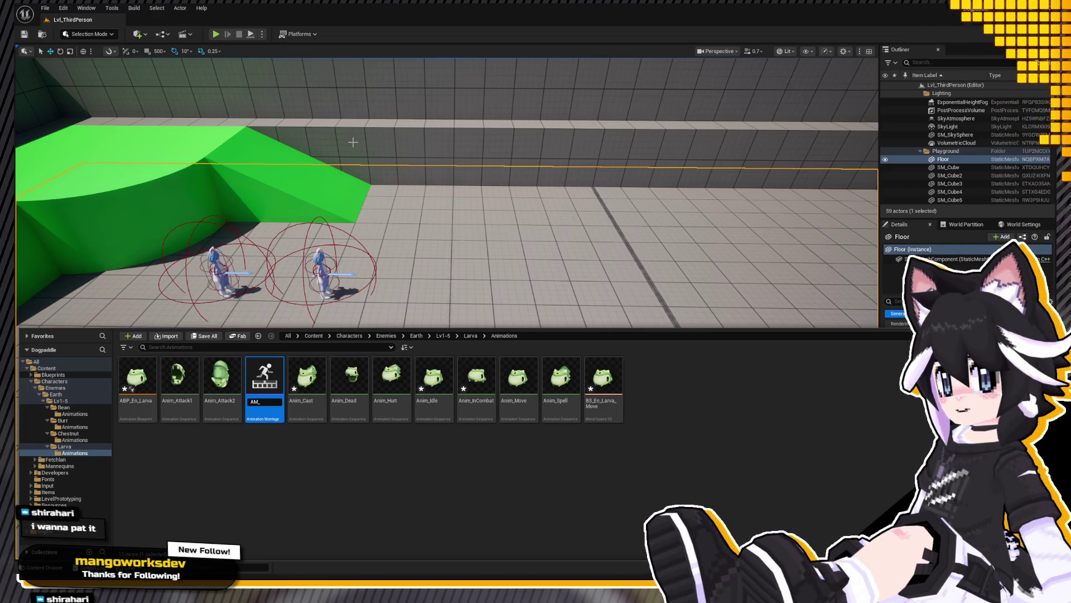
pyautogui.write('Enrva_Attacks')
pyautogui.press('Return')
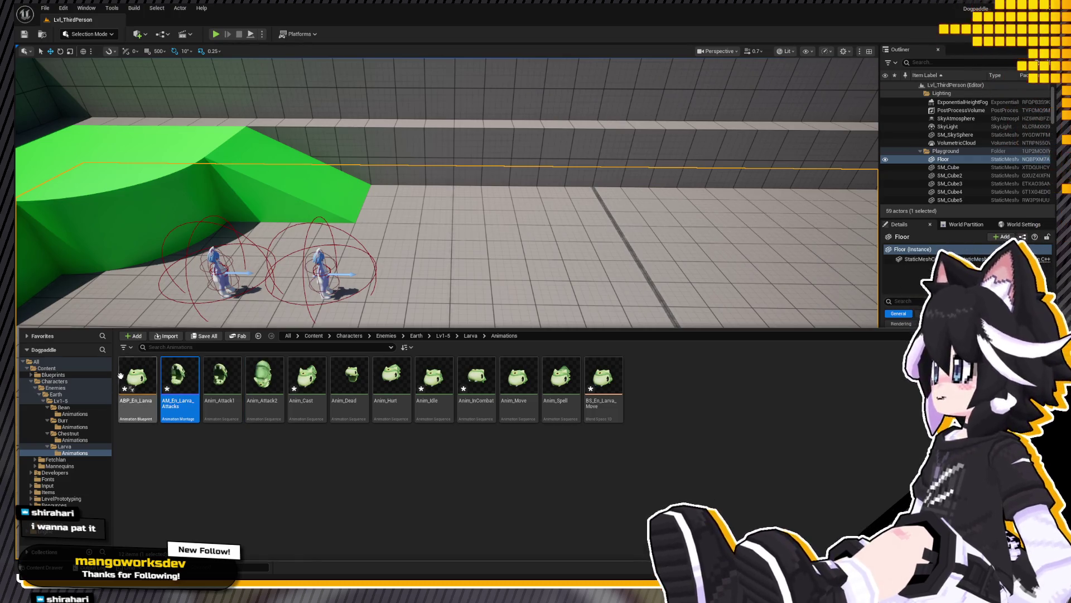
pyautogui.doubleClick(180, 389)
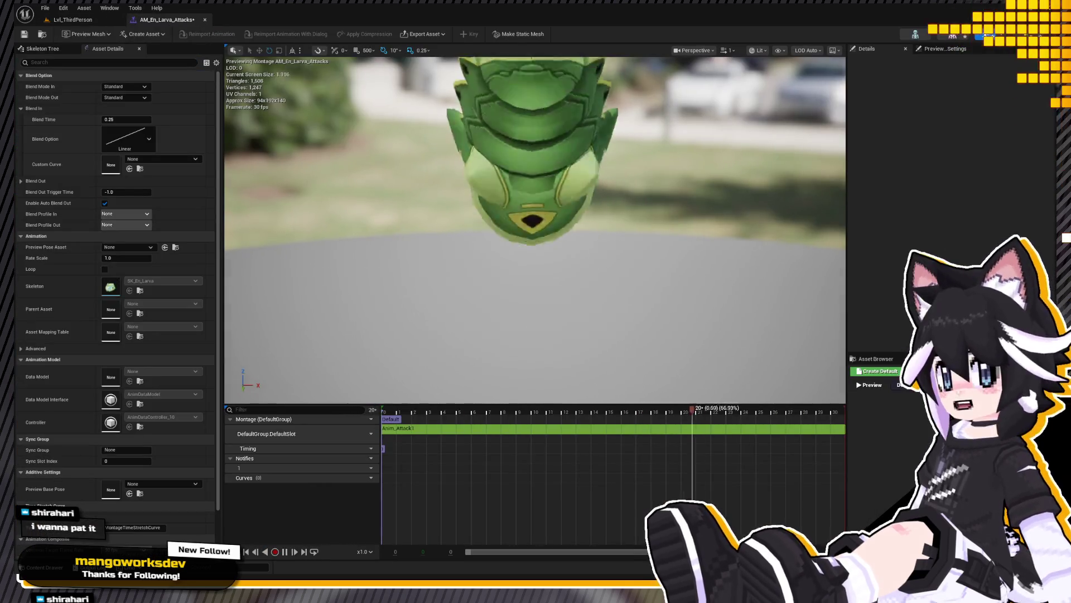
# Step: Add Anim_Attack2 after Anim_Attack1 on the slot track and rename the Default section Atk0
pyautogui.moveTo(892, 436); pyautogui.dragTo(636, 436)
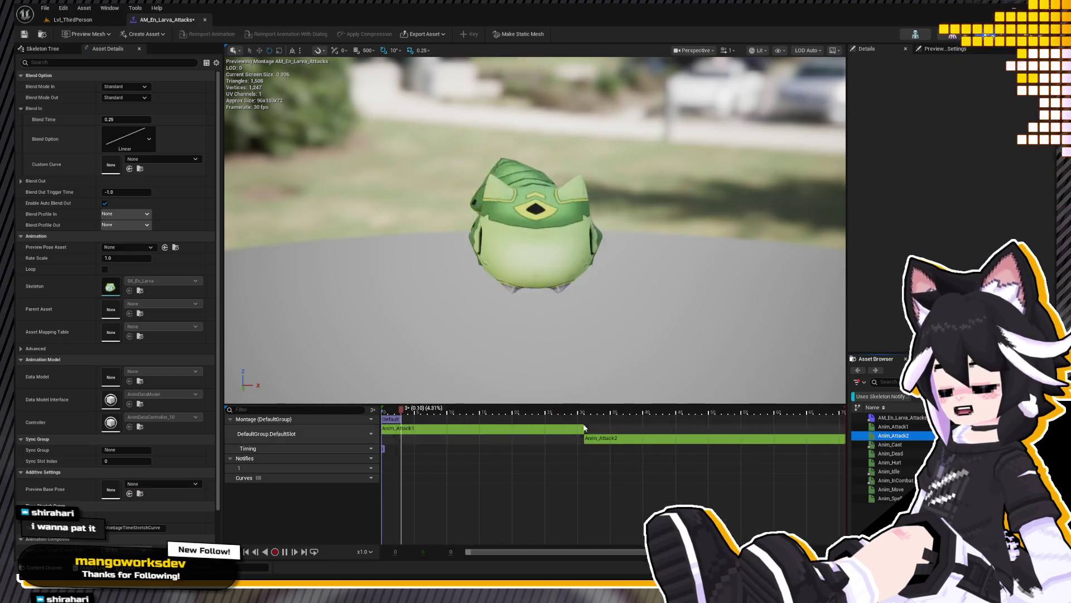
pyautogui.click(391, 419)
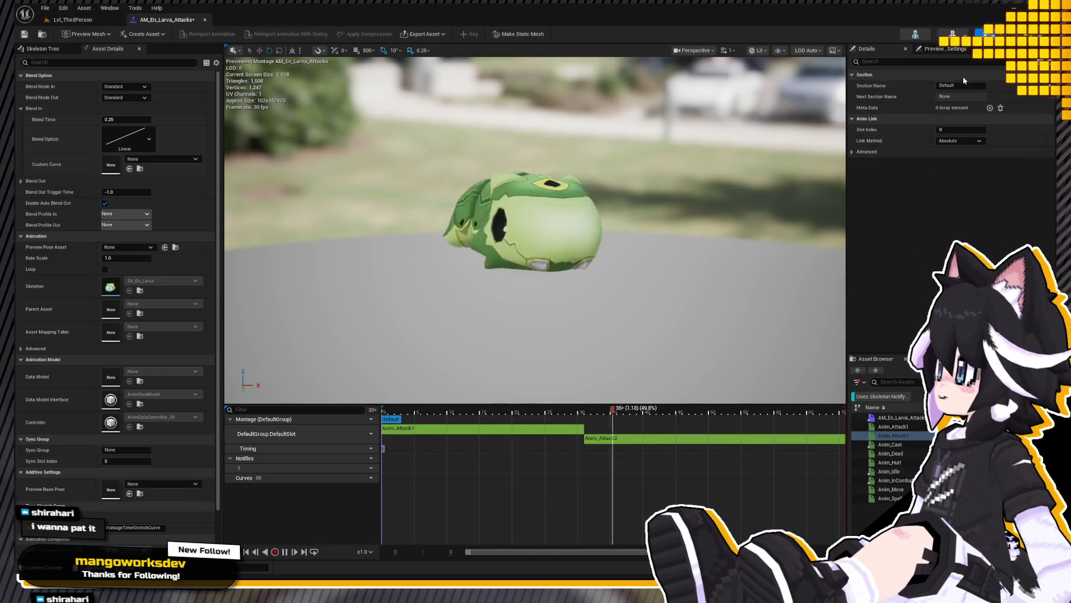
pyautogui.click(961, 86)
pyautogui.write('Attack')
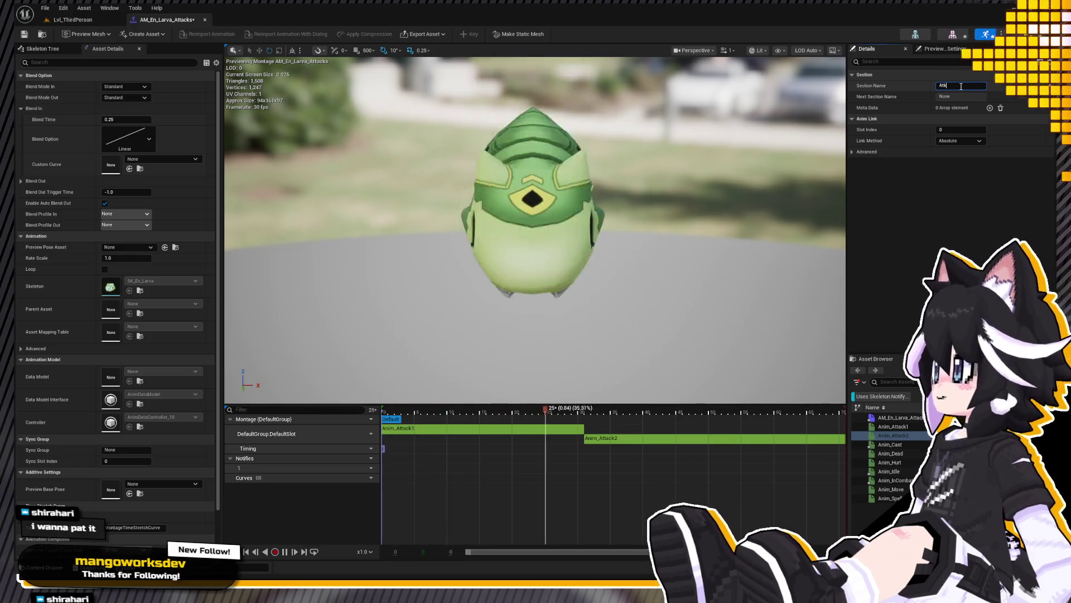
pyautogui.press('Return')
pyautogui.click(535, 450)
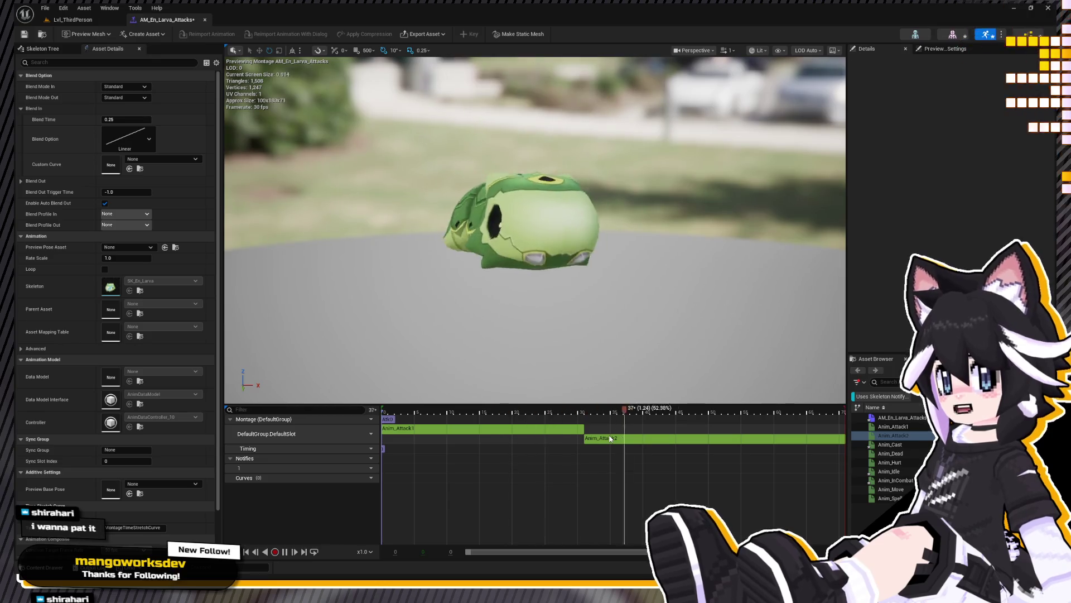
# Step: Add an Atk1 section where Anim_Attack2 starts, save the montage and close it
pyautogui.click(584, 422)
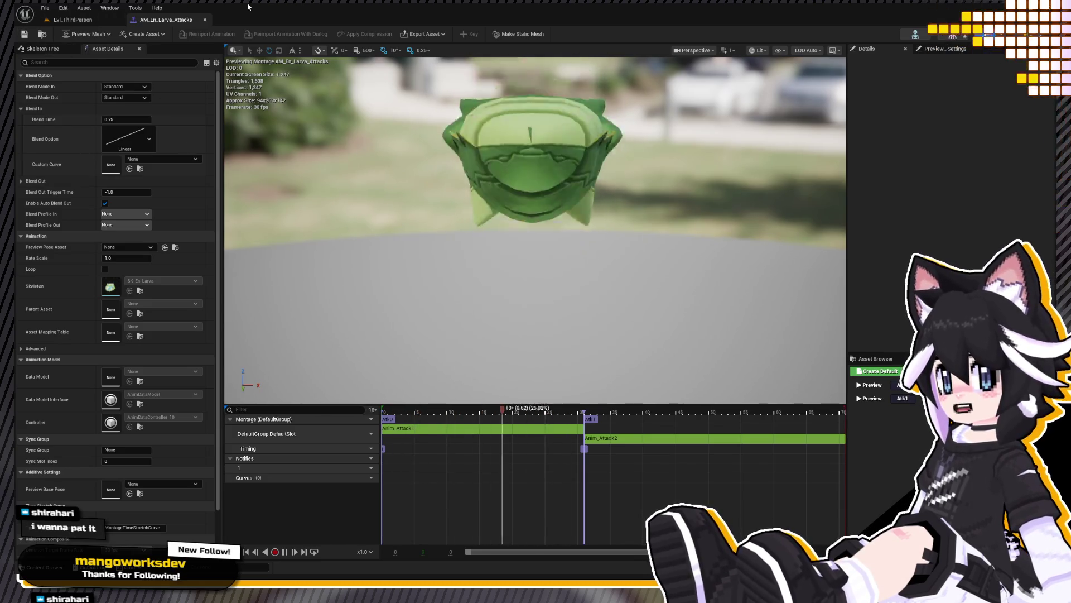
pyautogui.hotkey('ctrl', 's')
pyautogui.click(203, 21)
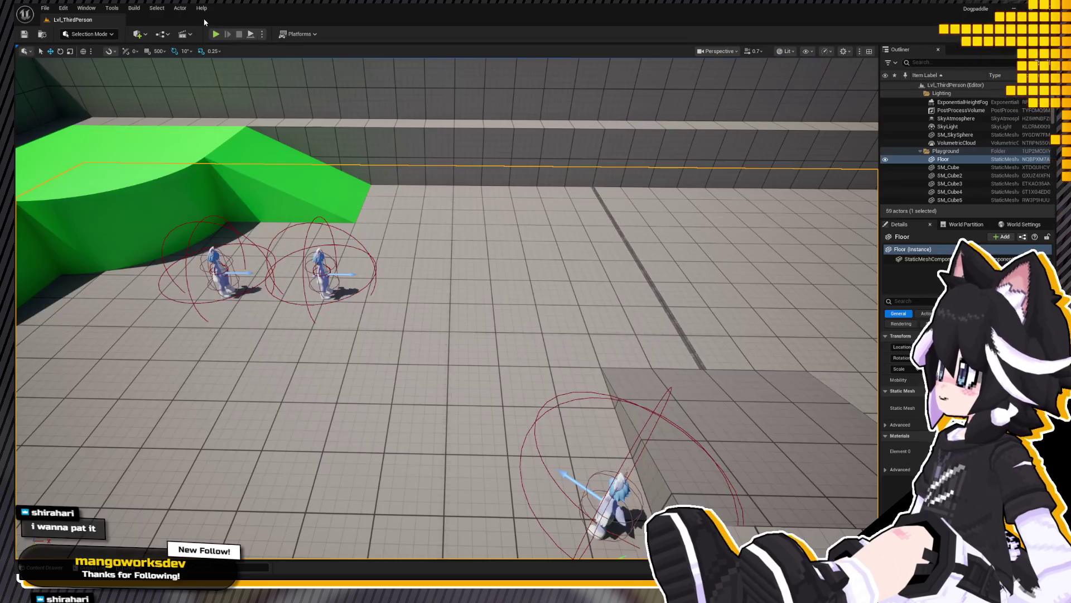
# Step: Create a montage from Anim_Hurt named AM_En_Larva_Damage in the larva animations
pyautogui.hotkey('ctrl', 'space')
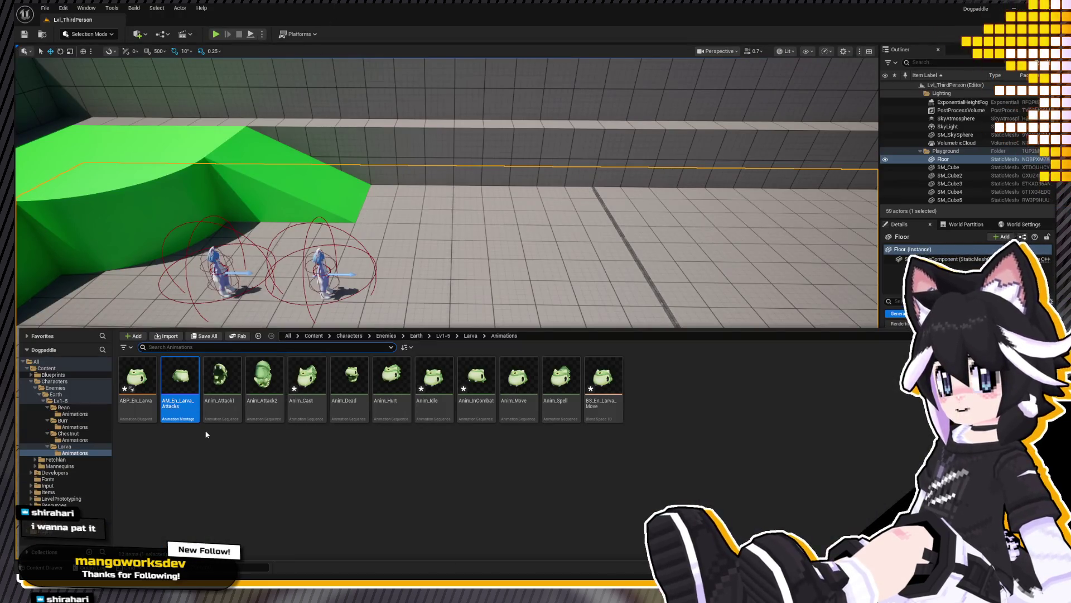
pyautogui.click(381, 379)
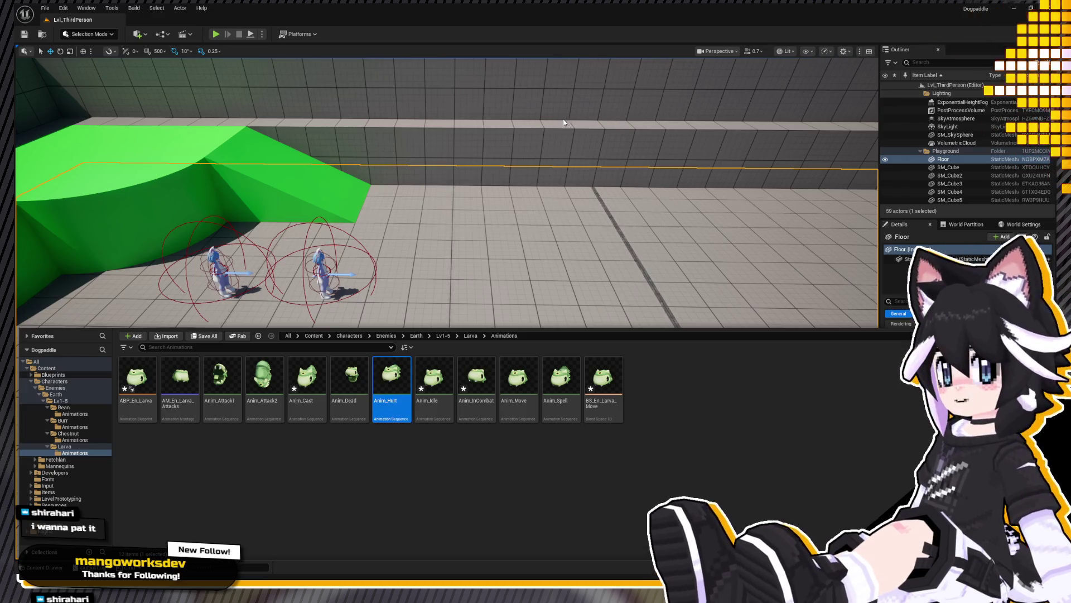
pyautogui.write('AM_En_LAr')
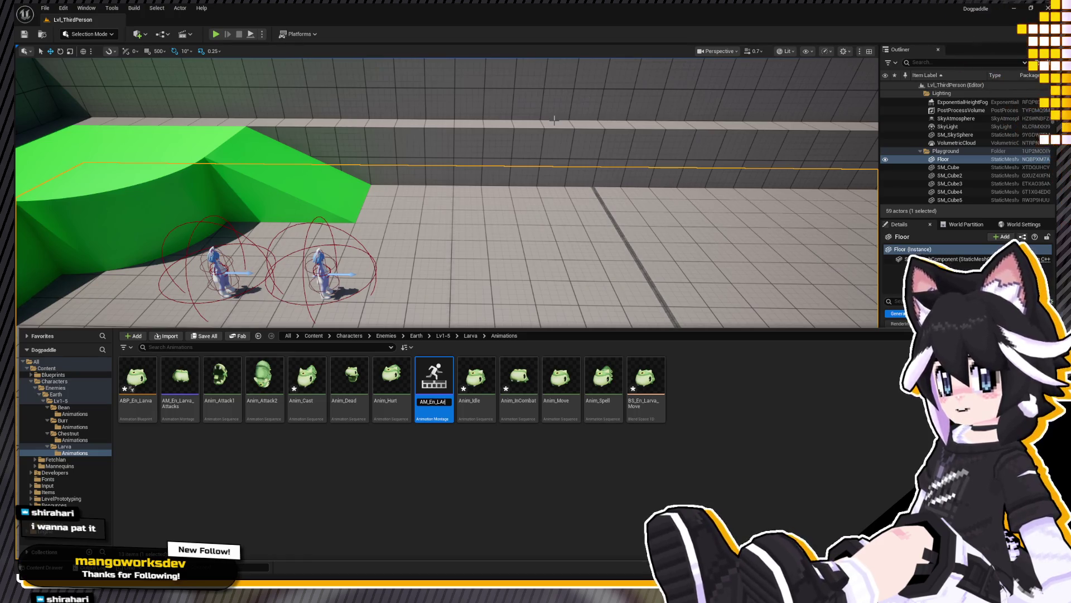
pyautogui.write('va_')
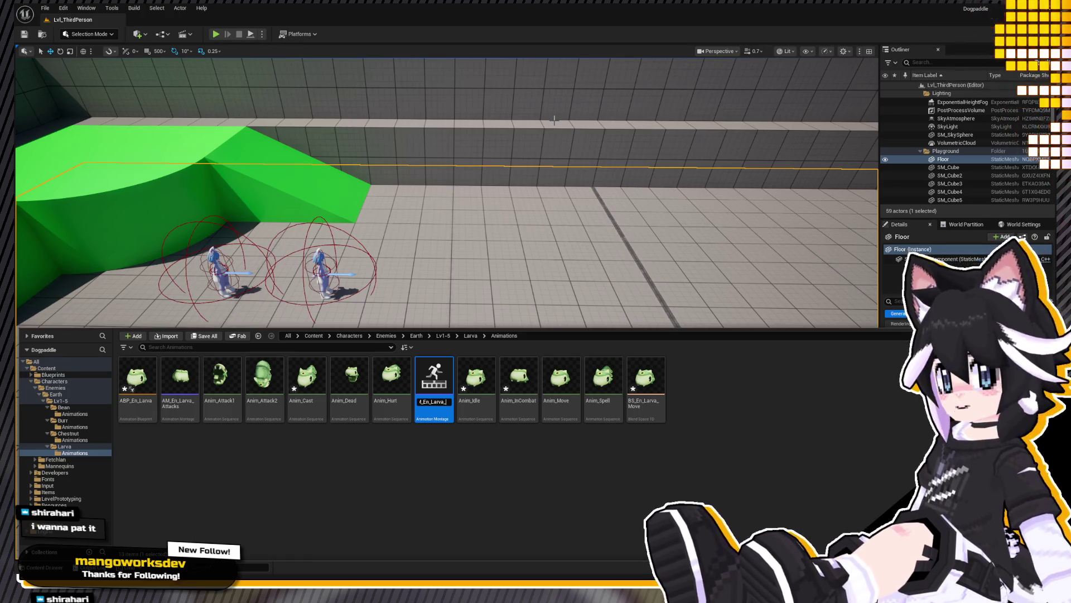
pyautogui.write('Damage')
pyautogui.press('Return')
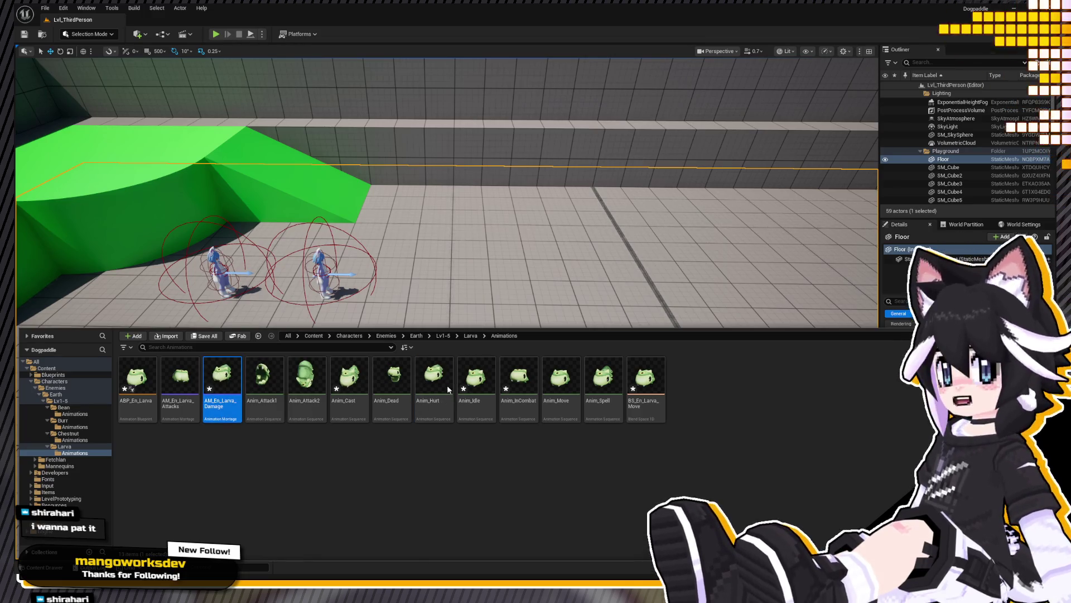
pyautogui.hotkey('ctrl', 'space')
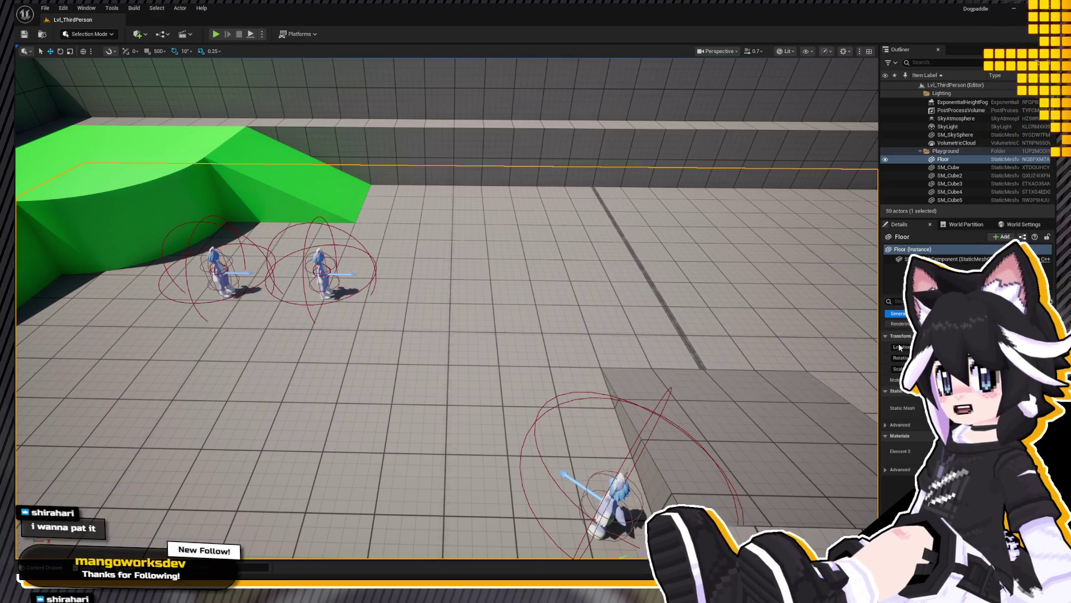
pyautogui.click(241, 113)
# Step: Copy Enemy_Chestnut into the Larva folder and rename the copy Enemy_Larva
pyautogui.click(371, 231)
pyautogui.hotkey('ctrl', 'space')
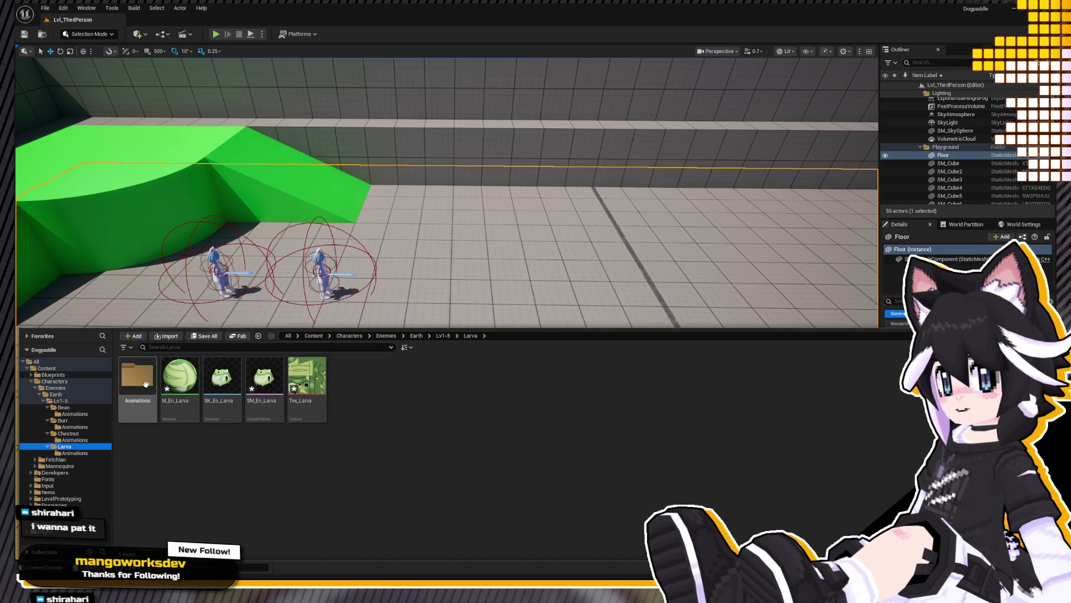
pyautogui.click(75, 427)
pyautogui.click(65, 445)
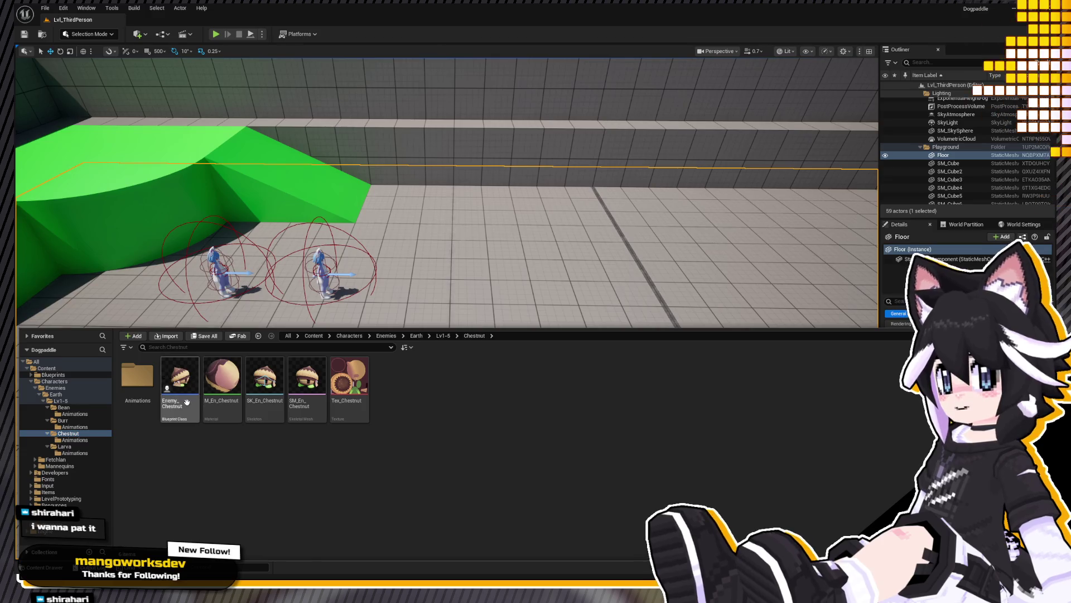
pyautogui.click(204, 441)
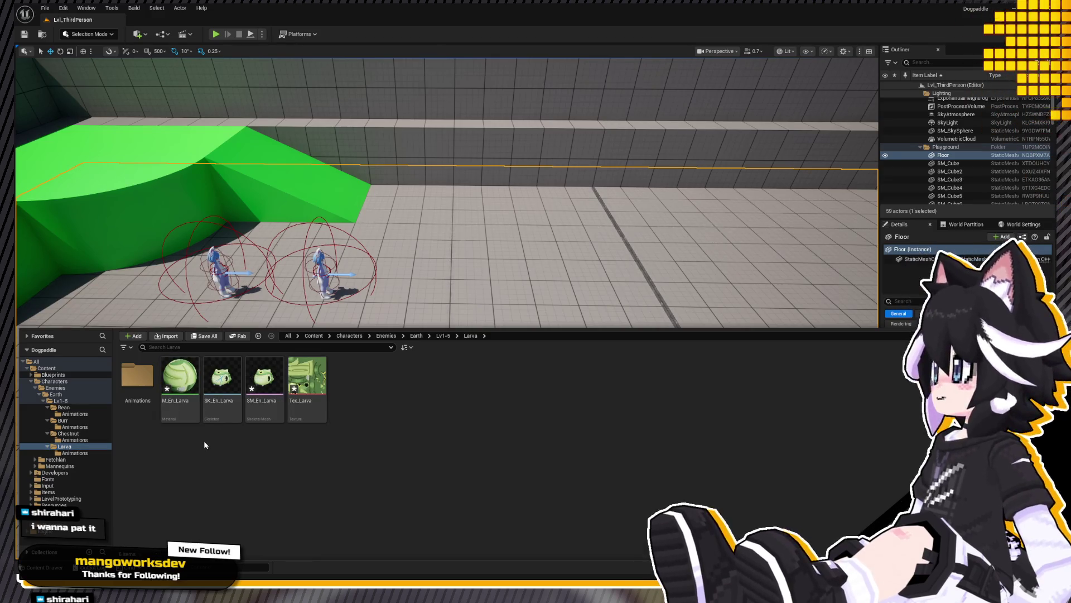
pyautogui.click(341, 384)
pyautogui.write('Enemy')
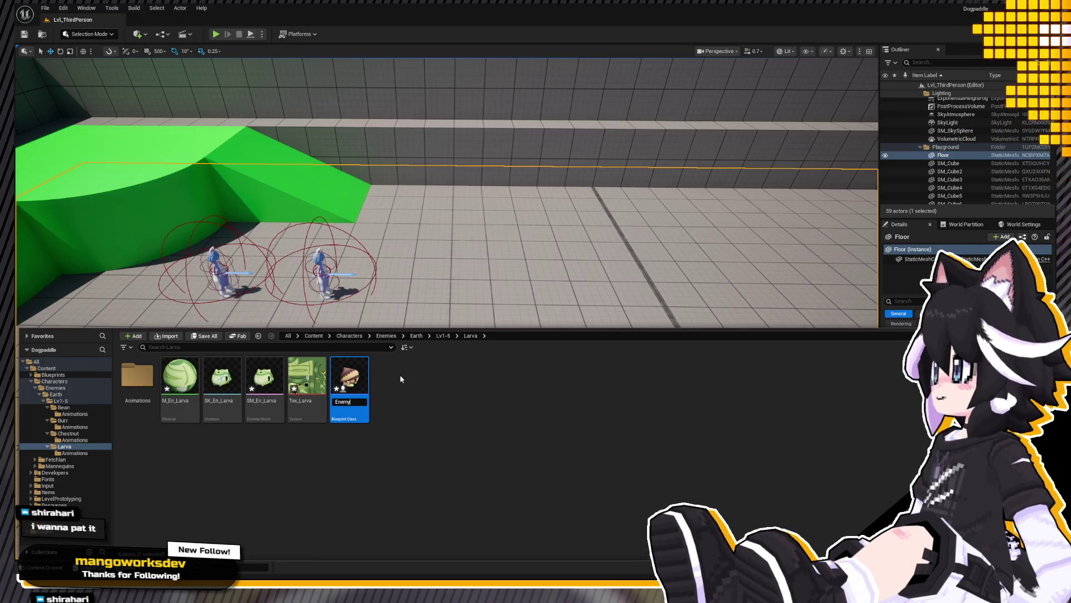
pyautogui.write('_Larva')
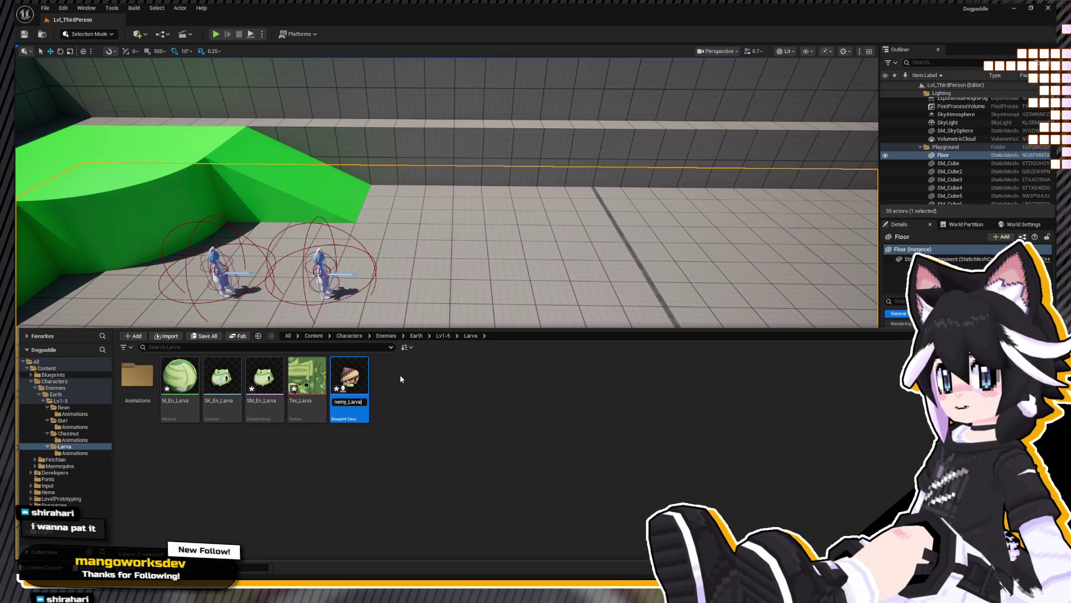
pyautogui.press('Return')
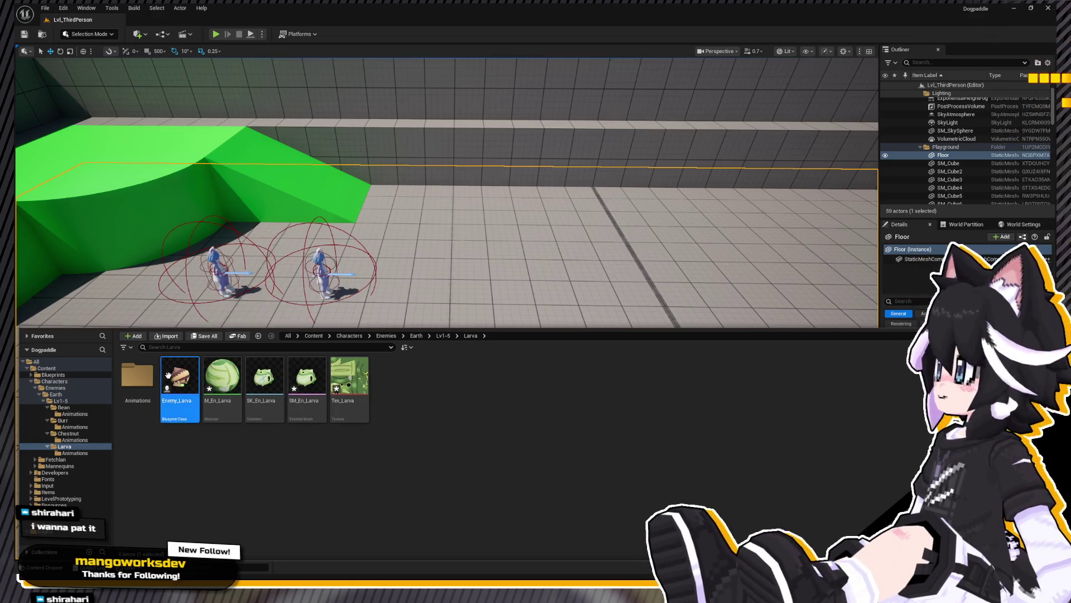
pyautogui.hotkey('ctrl', 'space')
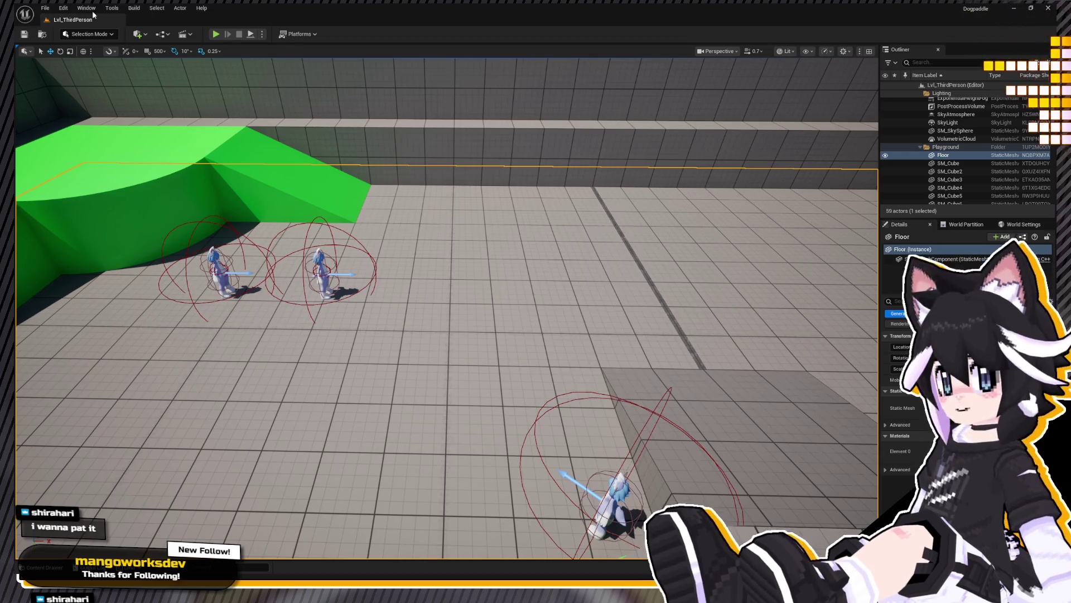
# Step: Fly to the enemy spawn area and select BP_EnemySpawner to show its Details and enemy list
pyautogui.moveTo(143, 63)
pyautogui.mouseDown(button='right')
pyautogui.moveTo(125, 51)
pyautogui.moveTo(399, 359)
pyautogui.mouseUp(button='right')
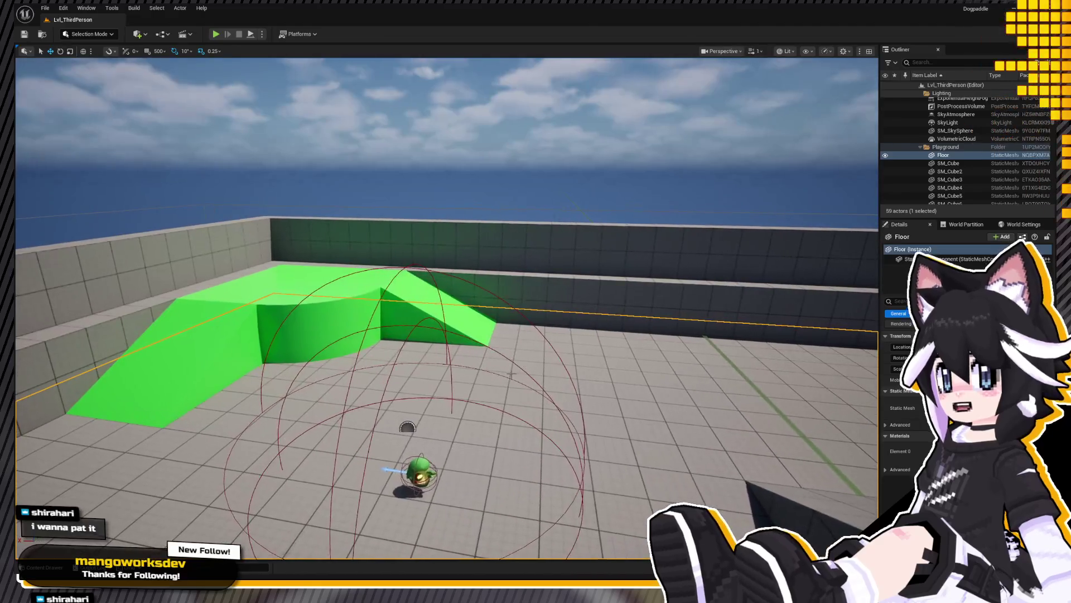
pyautogui.hotkey('ctrl', 'space')
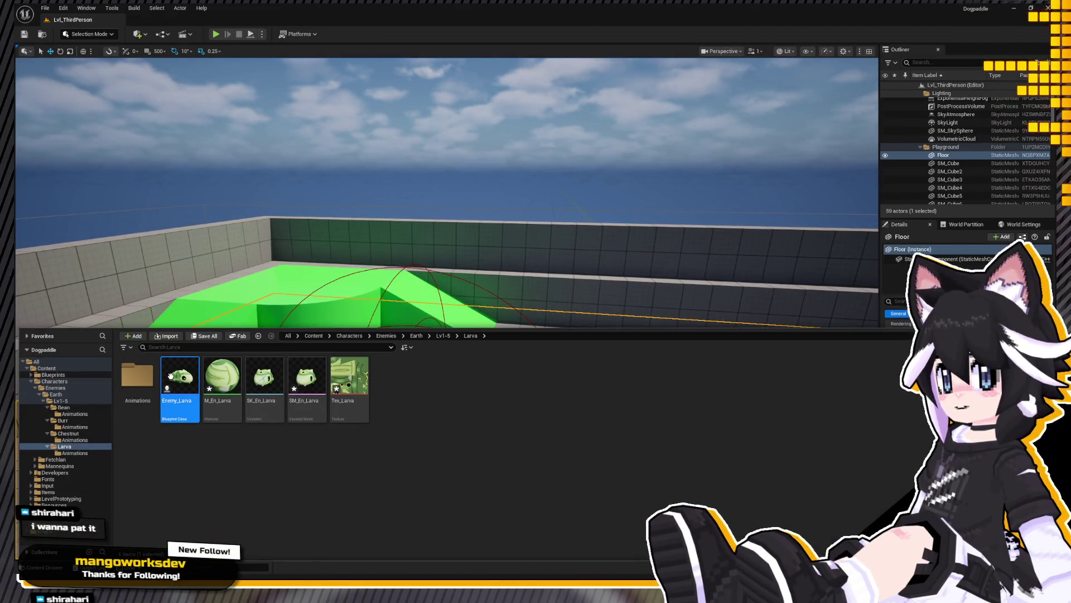
pyautogui.hotkey('ctrl', 'space')
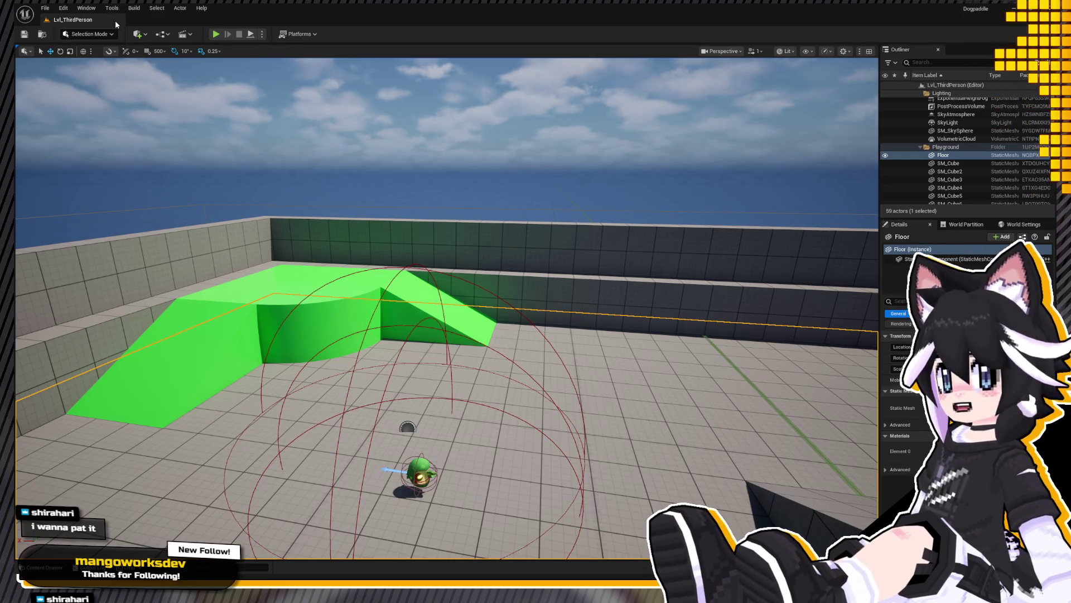
pyautogui.click(407, 427)
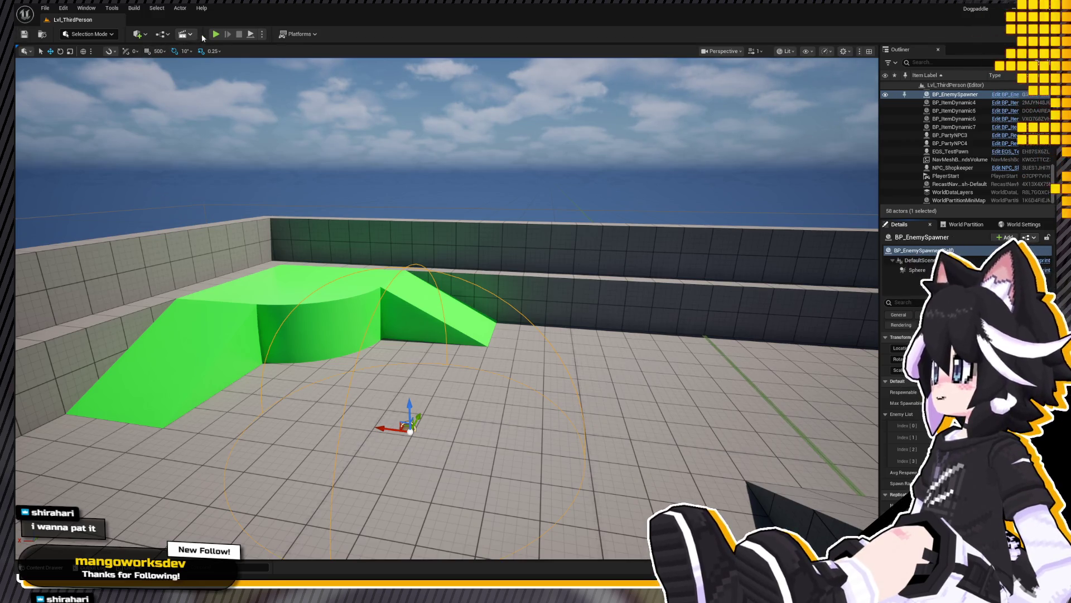
# Step: Briefly play-test, stop to check the asset drawer near the enemies, then restart the play-test
pyautogui.hotkey('alt', 'p')
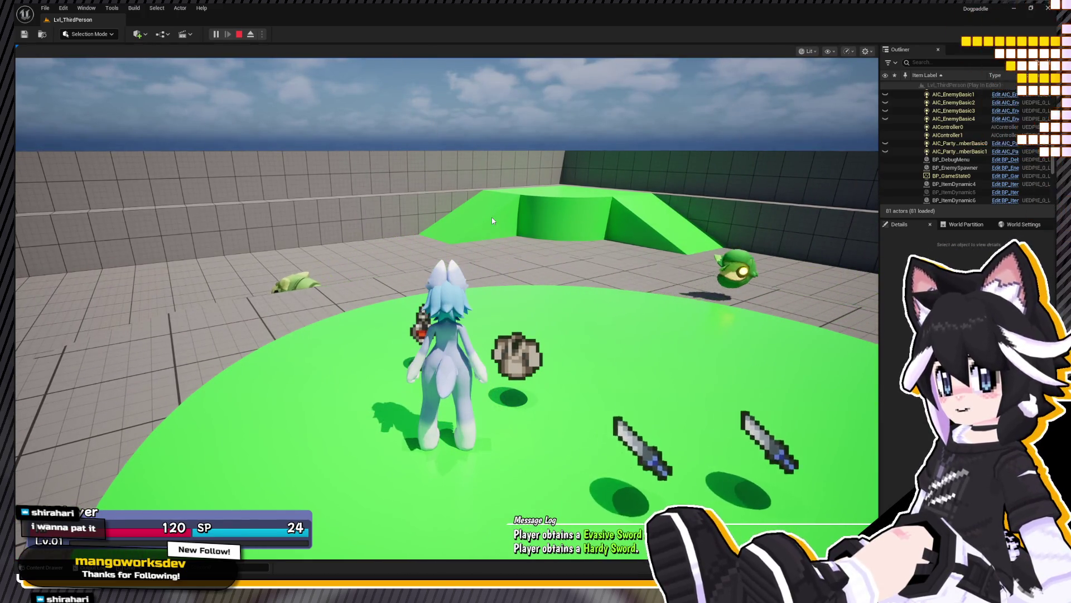
pyautogui.press('Escape')
pyautogui.moveTo(492, 221); pyautogui.dragTo(493, 221, button='right')
pyautogui.hotkey('ctrl', 'space')
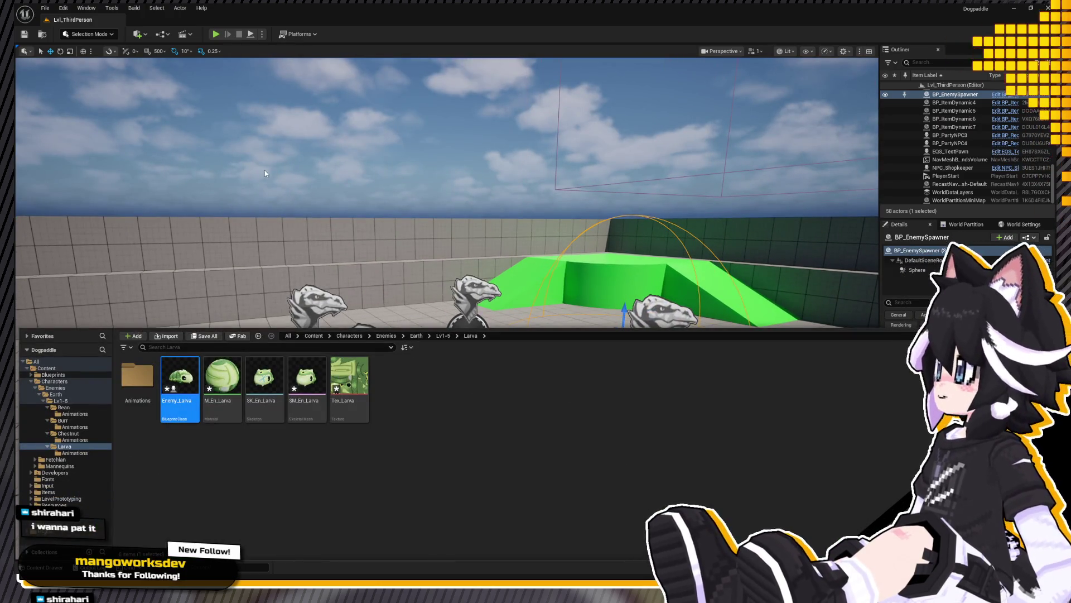
pyautogui.hotkey('ctrl', 'space')
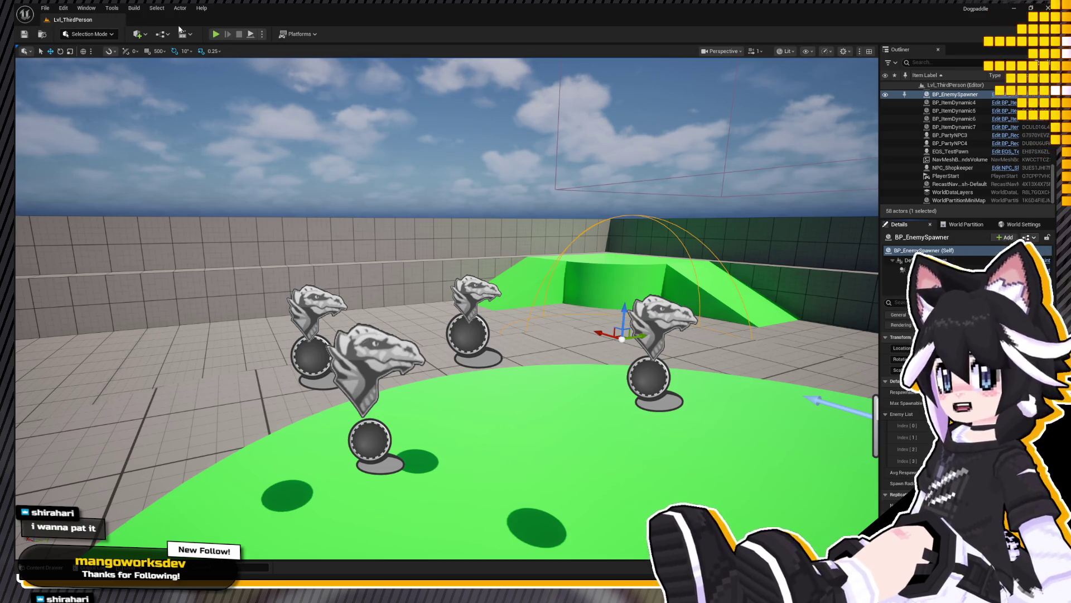
pyautogui.click(215, 34)
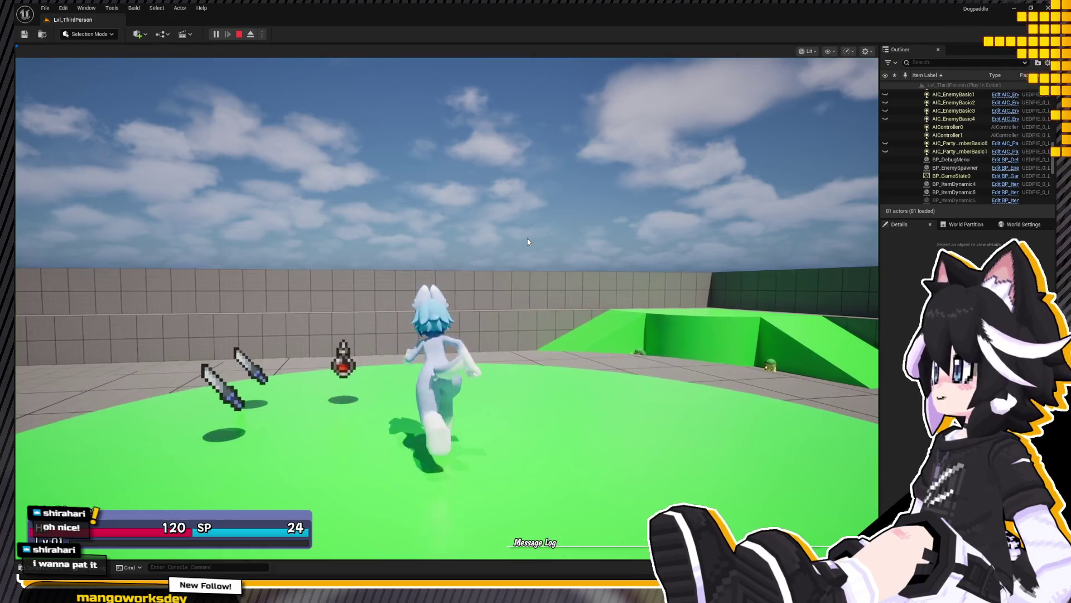
# Step: Equip the Quick Sword and Smart Plain Shirt from the in-game inventory
pyautogui.press('Tab')
pyautogui.press('Return')
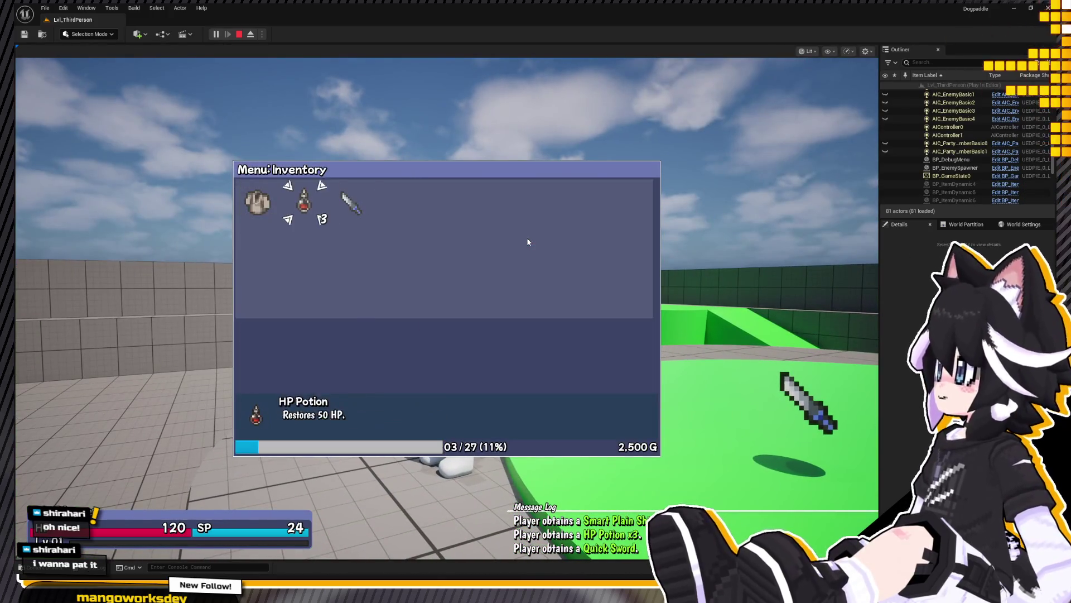
pyautogui.press('Right')
pyautogui.press('Return')
pyautogui.press('Left')
pyautogui.press('Return')
pyautogui.press('Tab')
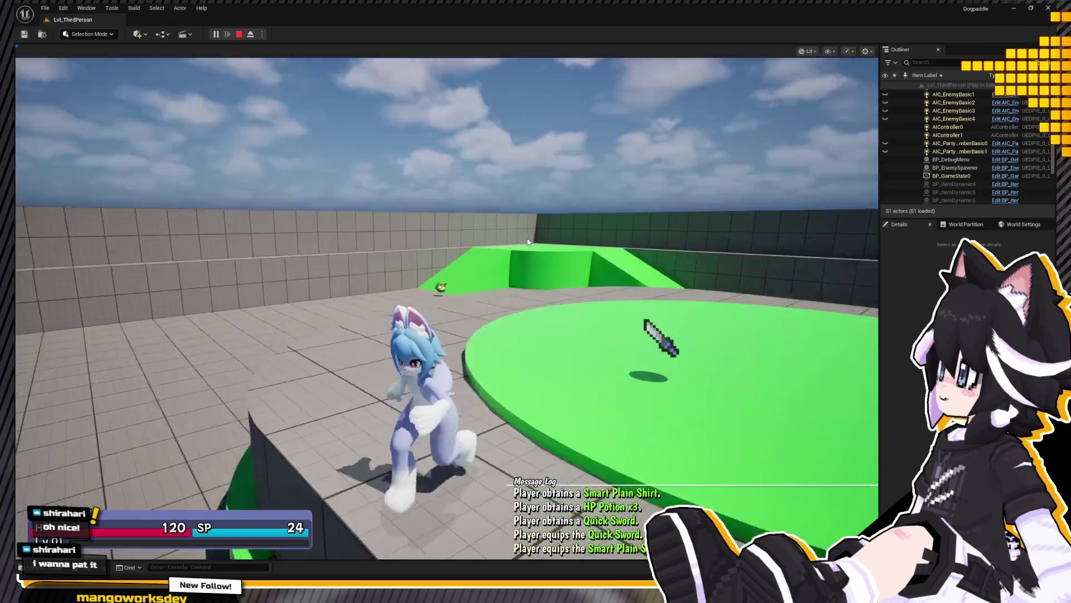
# Step: Buy 5 HP Potions from the shopkeeper Gregory and leave the conversation
pyautogui.press('Return')
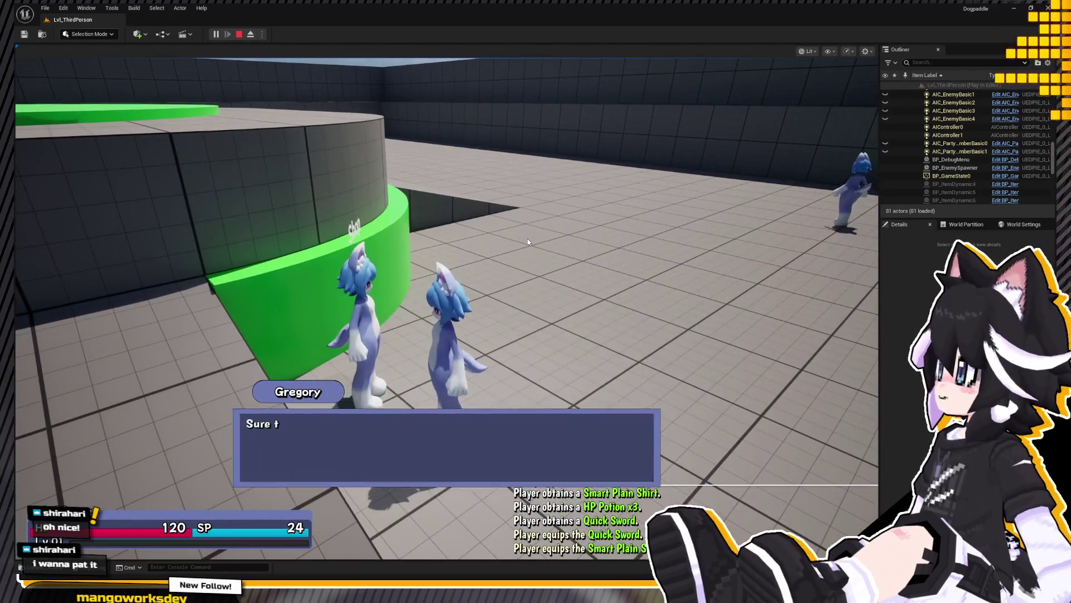
pyautogui.press('Return')
pyautogui.press('Right')
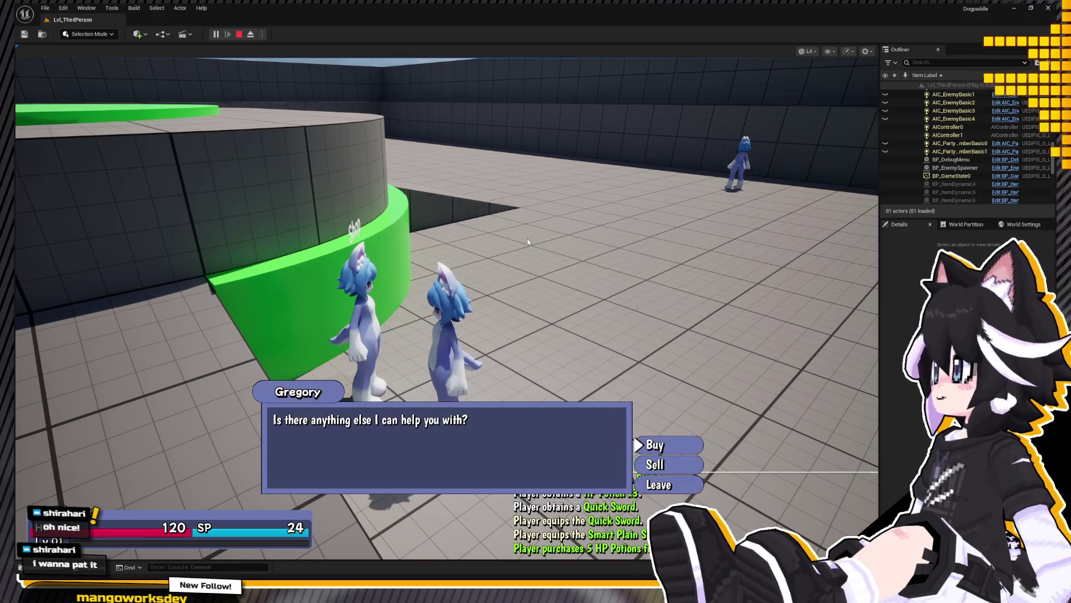
pyautogui.press('Return')
# Step: Run across the arena past Yolk and the shop toward the green platform near Bagel
pyautogui.press('w')
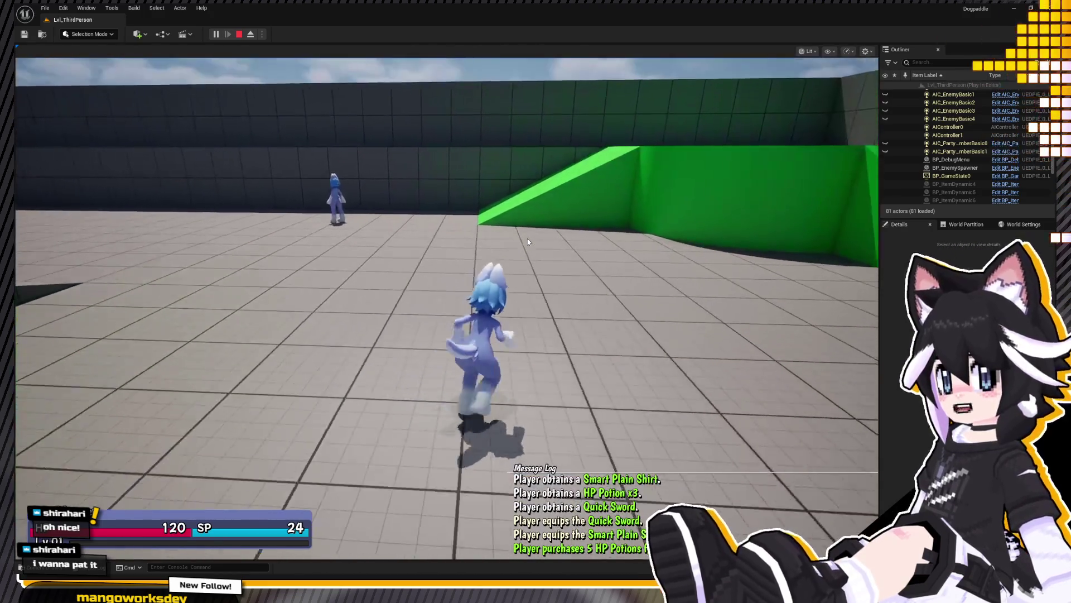
pyautogui.press('e')
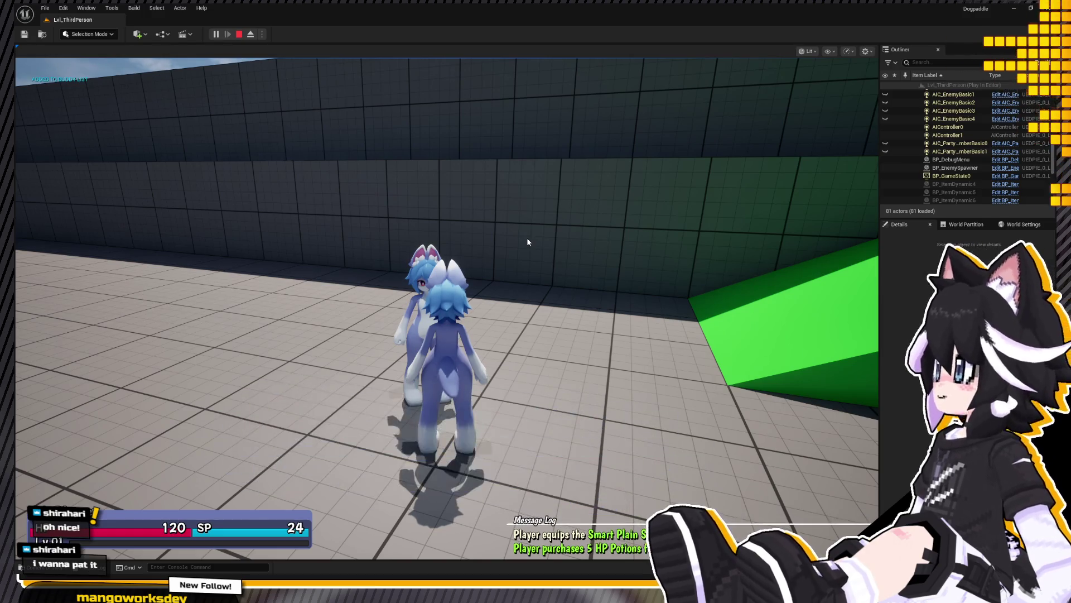
pyautogui.press('w')
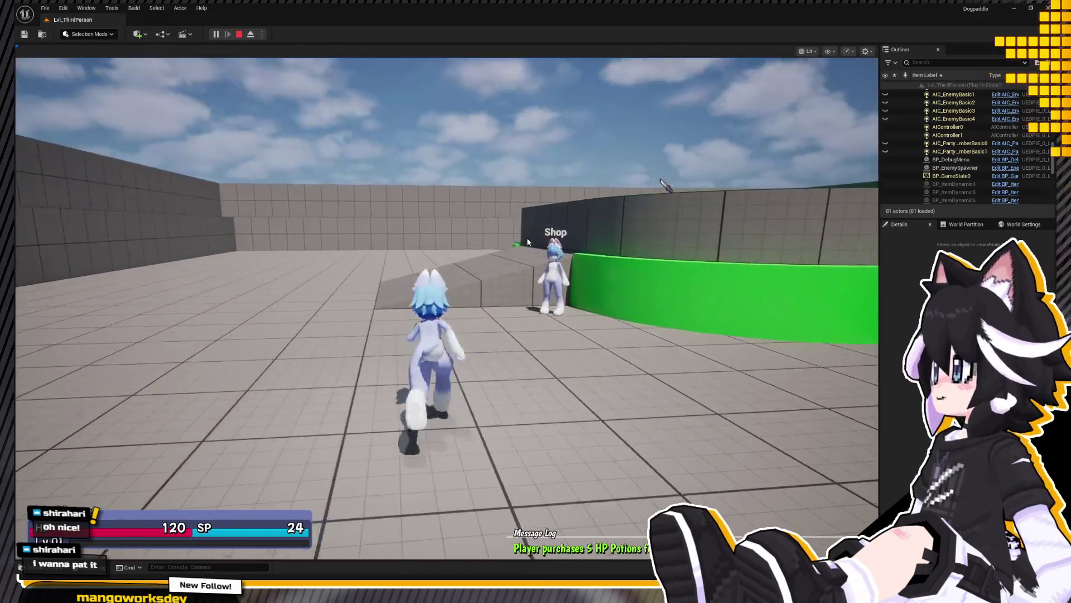
pyautogui.press('w')
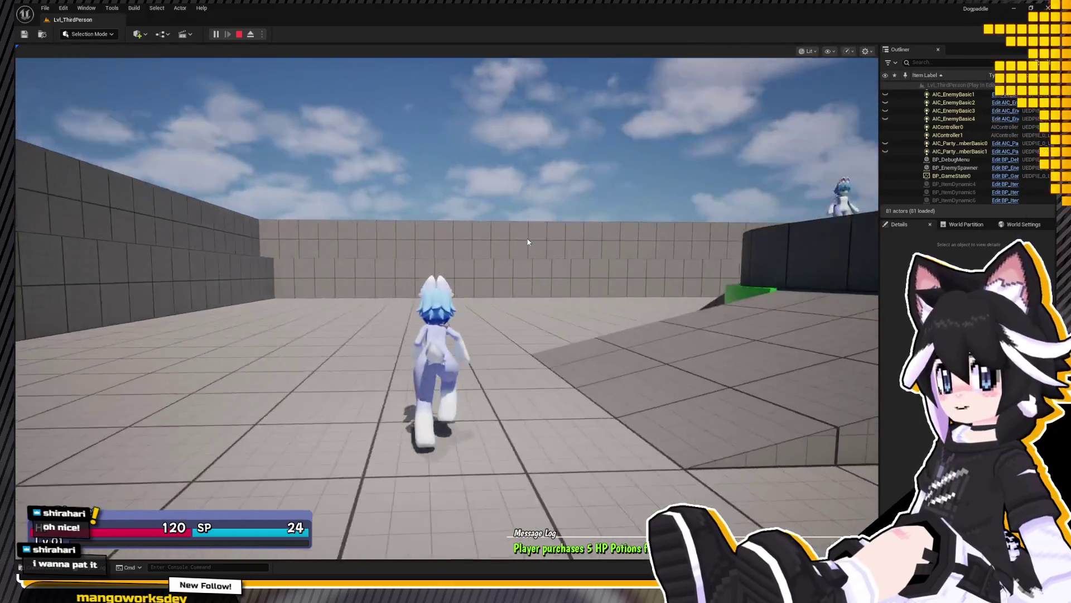
pyautogui.press('w')
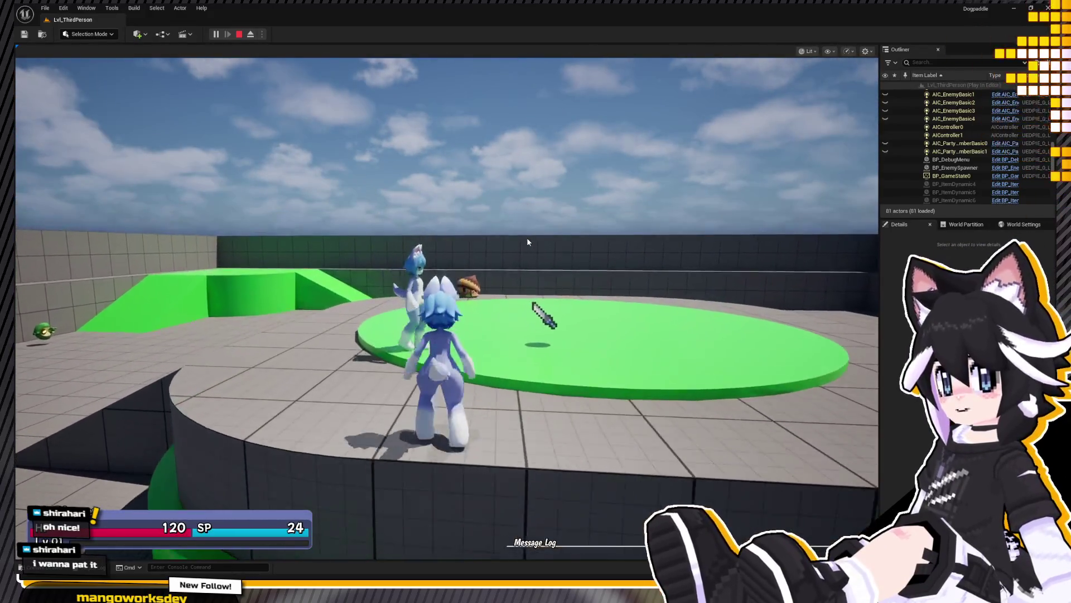
# Step: Talk to Bagel and accept hiring him as a companion for 150G
pyautogui.press('e')
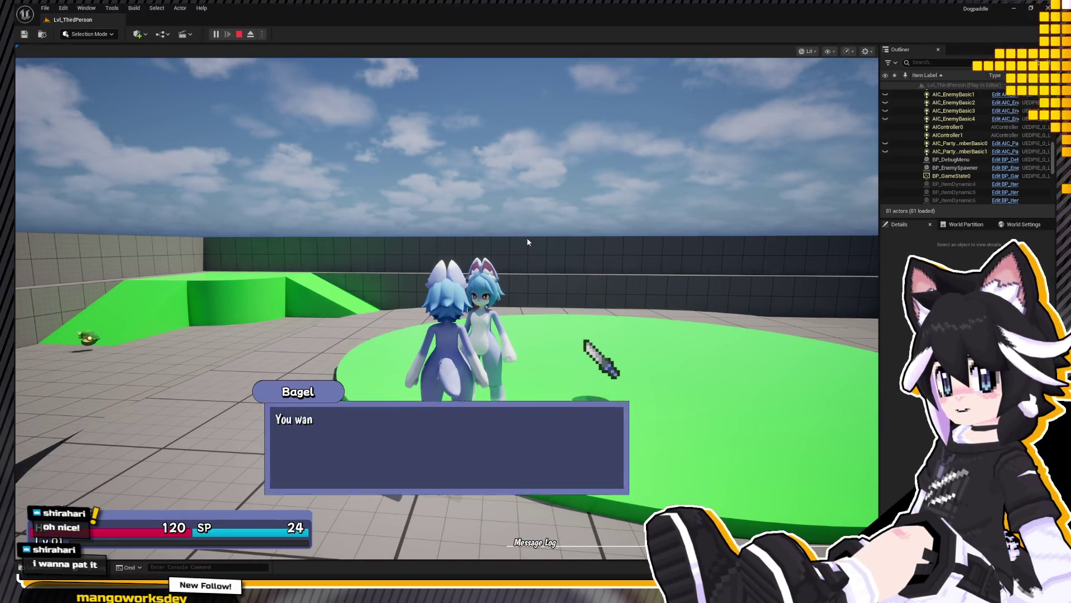
pyautogui.press('e')
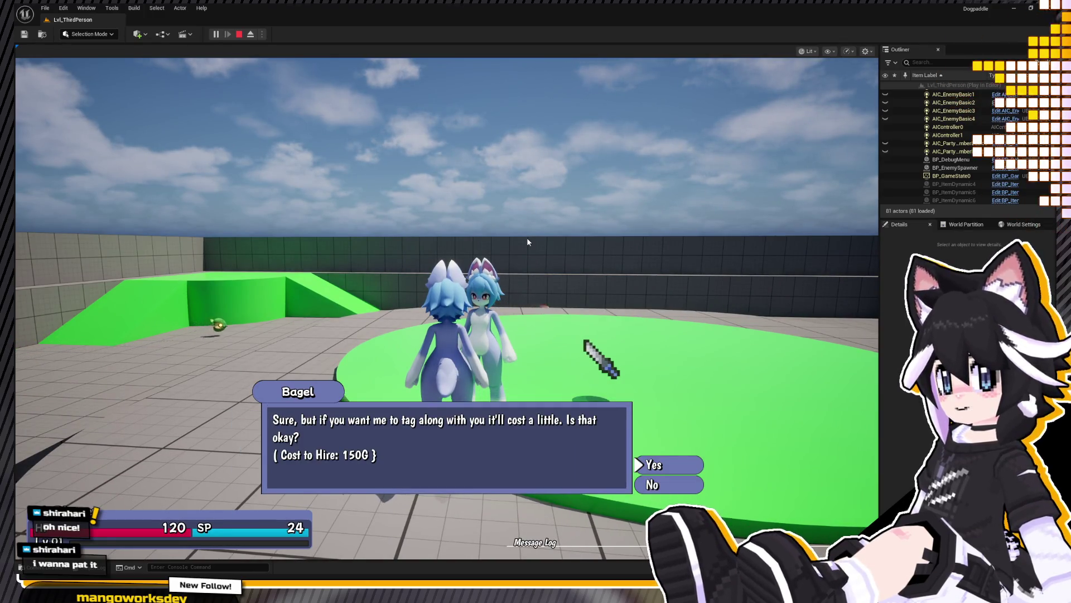
pyautogui.press('e')
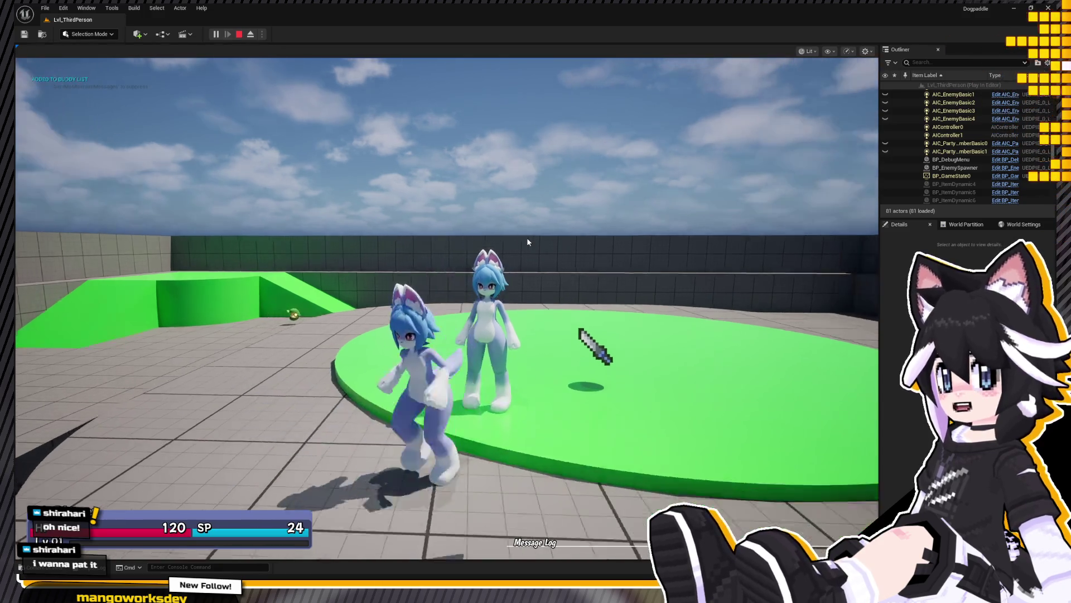
# Step: Bring up the in-game menu and page over to the empty Quests list
pyautogui.press('i')
pyautogui.press('i')
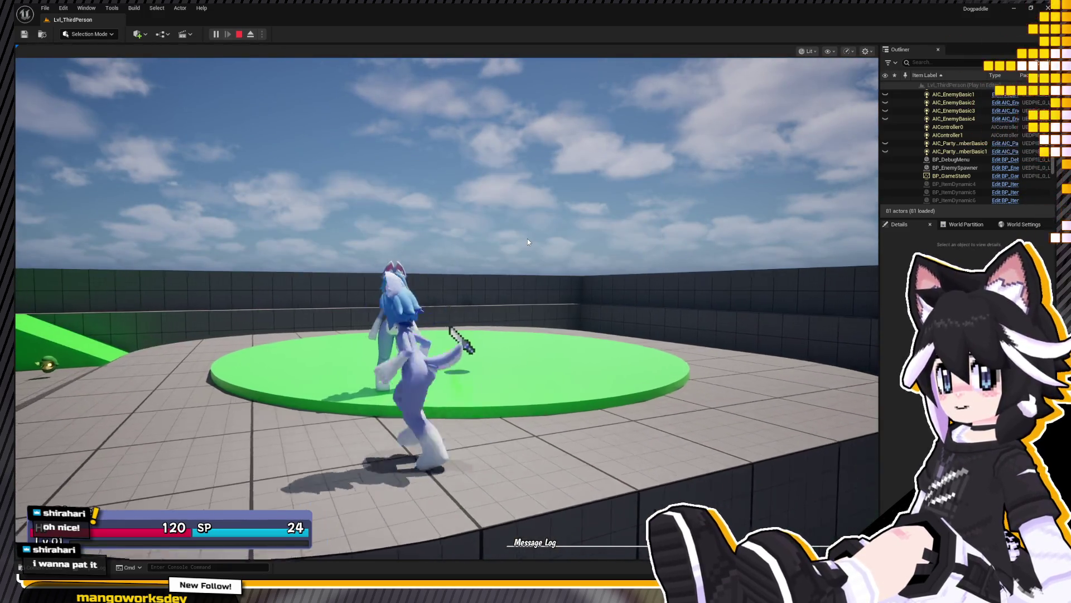
pyautogui.press('i')
pyautogui.press('c')
pyautogui.press('q')
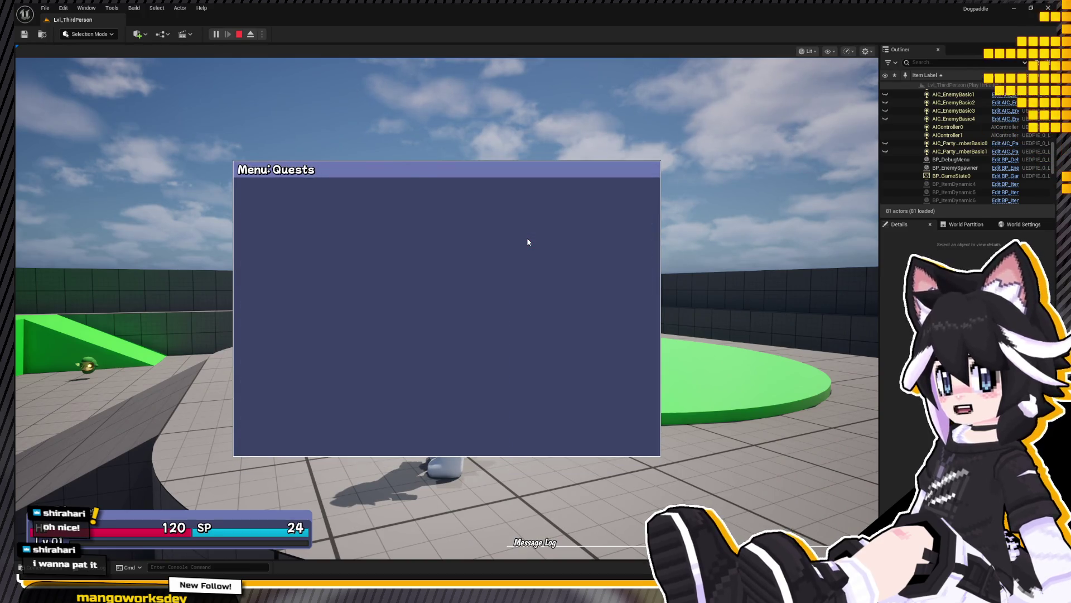
# Step: On the Friends page call Yolk and then Bagel into the party
pyautogui.press('f')
pyautogui.press('e')
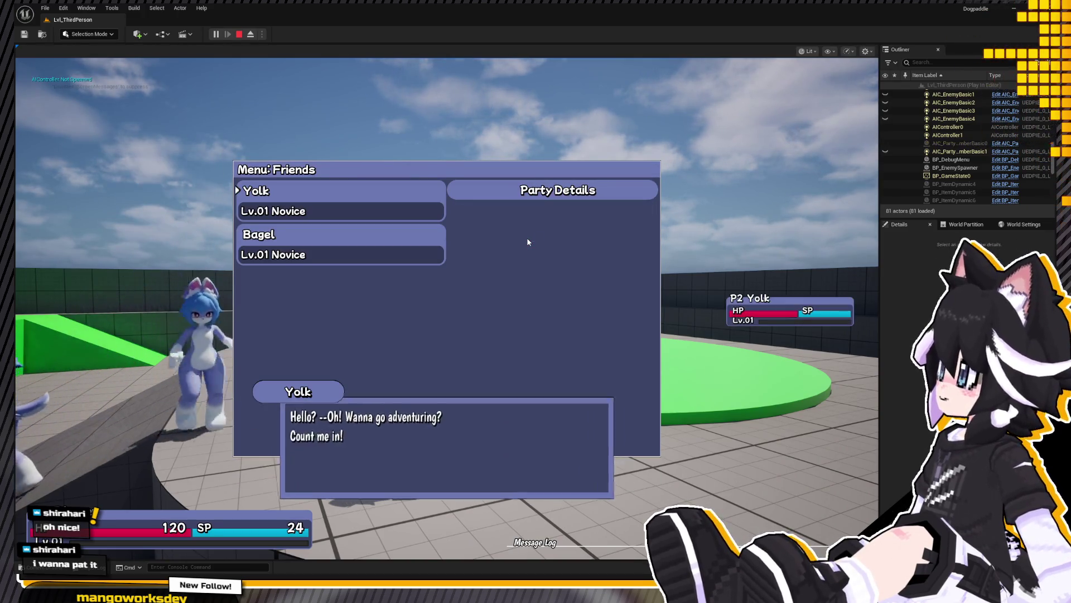
pyautogui.press('e')
pyautogui.press('Down')
pyautogui.press('e')
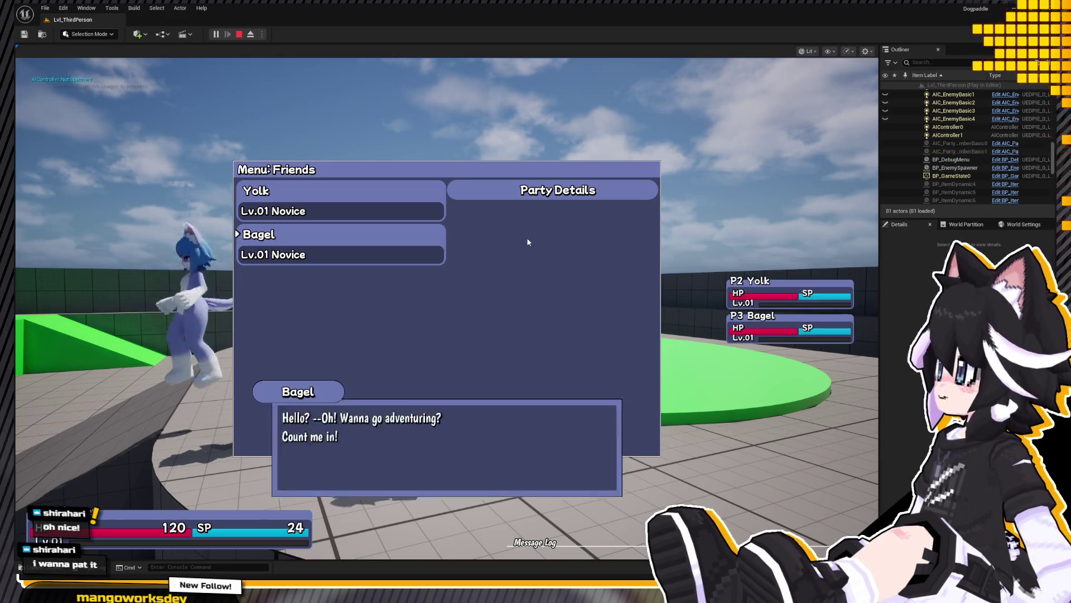
pyautogui.press('e')
# Step: In the Survival abilities list, boost the Rest ability with a point
pyautogui.press('q')
pyautogui.press('k')
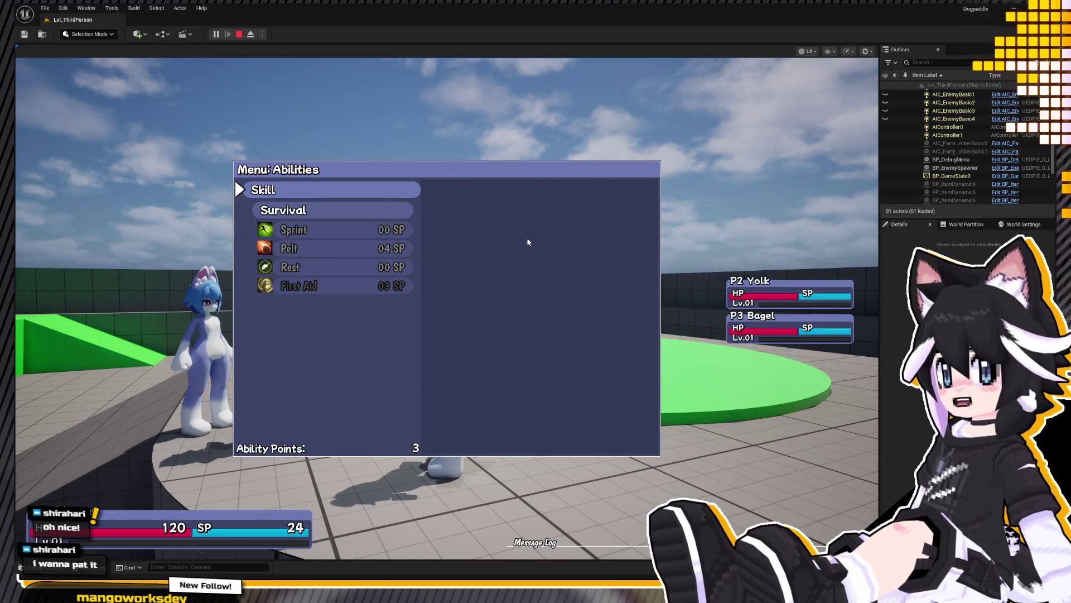
pyautogui.press('e')
pyautogui.press('Down')
pyautogui.press('e')
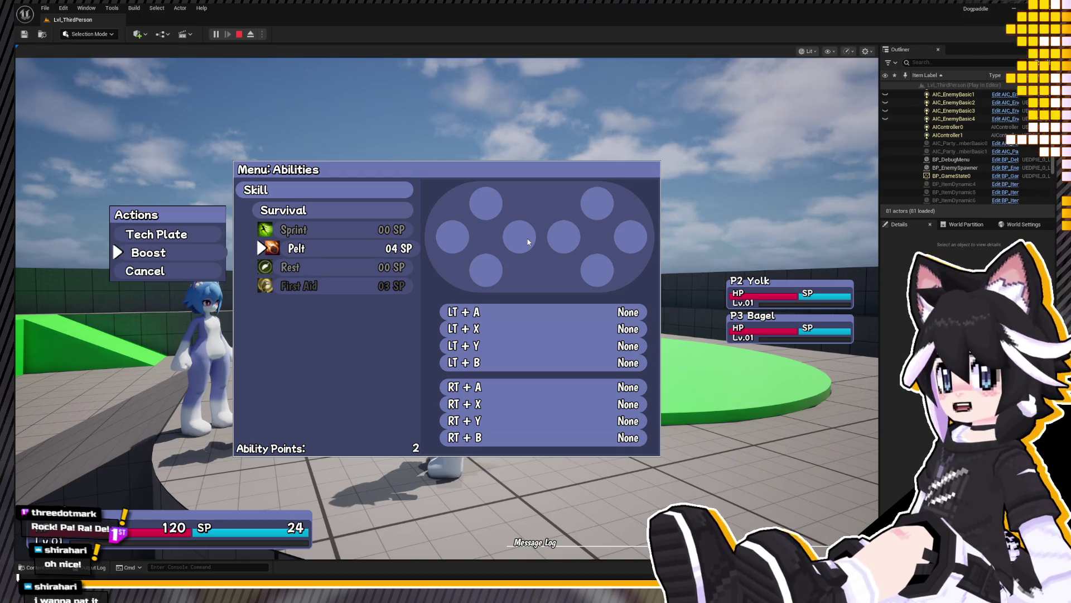
pyautogui.press('Escape')
pyautogui.press('e')
pyautogui.press('Down')
pyautogui.press('e')
# Step: Assign the Pelt ability to the second tech plate slot (LT + X)
pyautogui.press('Up')
pyautogui.press('e')
pyautogui.press('e')
pyautogui.press('Down')
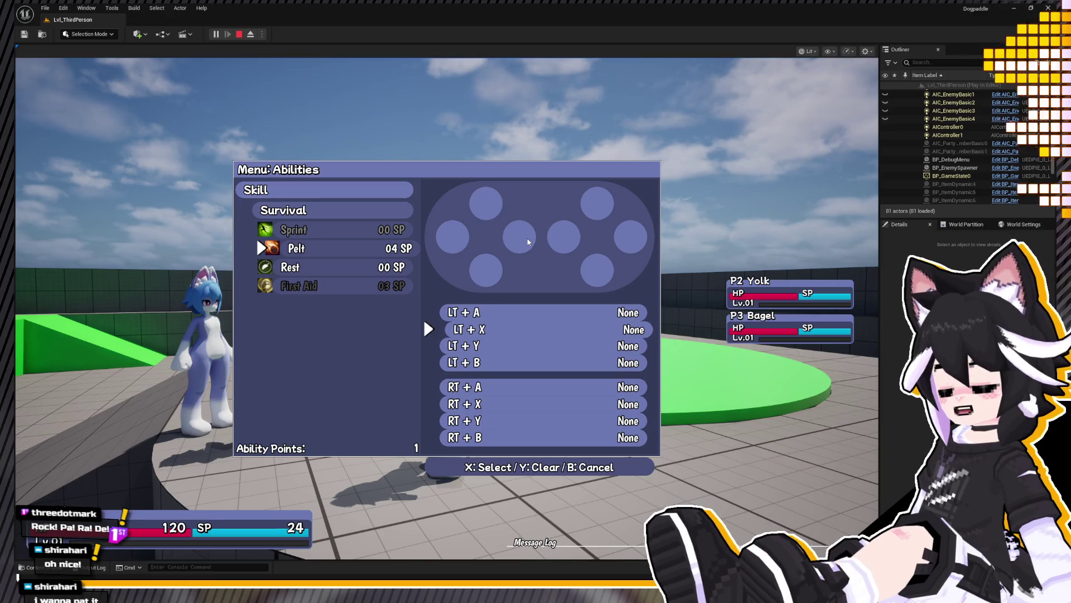
pyautogui.press('e')
pyautogui.press('Escape')
# Step: Start placing Rest on the tech plate, cancel it, and close the menu to resume play
pyautogui.press('Down')
pyautogui.press('e')
pyautogui.press('Down')
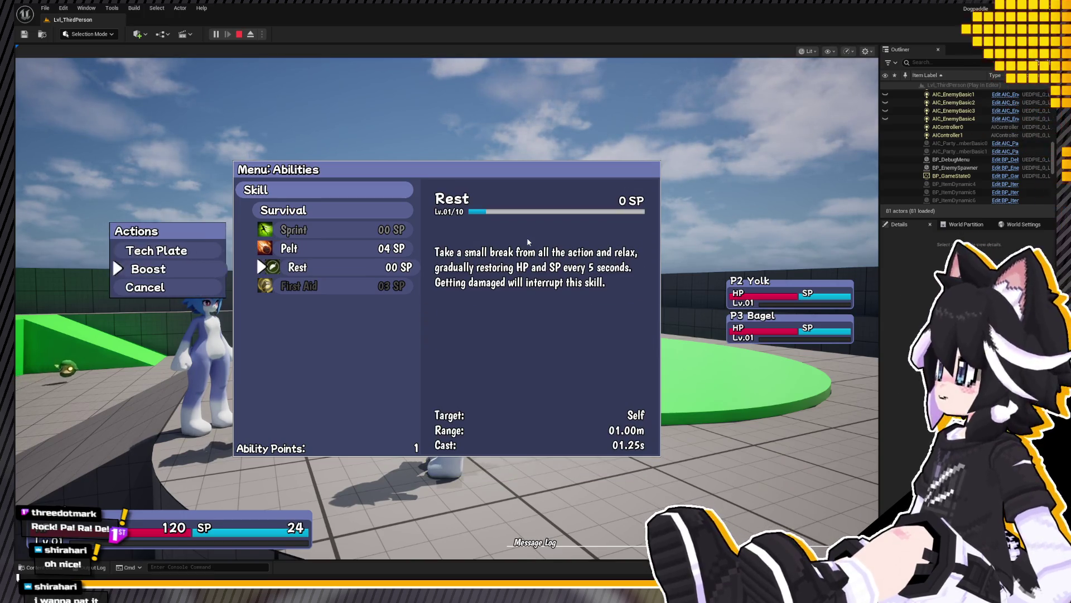
pyautogui.press('Up')
pyautogui.press('e')
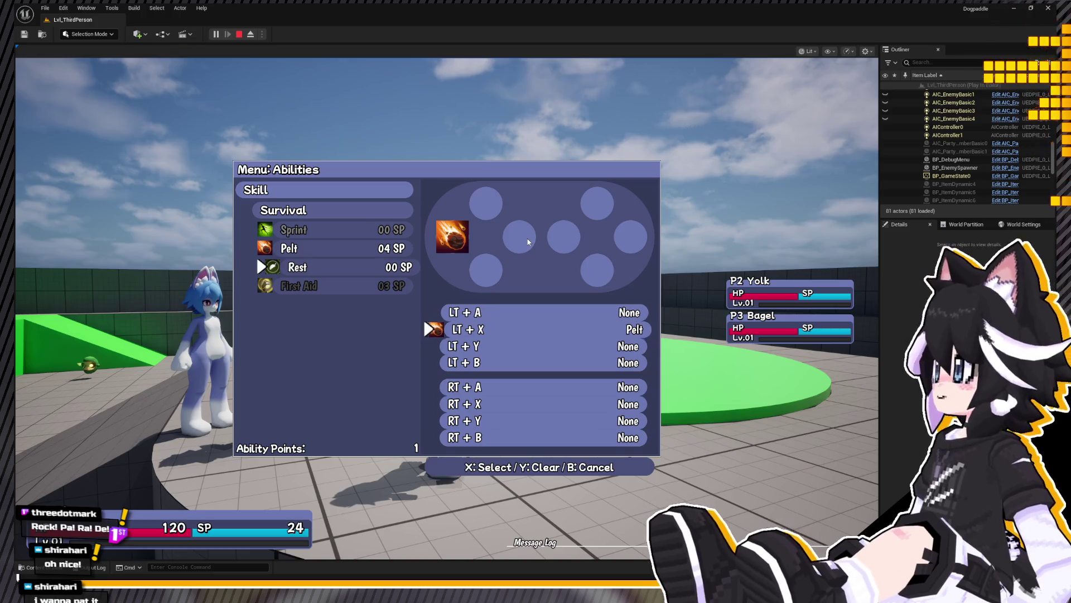
pyautogui.press('Escape')
pyautogui.press('Up')
pyautogui.press('Down')
pyautogui.press('e')
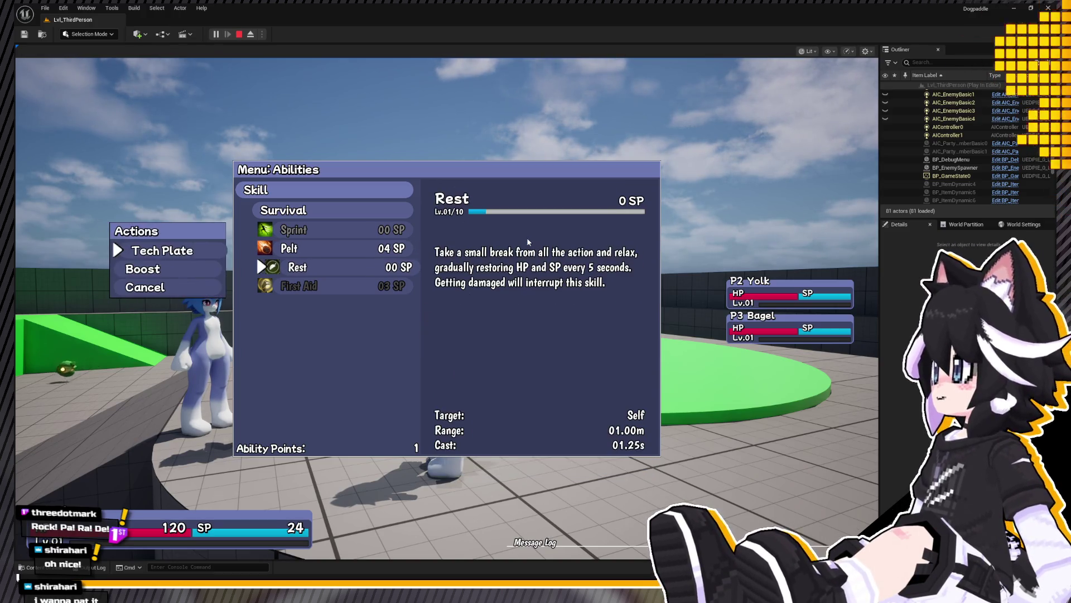
pyautogui.press('Escape')
pyautogui.press('Escape')
pyautogui.press('w')
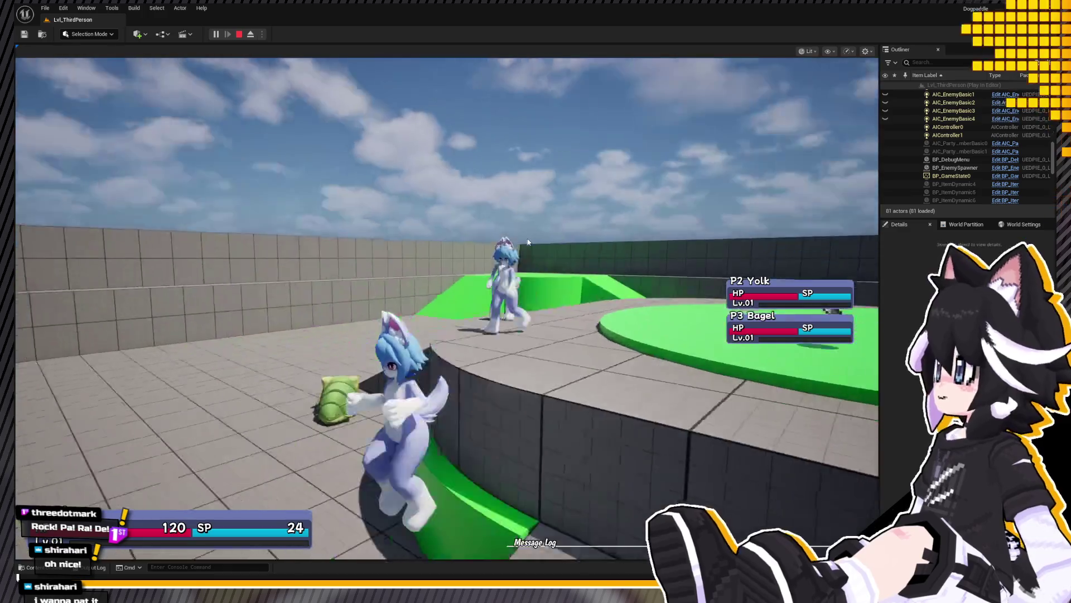
# Step: Engage the larva with the Pelt skill, defeat Chestnut, collect the drops and bring up Abilities
pyautogui.press('w')
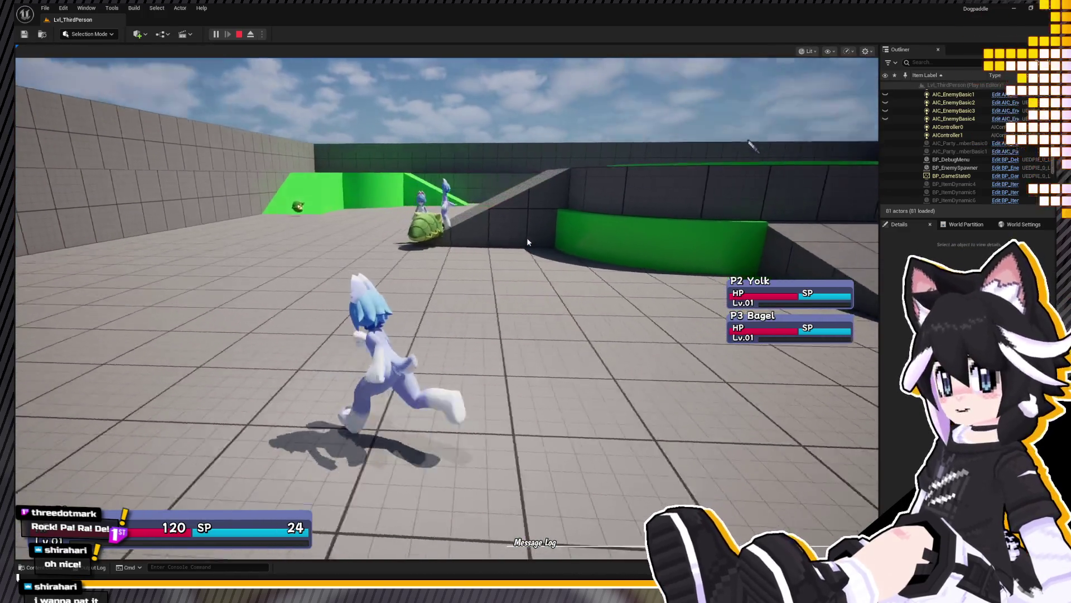
pyautogui.press('Left')
pyautogui.press('e')
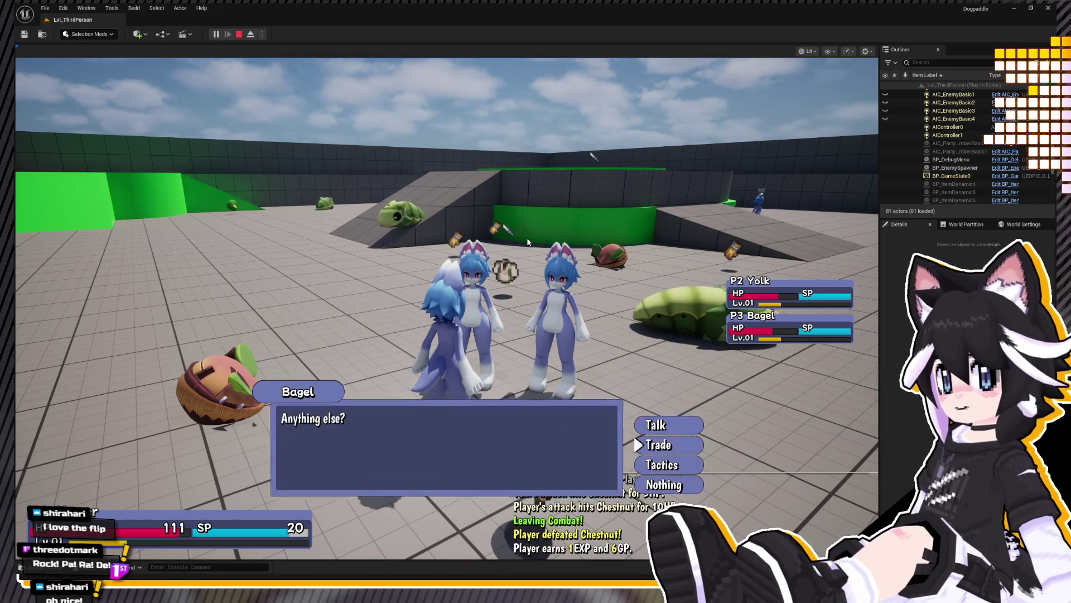
pyautogui.press('Return')
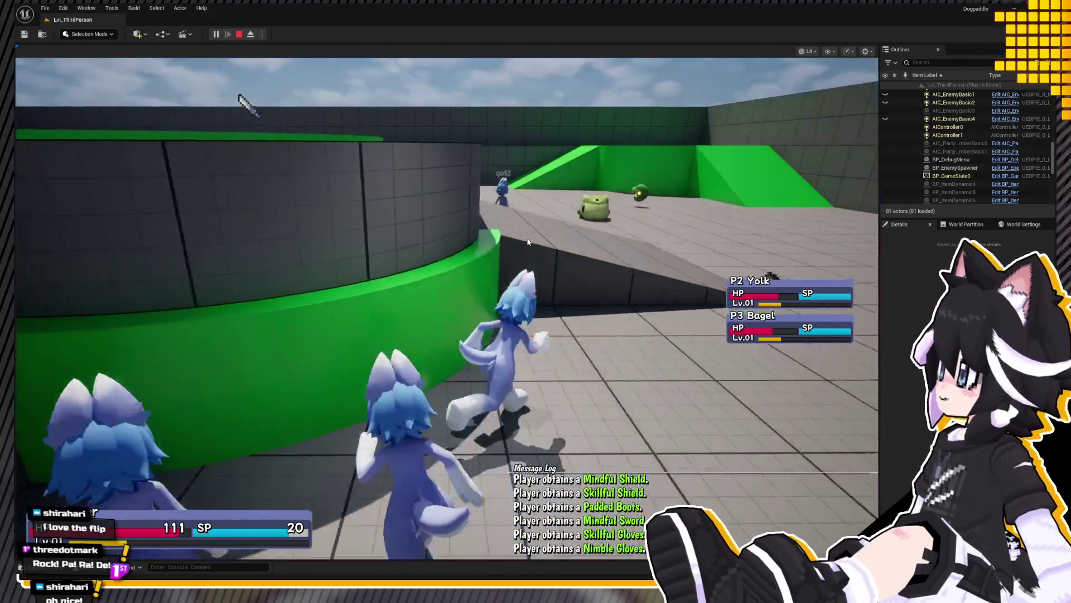
pyautogui.press('Tab')
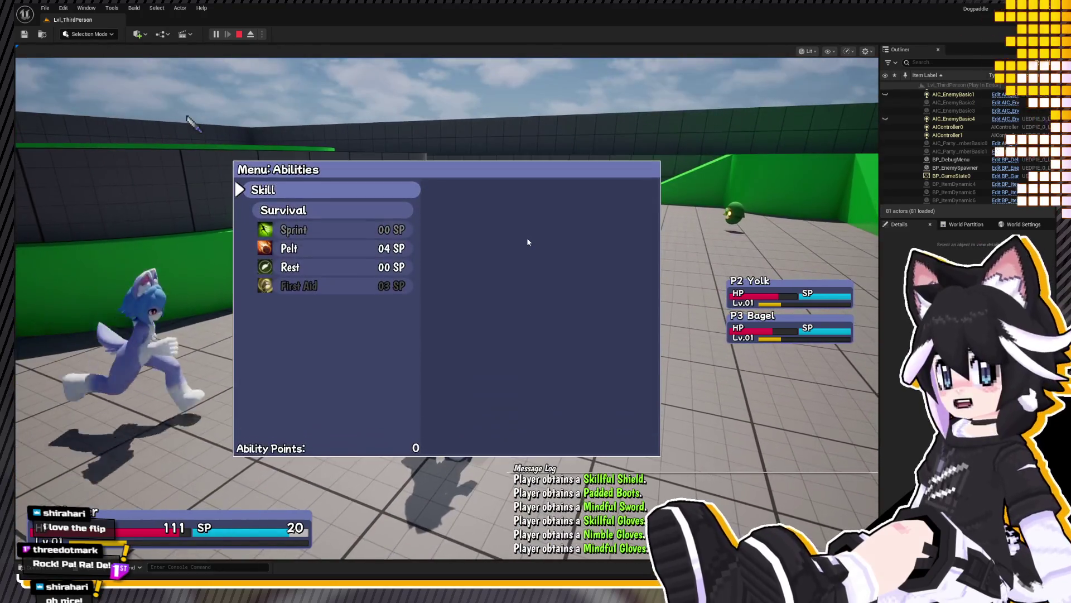
# Step: Equip the Evasive Helmet from the inventory page and close the menu
pyautogui.press('Tab')
pyautogui.press('Tab')
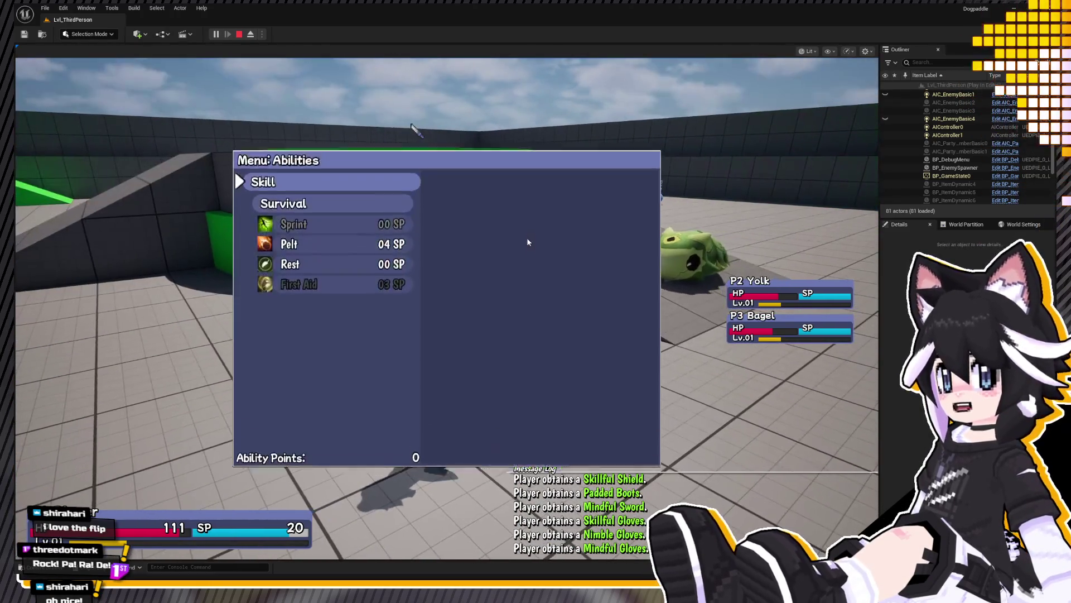
pyautogui.press('e')
pyautogui.press('e')
pyautogui.press('q')
pyautogui.press('Return')
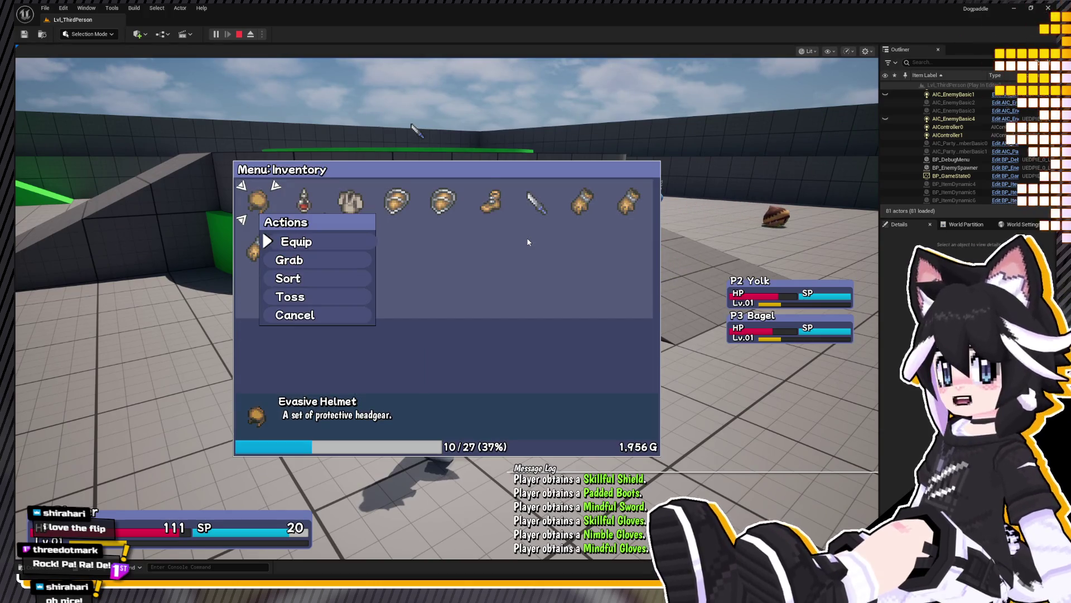
pyautogui.press('Return')
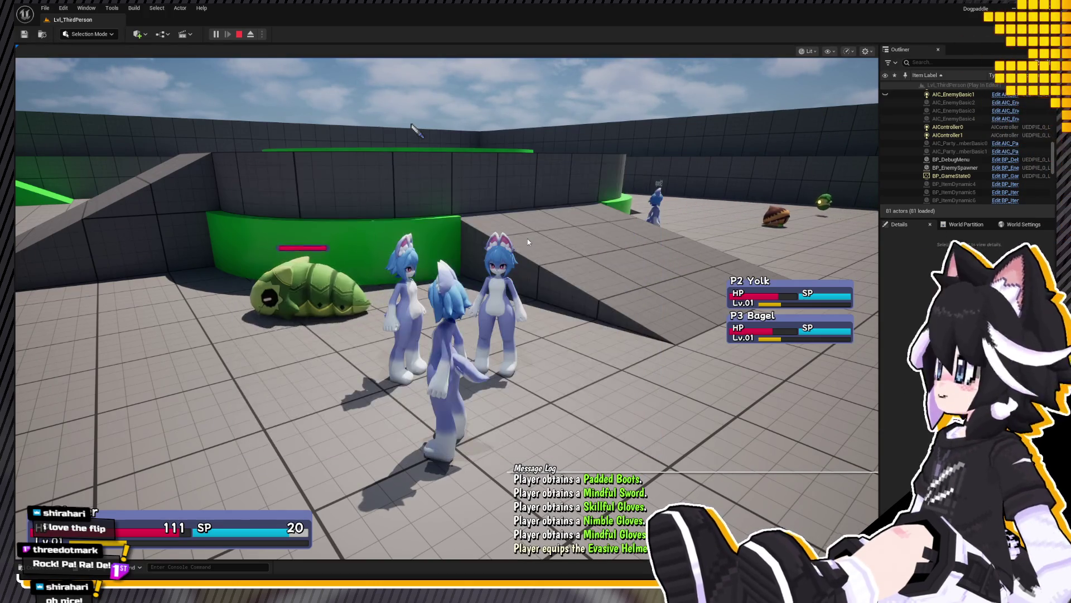
pyautogui.press('Tab')
# Step: Talk to Bagel, choose Trade and move the selection to the player's Shield
pyautogui.press('Return')
pyautogui.press('Down')
pyautogui.press('Return')
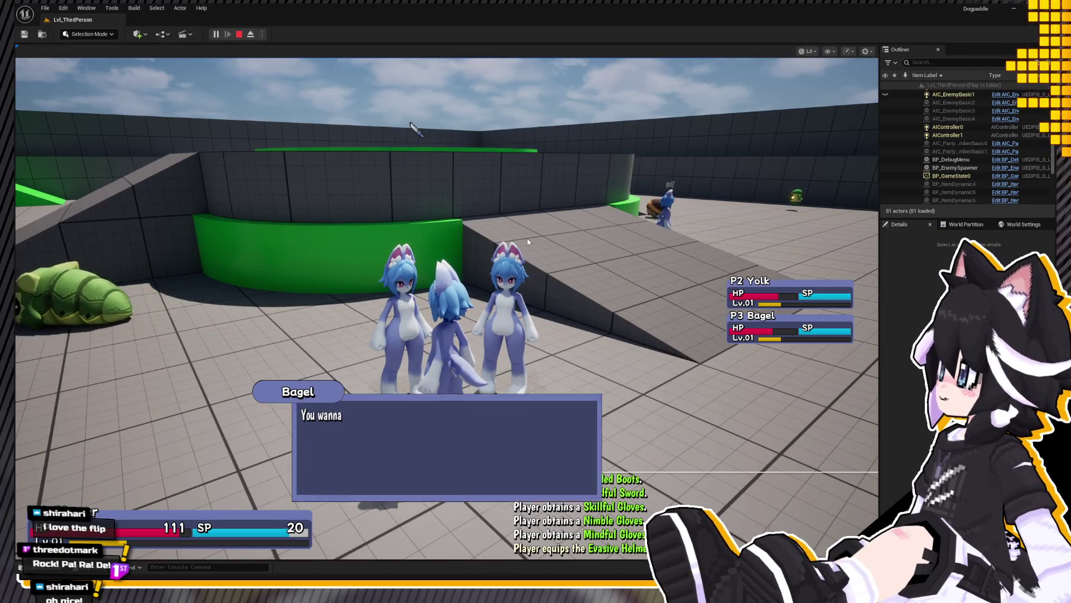
pyautogui.press('Down')
pyautogui.press('Down')
pyautogui.press('Right')
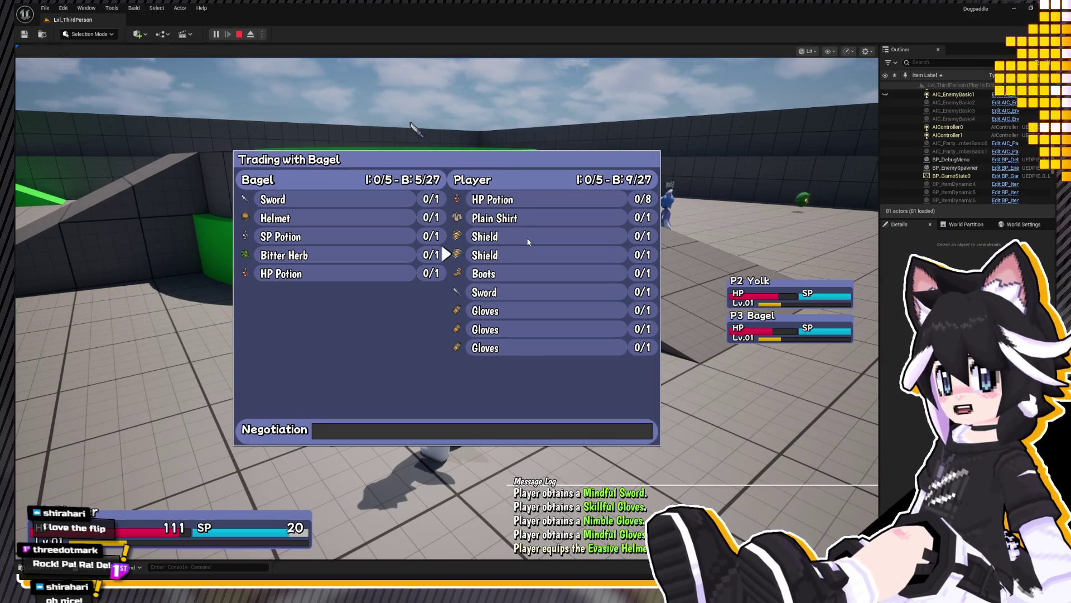
# Step: Offer the Shield and pick Bagel's Sword and Helmet for the trade
pyautogui.press('Up')
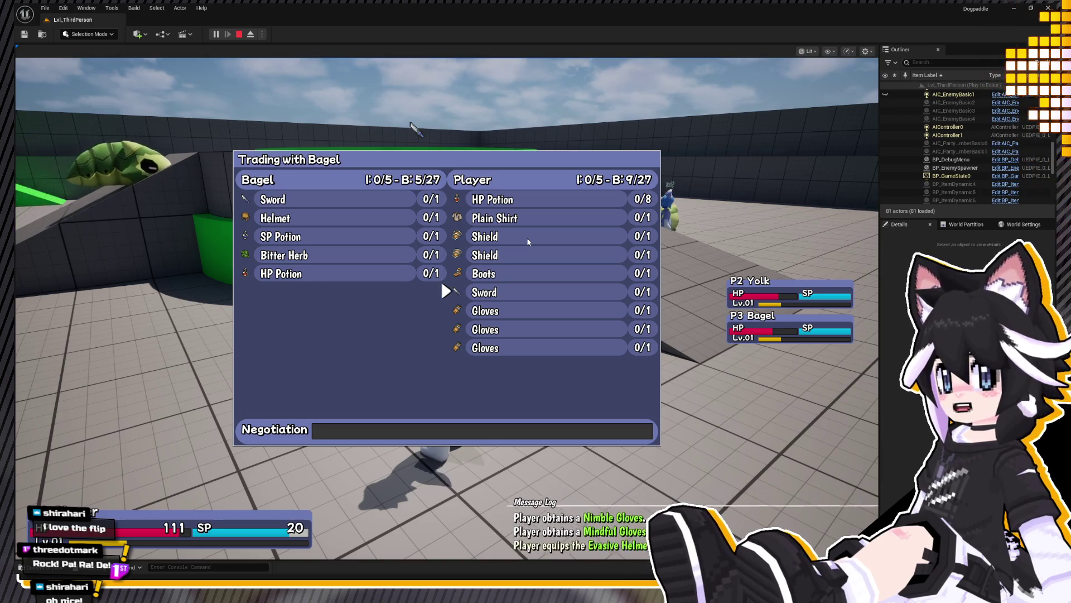
pyautogui.press('Return')
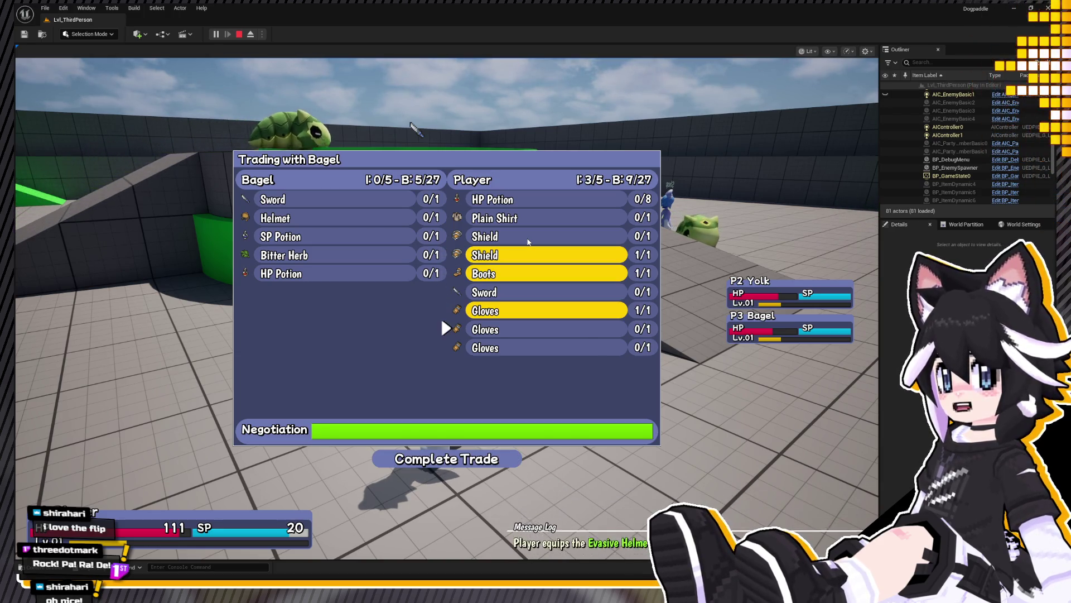
pyautogui.press('Return')
pyautogui.press('Up')
pyautogui.press('Return')
pyautogui.press('Down')
pyautogui.press('Down')
pyautogui.press('Down')
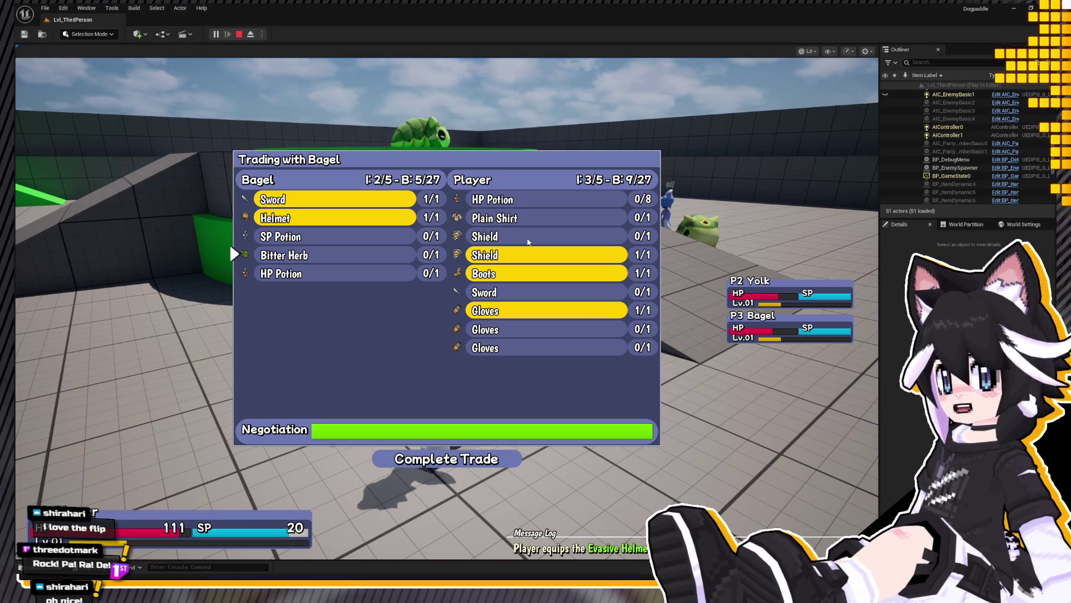
pyautogui.press('Down')
pyautogui.press('Return')
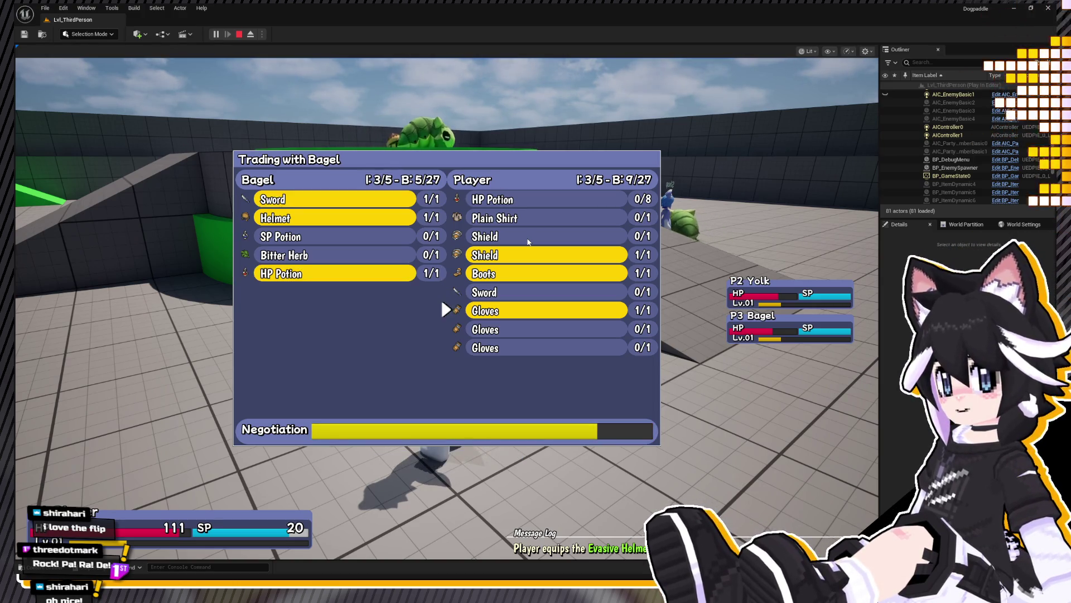
# Step: Remove the Helmet from the offer and complete the trade with Bagel
pyautogui.press('Up')
pyautogui.press('Up')
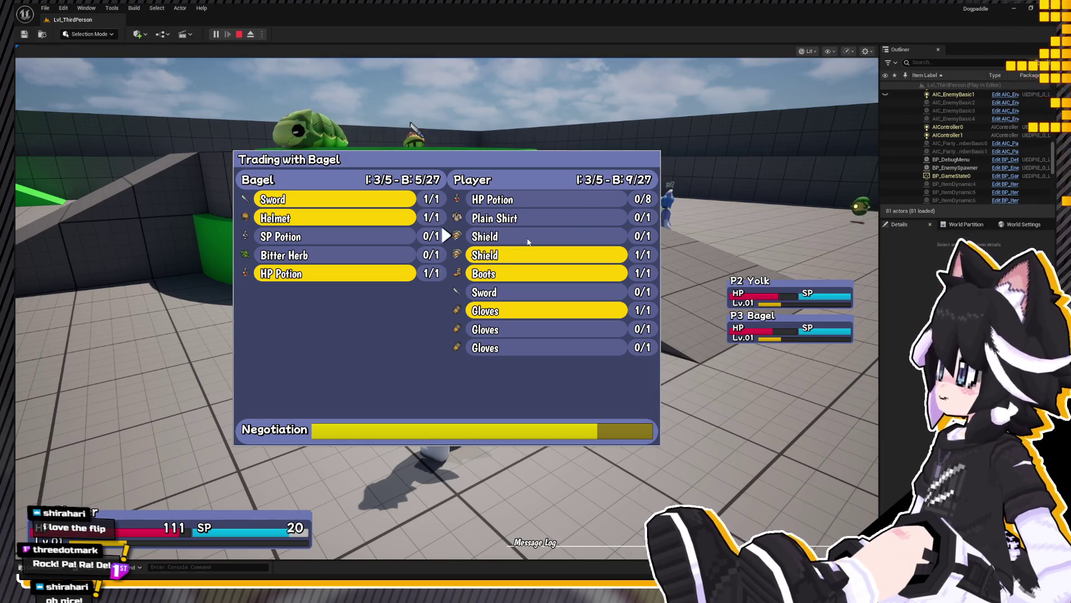
pyautogui.press('Down')
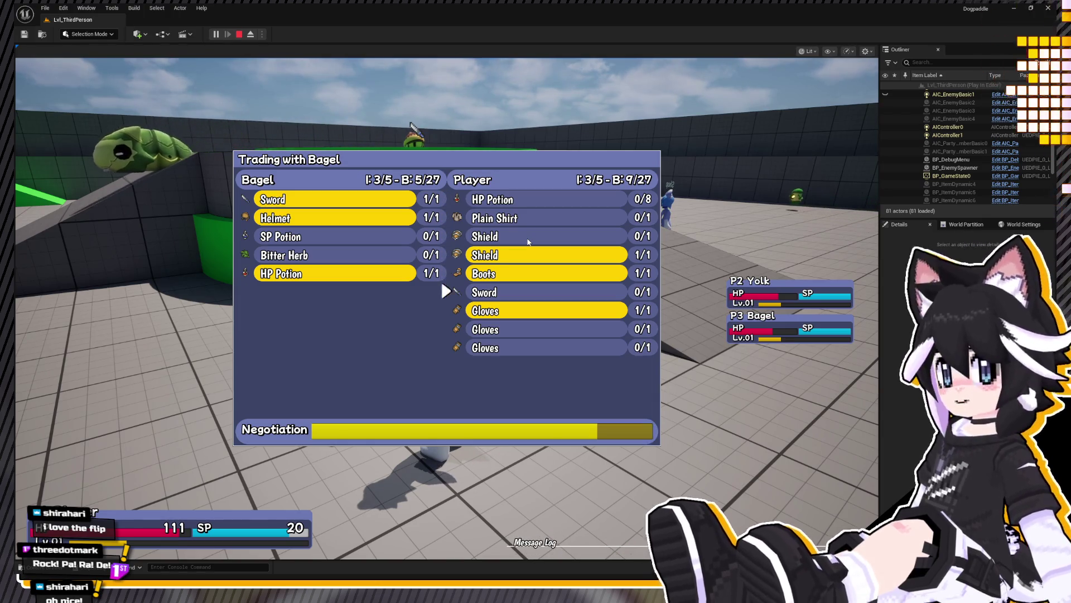
pyautogui.press('Up')
pyautogui.press('Return')
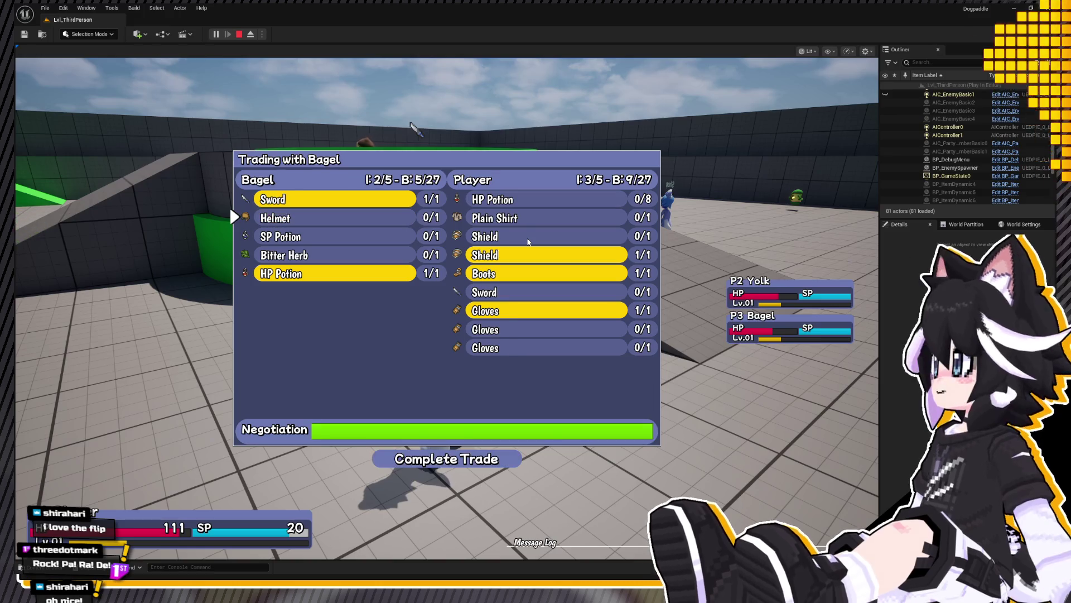
pyautogui.press('Return')
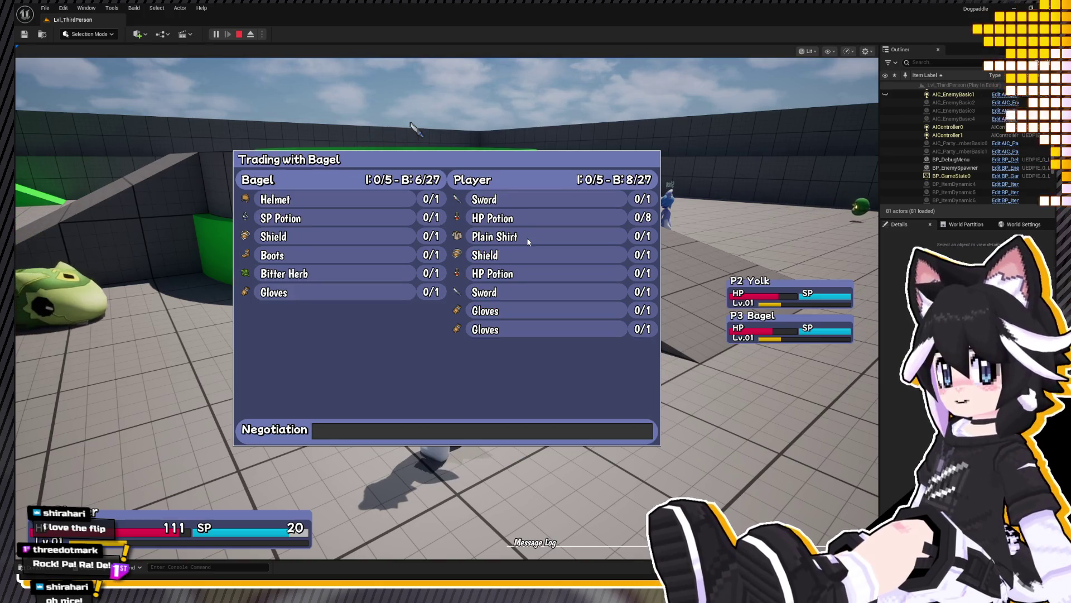
# Step: Finish with Bagel, then trade the Plain Shirt to Yolk and complete it
pyautogui.press('Return')
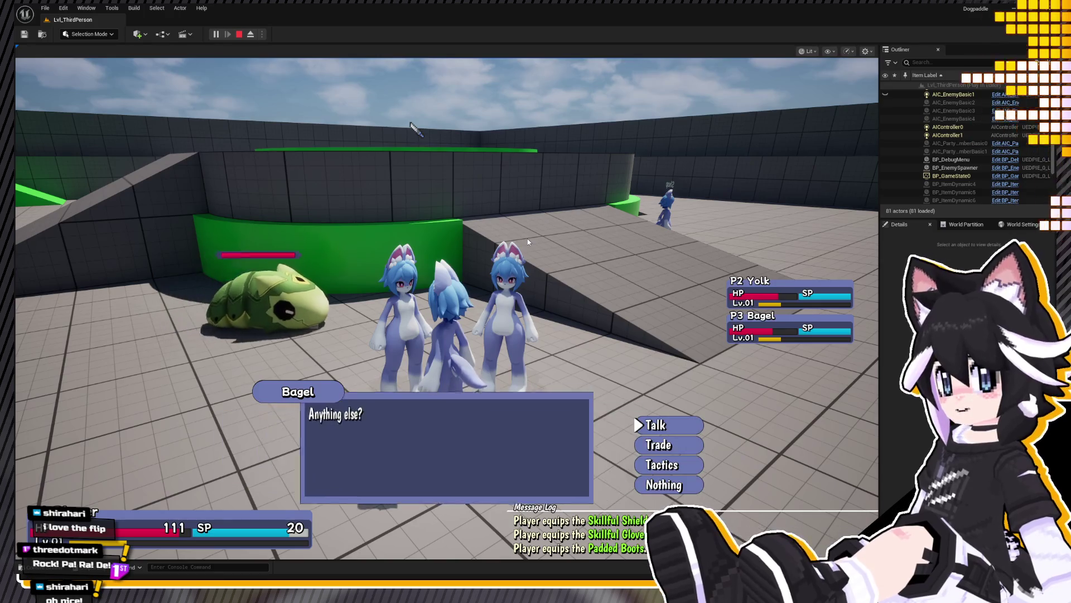
pyautogui.press('Return')
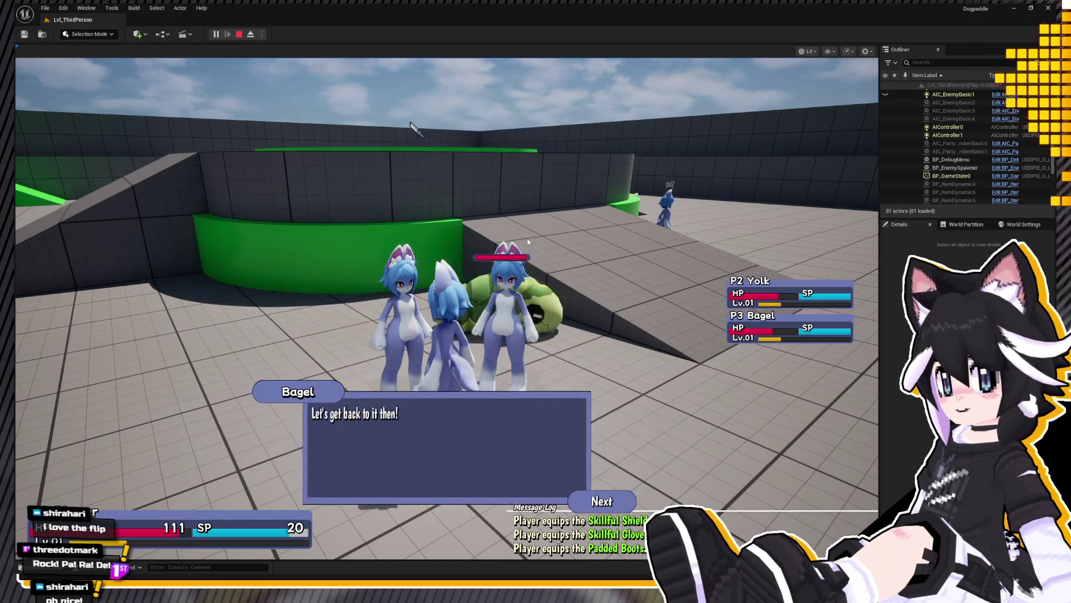
pyautogui.press('Return')
pyautogui.press('Return')
pyautogui.press('Down')
pyautogui.press('Return')
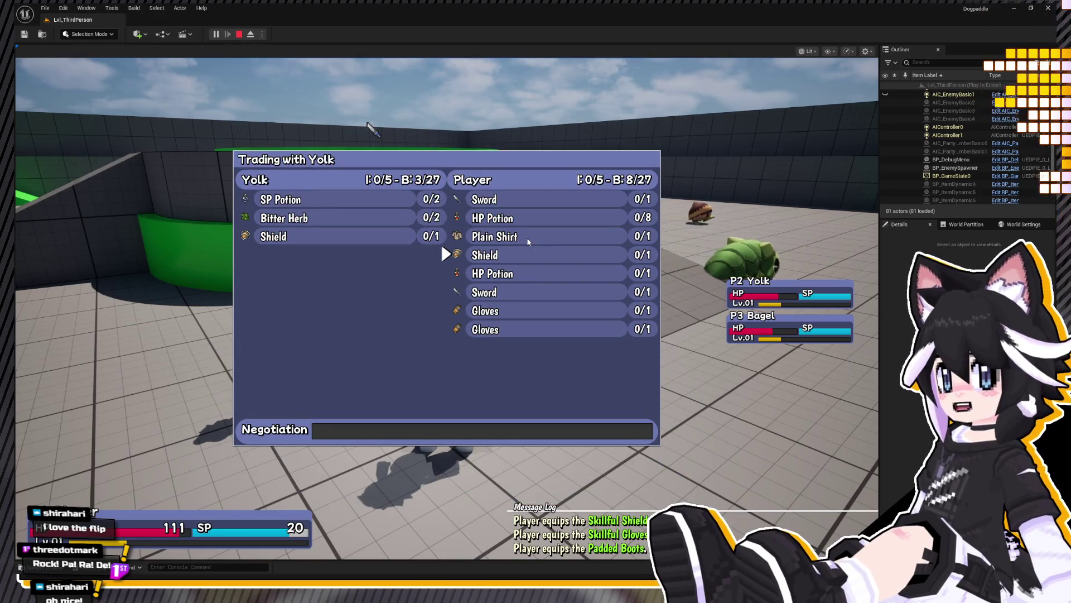
pyautogui.press('Return')
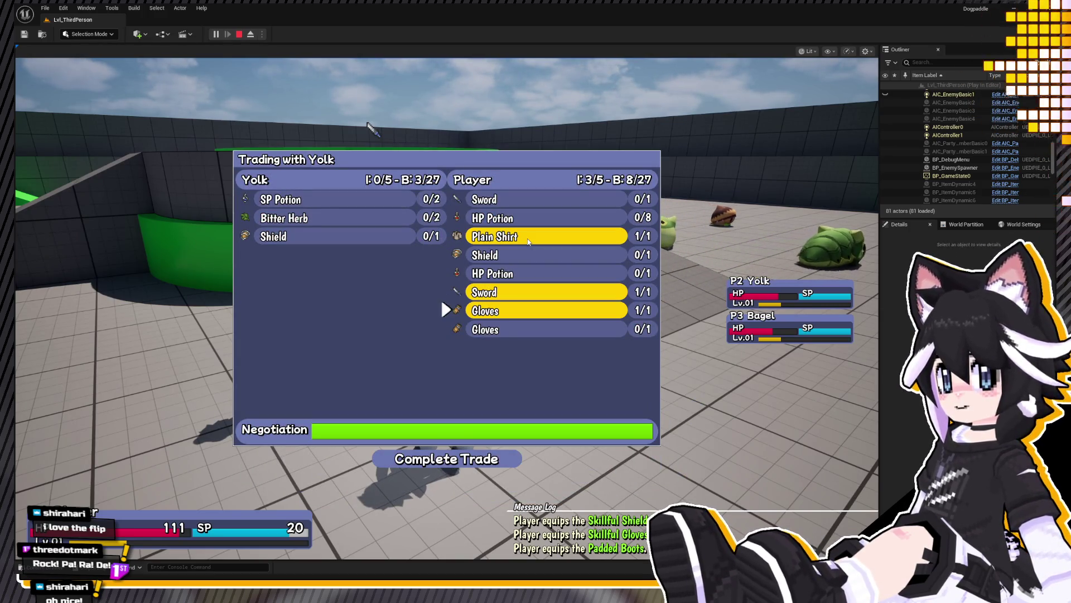
pyautogui.press('Return')
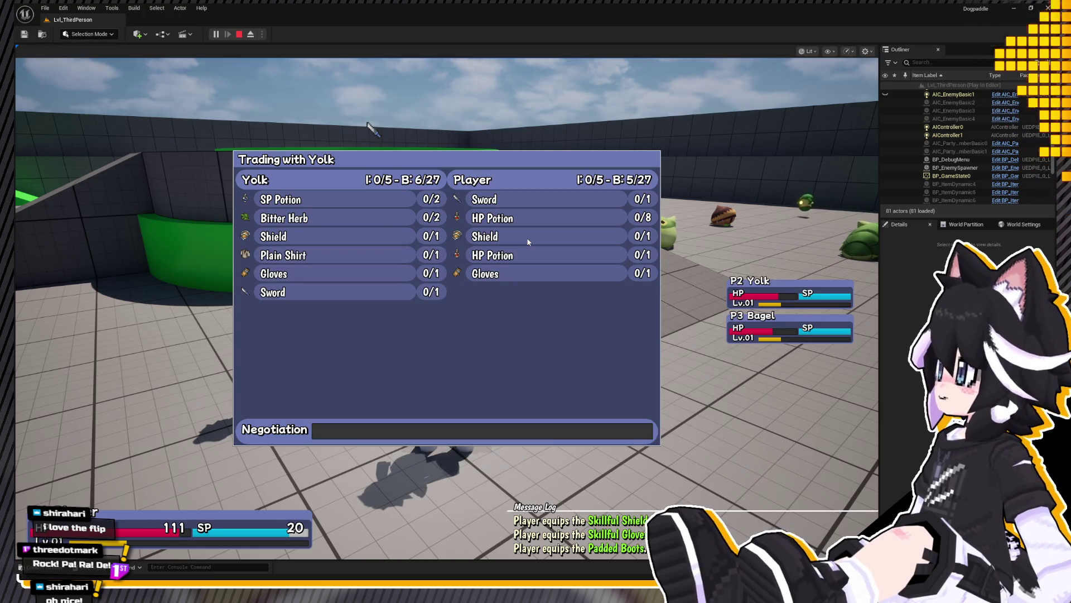
# Step: Close the trade window and end the conversation with Yolk
pyautogui.press('Escape')
pyautogui.press('Return')
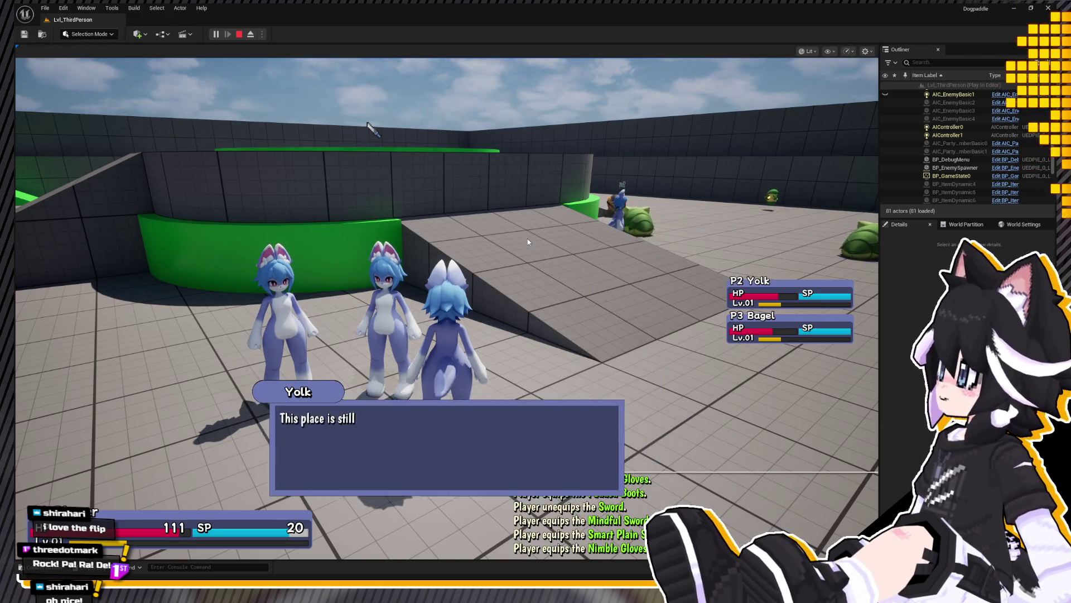
pyautogui.press('Return')
pyautogui.press('Down')
pyautogui.press('Down')
pyautogui.press('Return')
pyautogui.press('Return')
pyautogui.press('w')
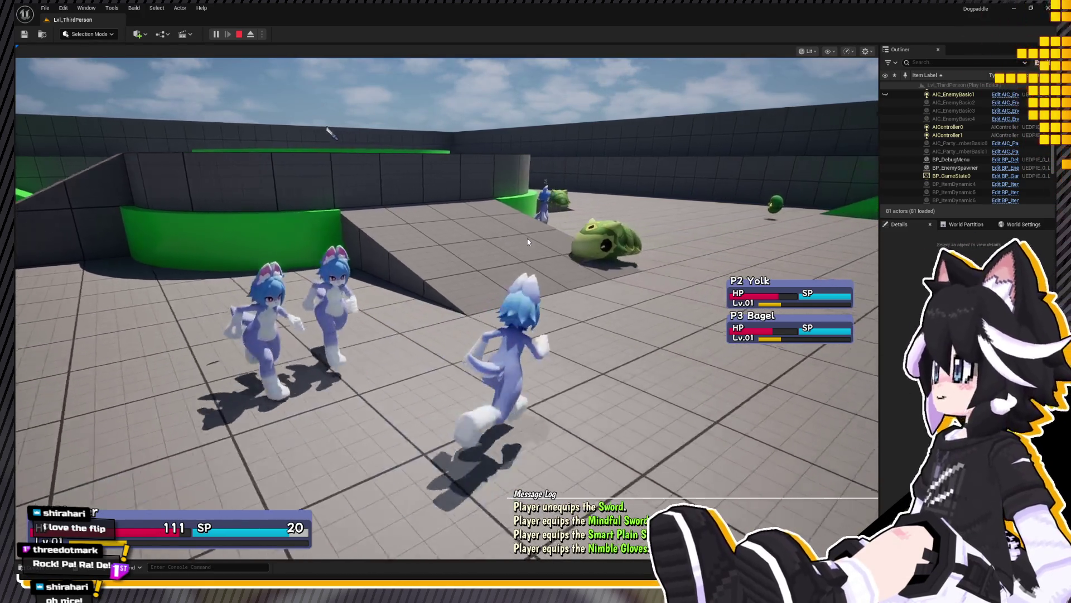
# Step: Review Yolk's equipment and stats on the Party page, then close the menu
pyautogui.press('Tab')
pyautogui.press('Right')
pyautogui.press('Right')
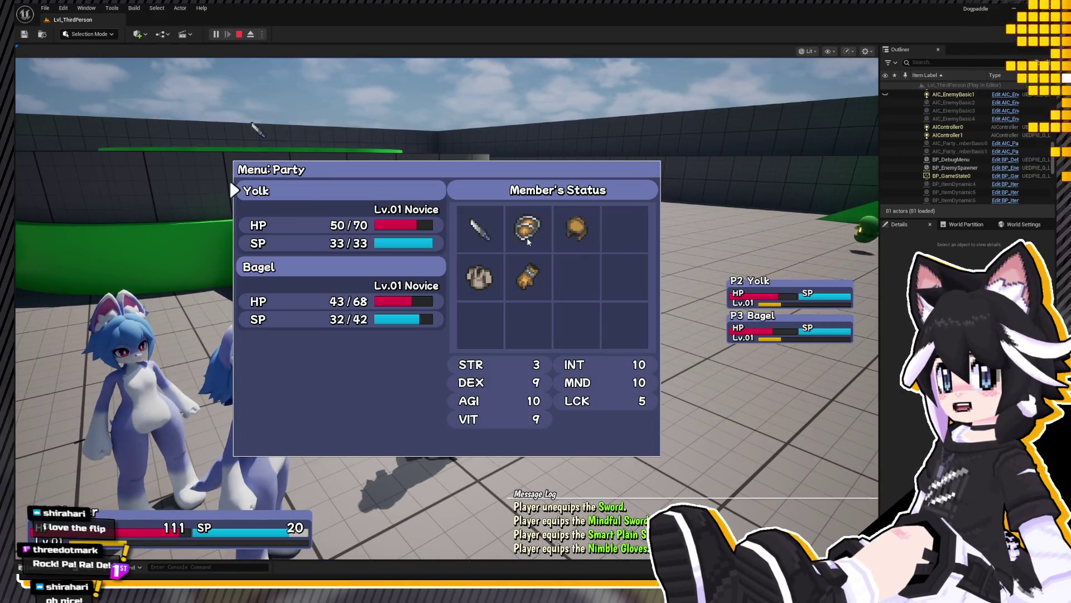
pyautogui.press('Up')
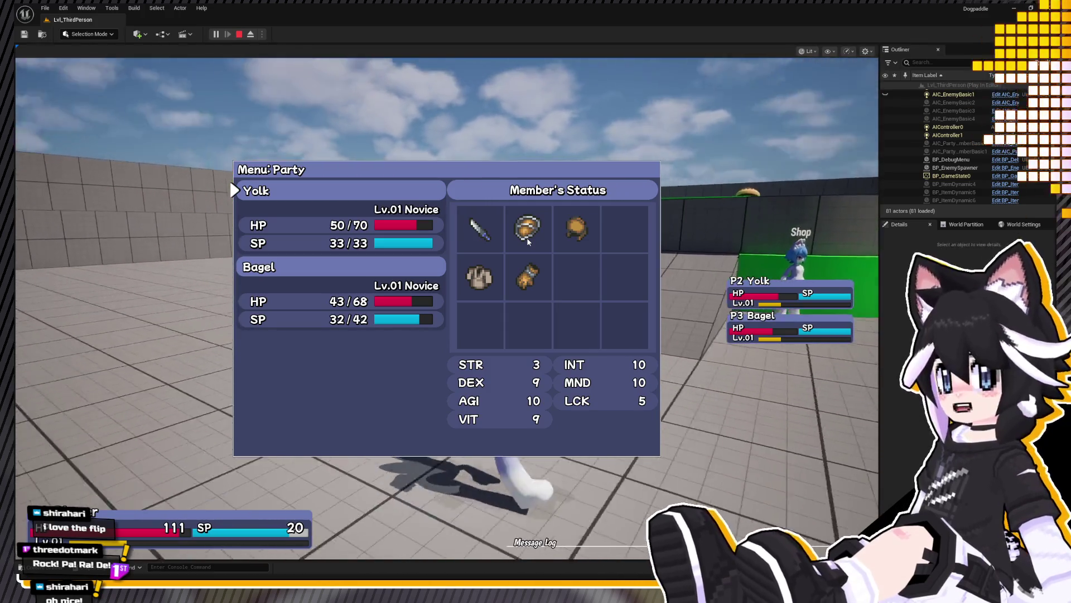
pyautogui.press('Escape')
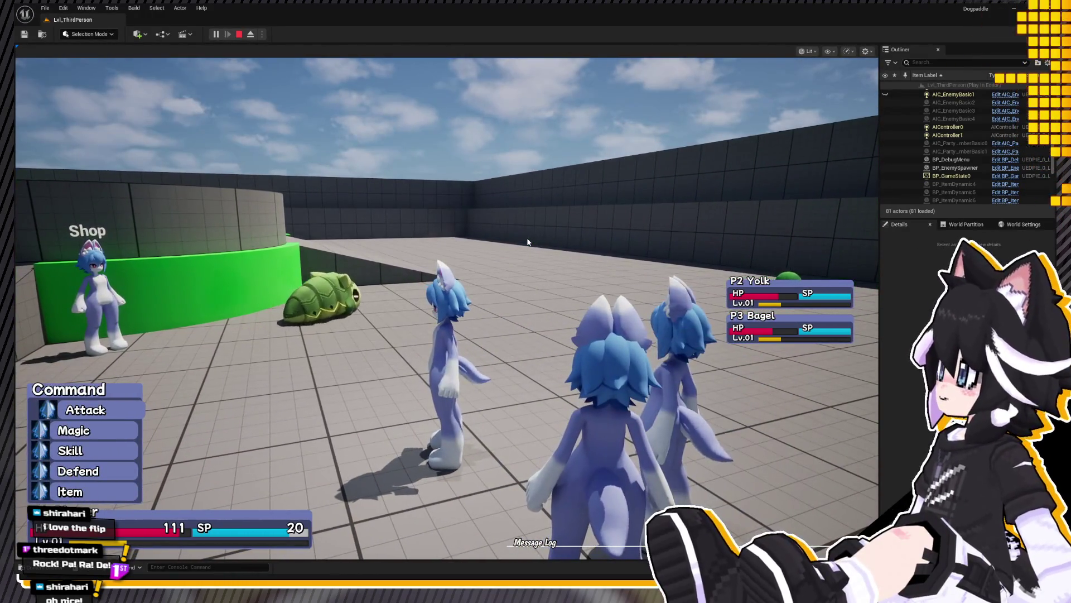
# Step: Use HP Potions on the player and Yolk, then attack the Larva until it falls
pyautogui.press('Down')
pyautogui.press('Down')
pyautogui.press('Return')
pyautogui.press('Return')
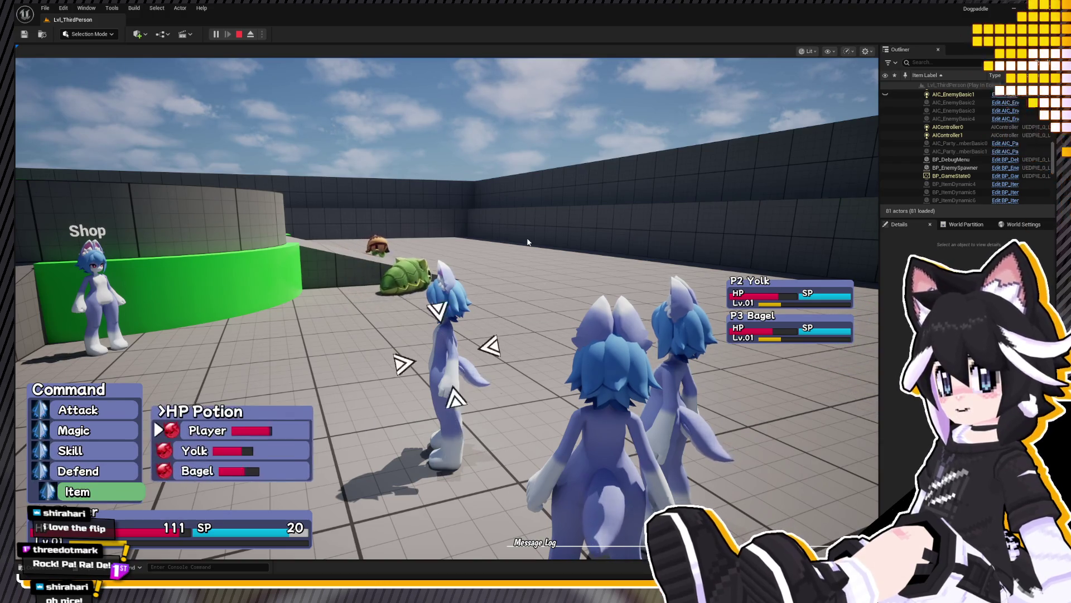
pyautogui.press('Return')
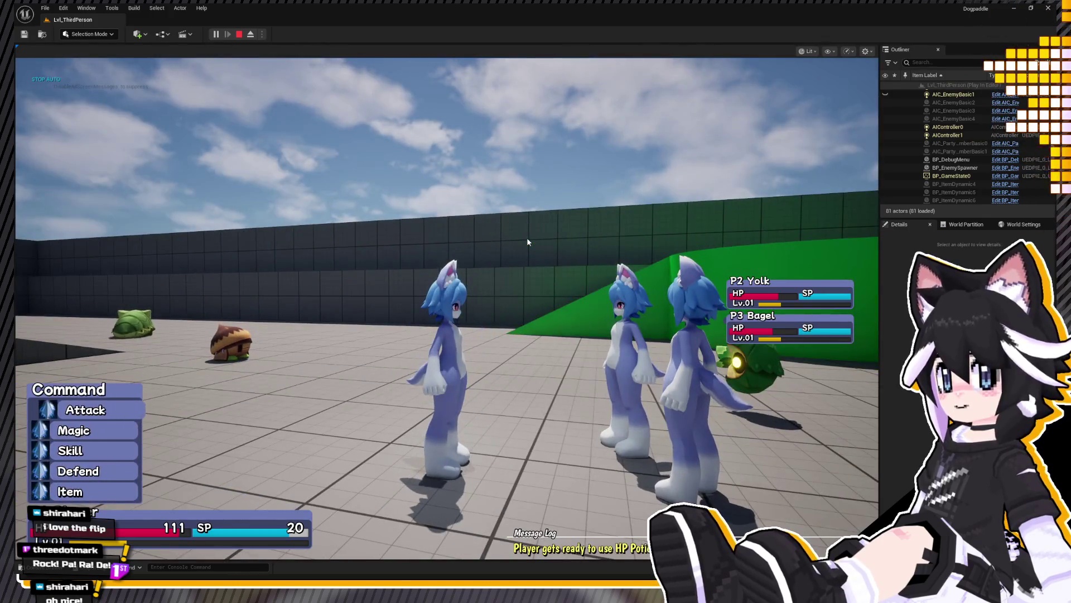
pyautogui.press('Return')
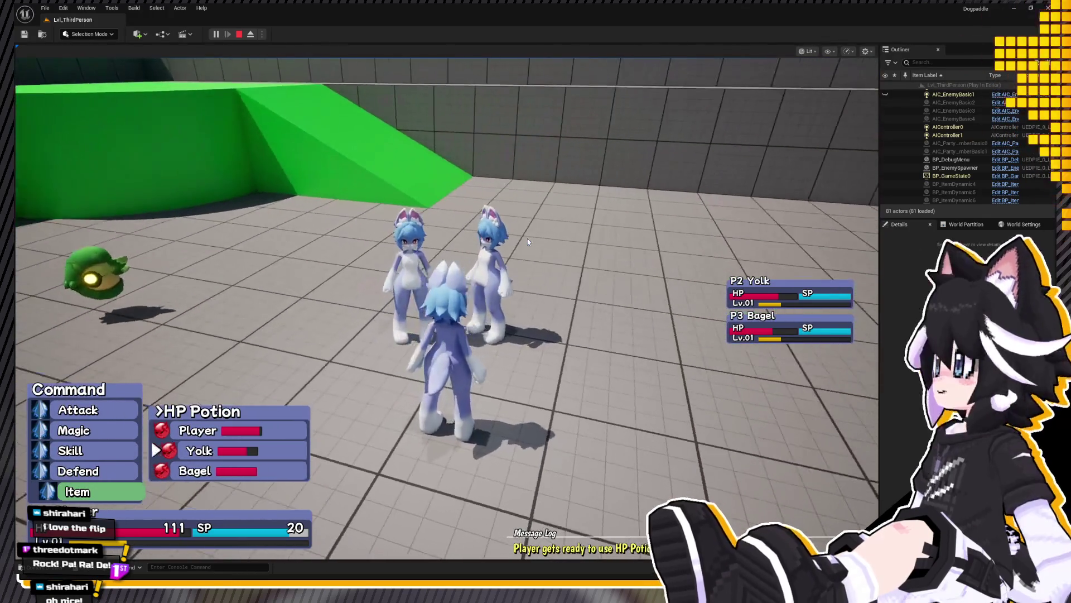
pyautogui.press('Return')
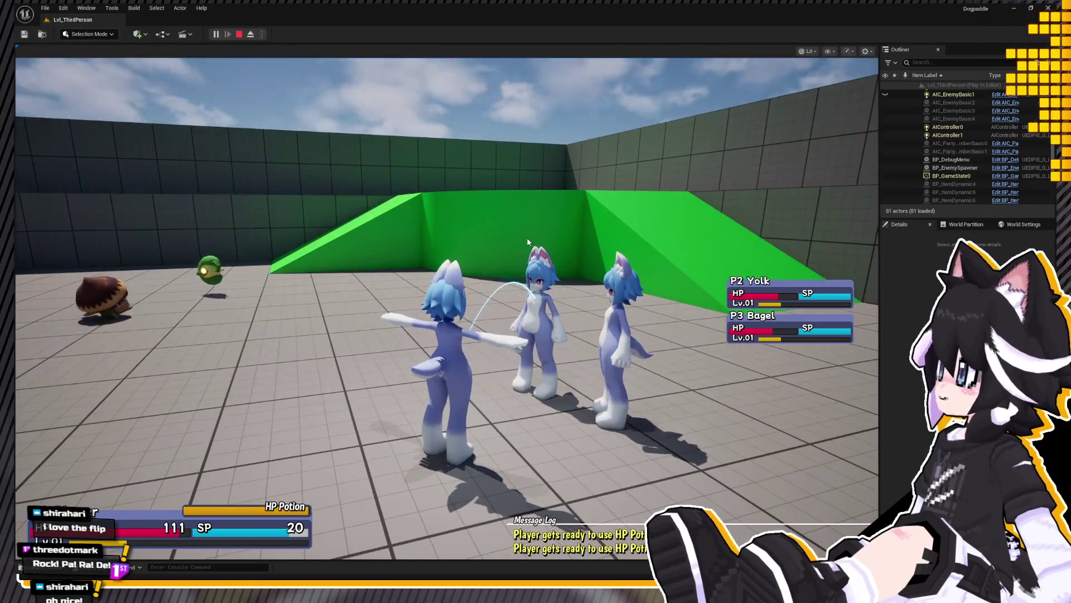
pyautogui.press('Return')
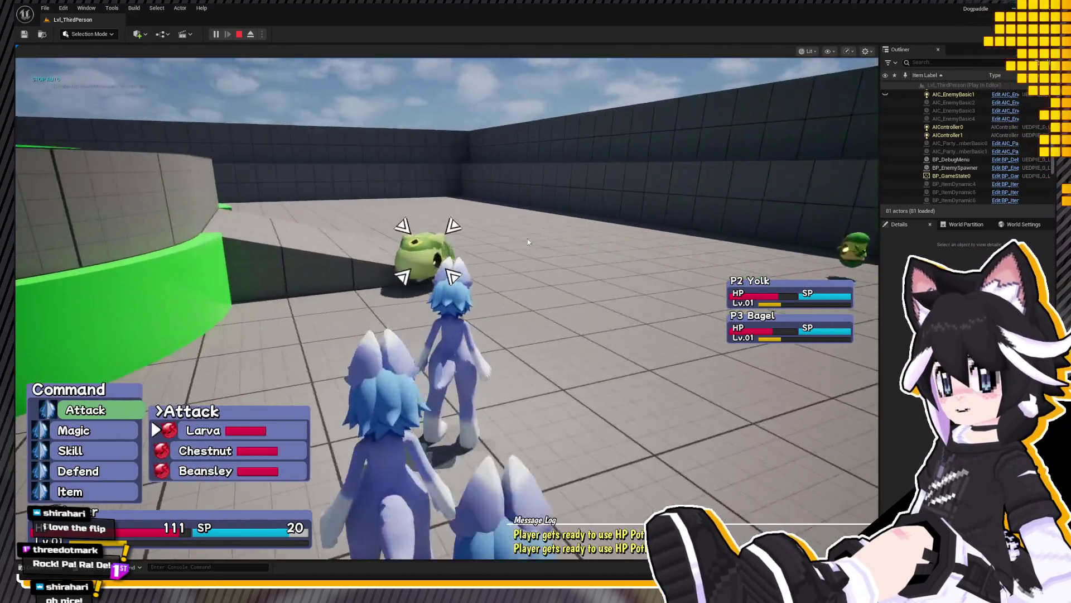
pyautogui.press('Return')
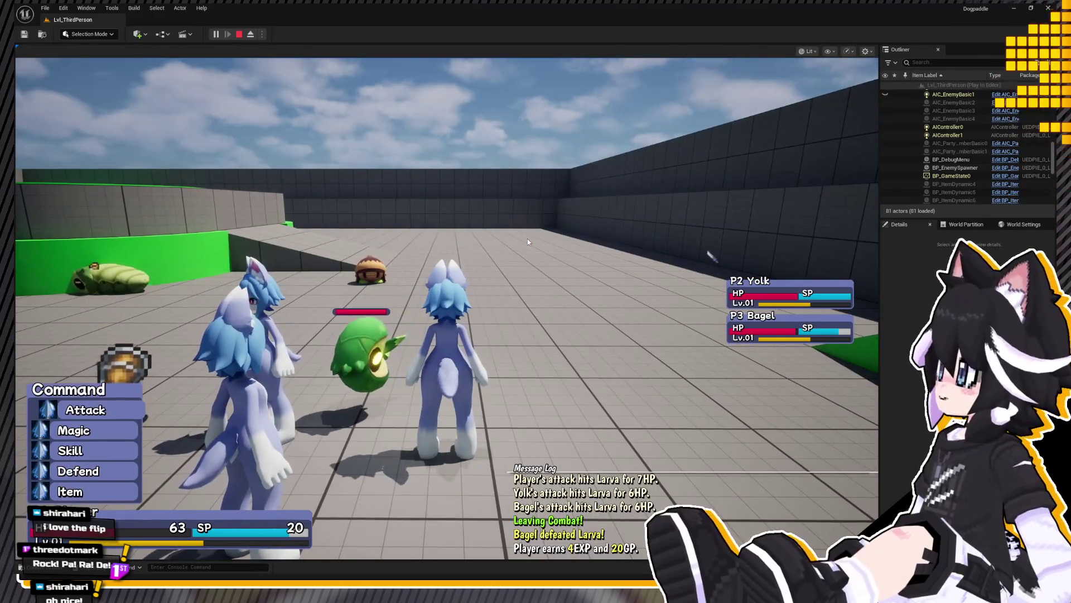
# Step: Attack Beansley, heal the player with an HP Potion and switch to the Pelt skill
pyautogui.press('Return')
pyautogui.press('Up')
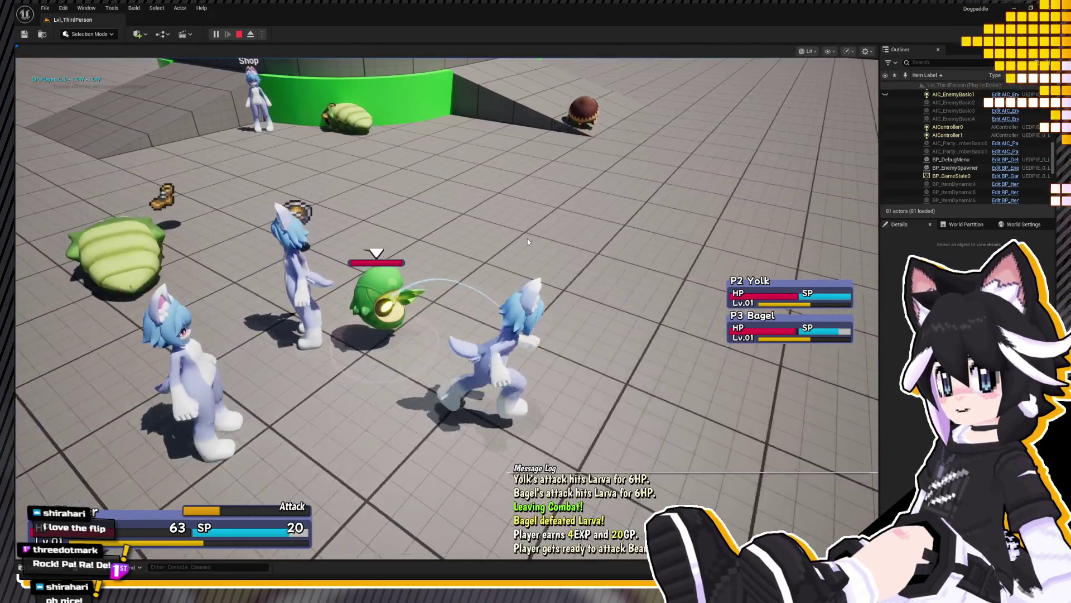
pyautogui.press('Return')
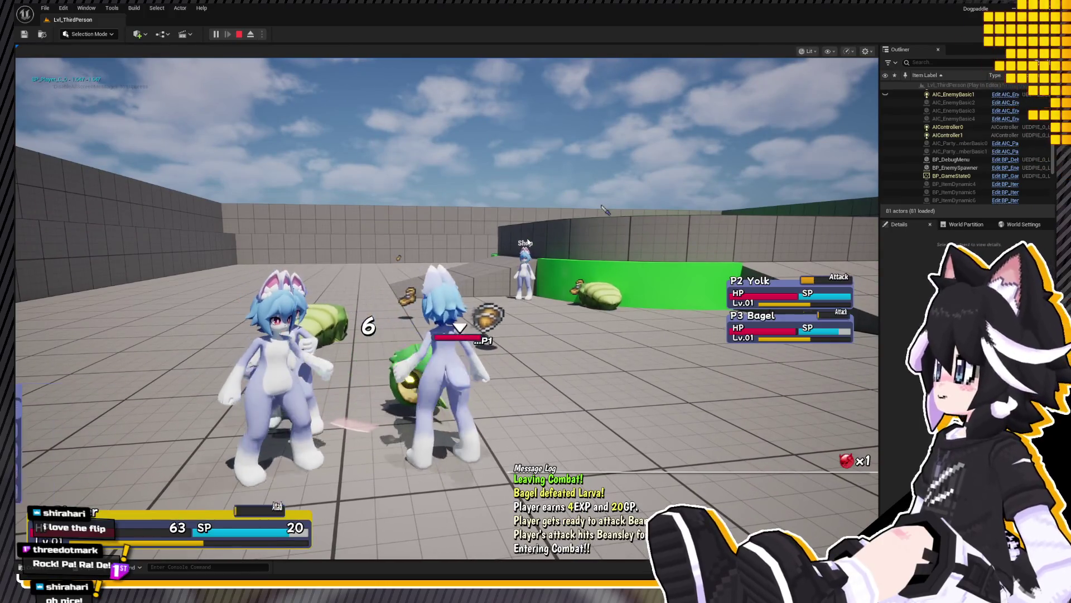
pyautogui.press('Return')
pyautogui.press('Return')
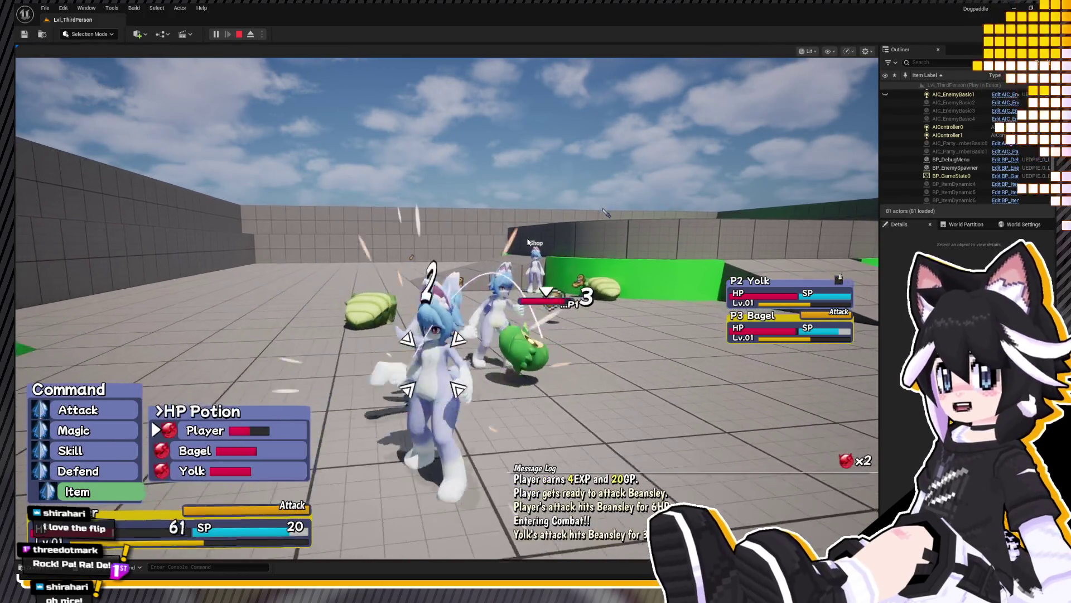
pyautogui.press('Return')
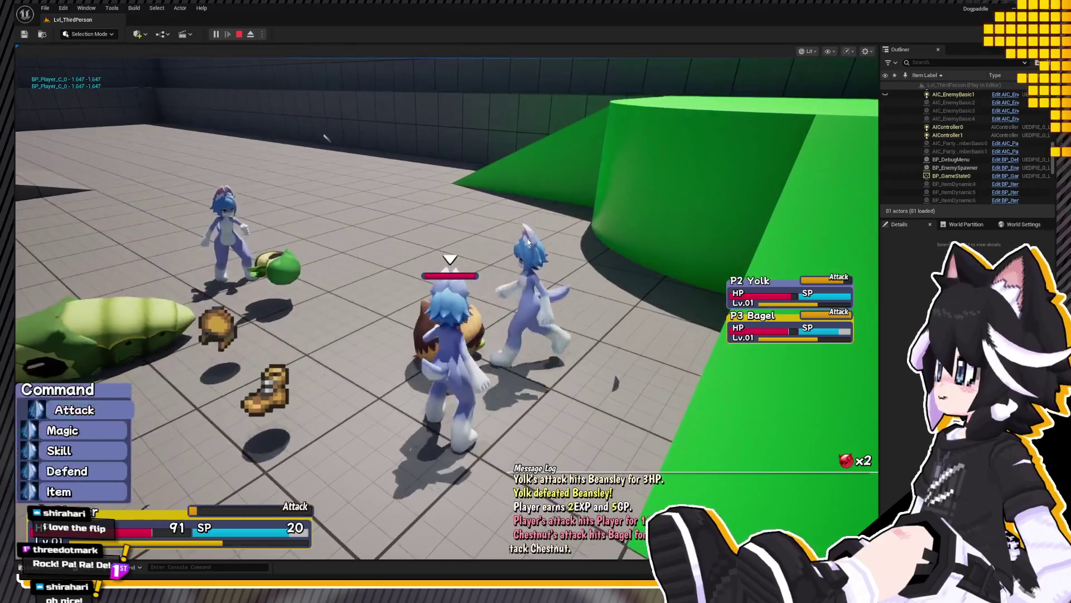
pyautogui.press('Return')
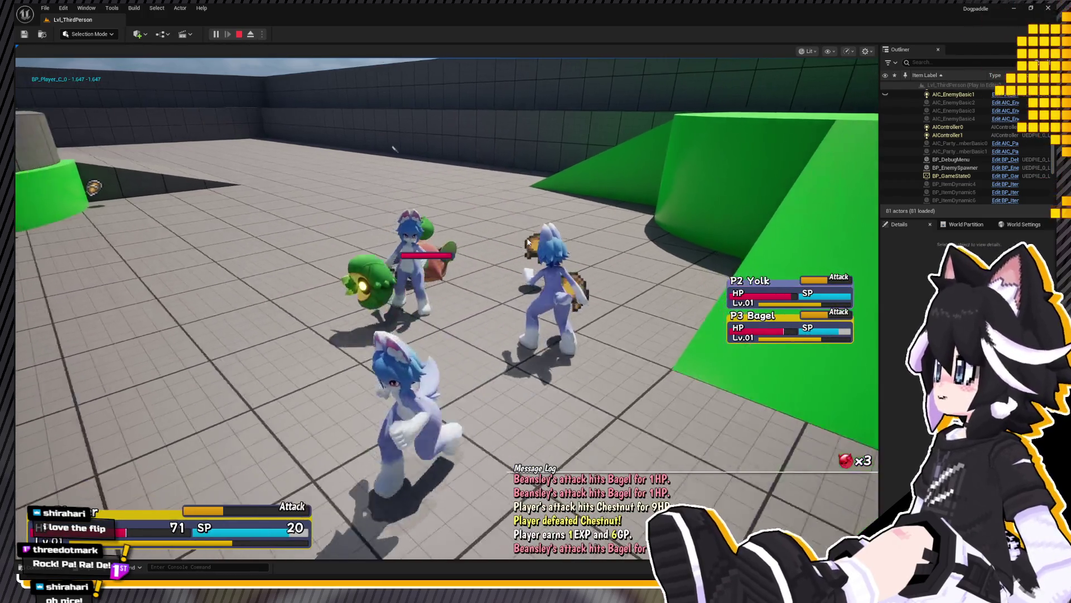
pyautogui.press('Return')
pyautogui.press('Return')
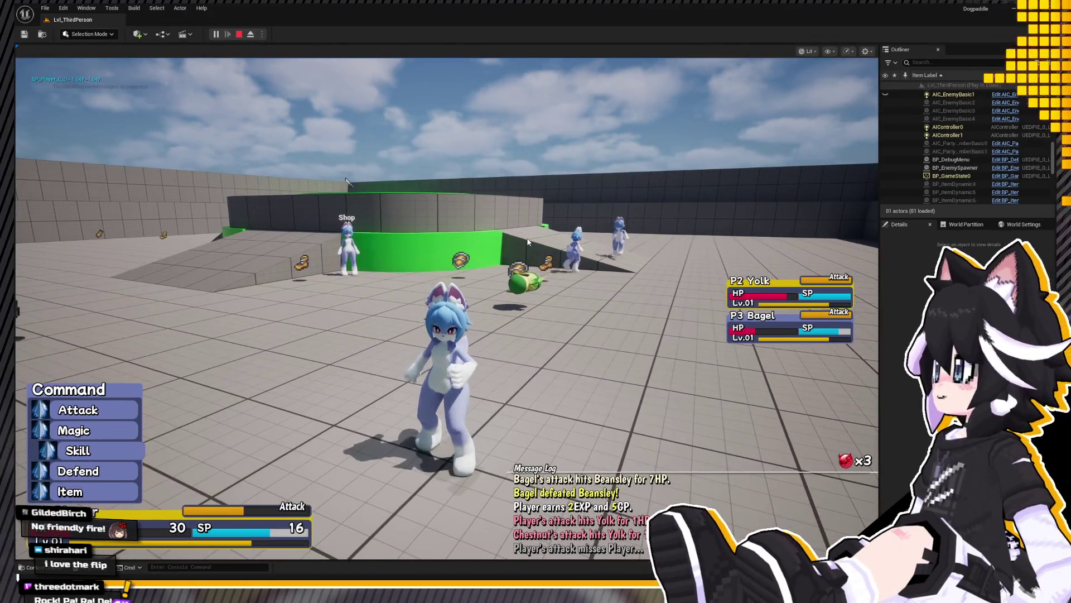
# Step: Use an HP Potion, look around the arena, then stop the play-test session
pyautogui.press('Return')
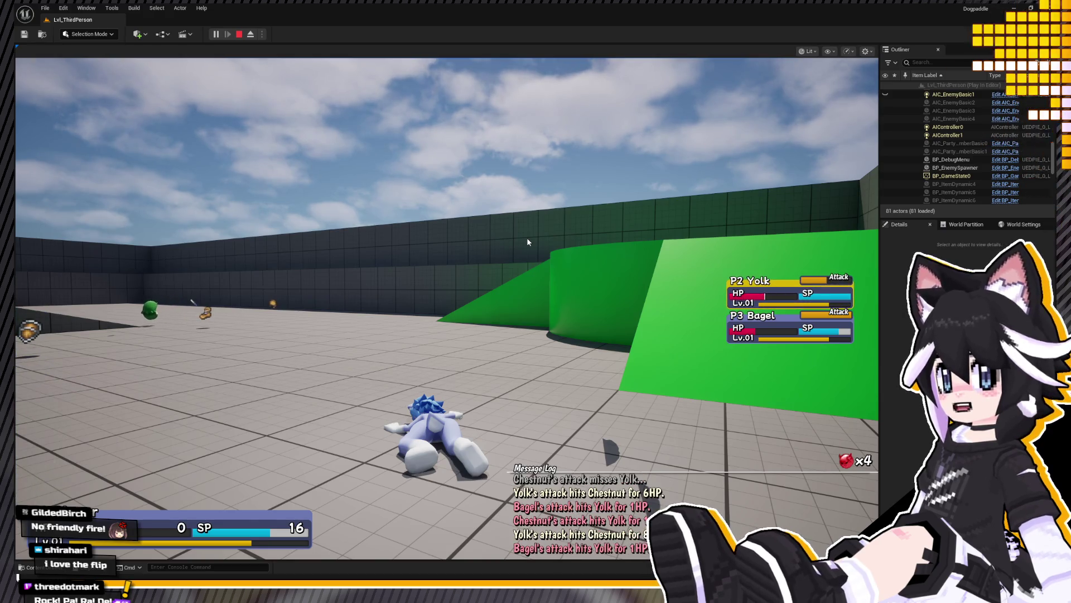
pyautogui.click(436, 160)
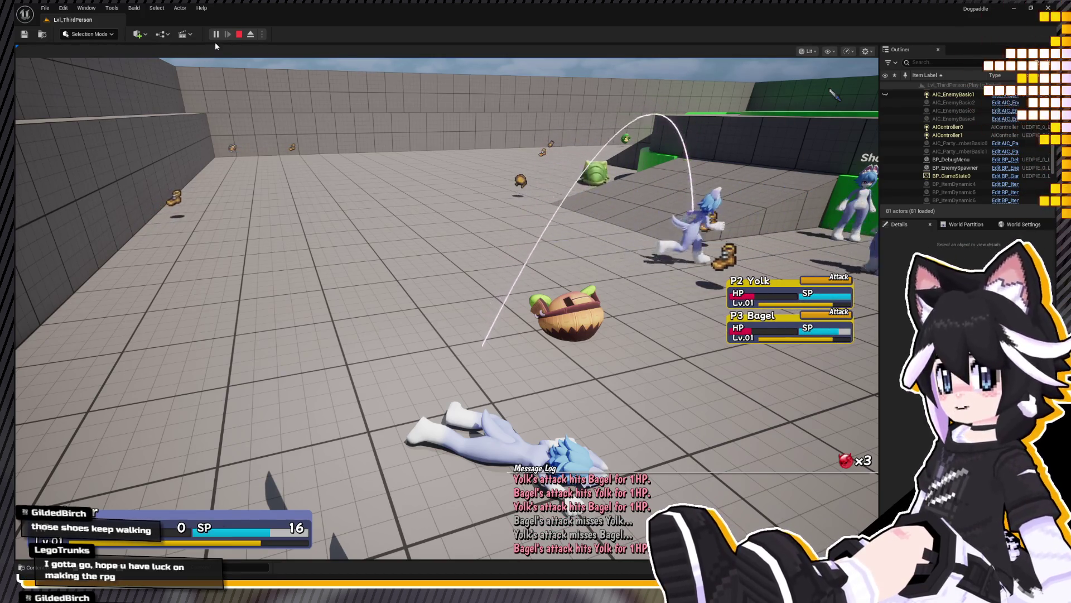
pyautogui.click(296, 131)
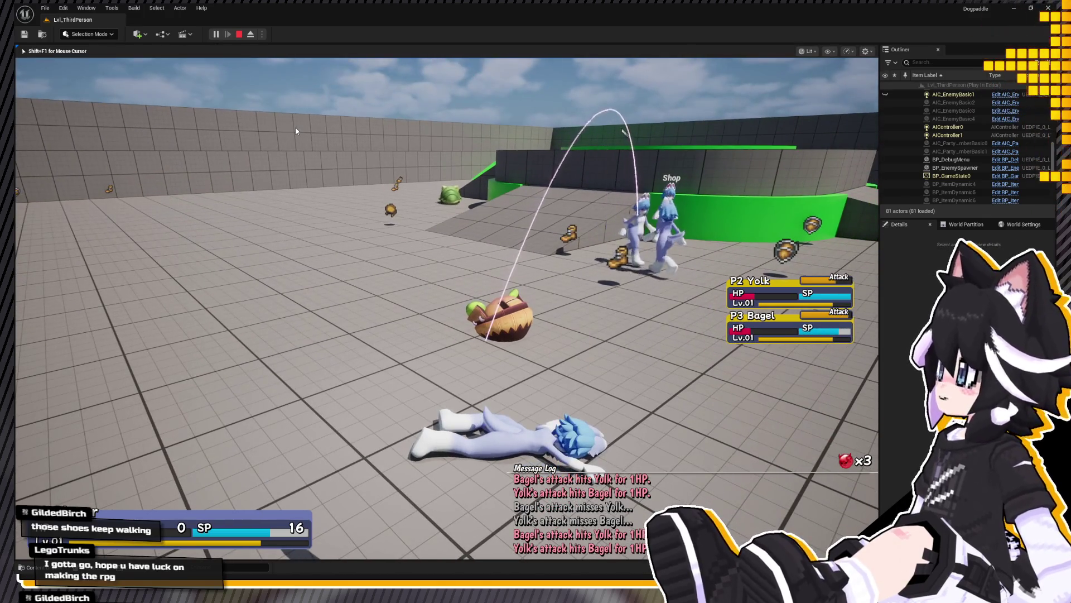
pyautogui.click(239, 34)
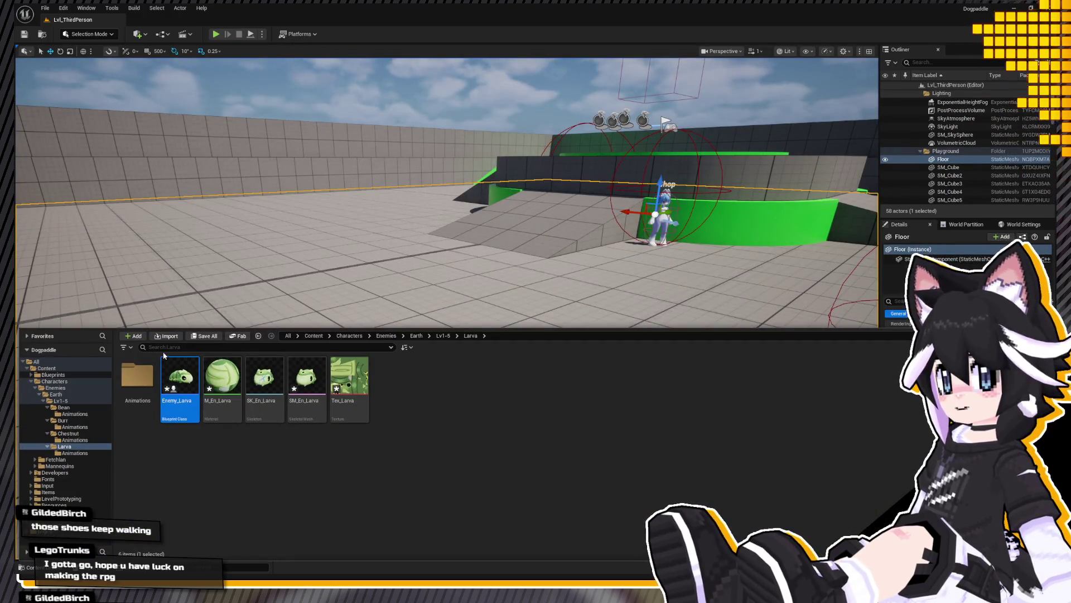
# Step: View the Larva's Animations folder, close the Content Drawer and switch to Blender
pyautogui.doubleClick(138, 377)
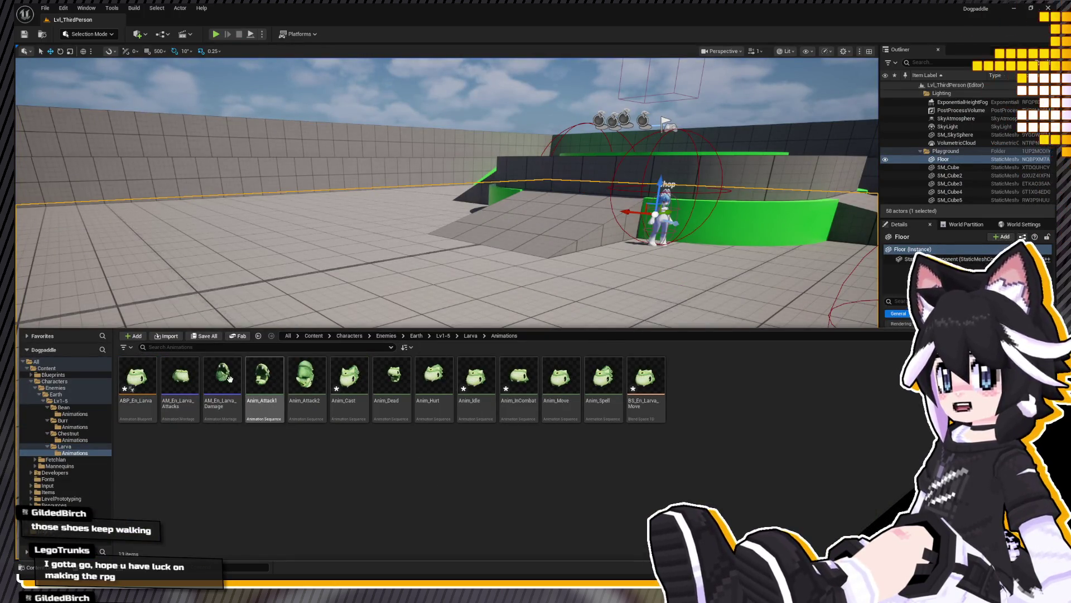
pyautogui.click(660, 328)
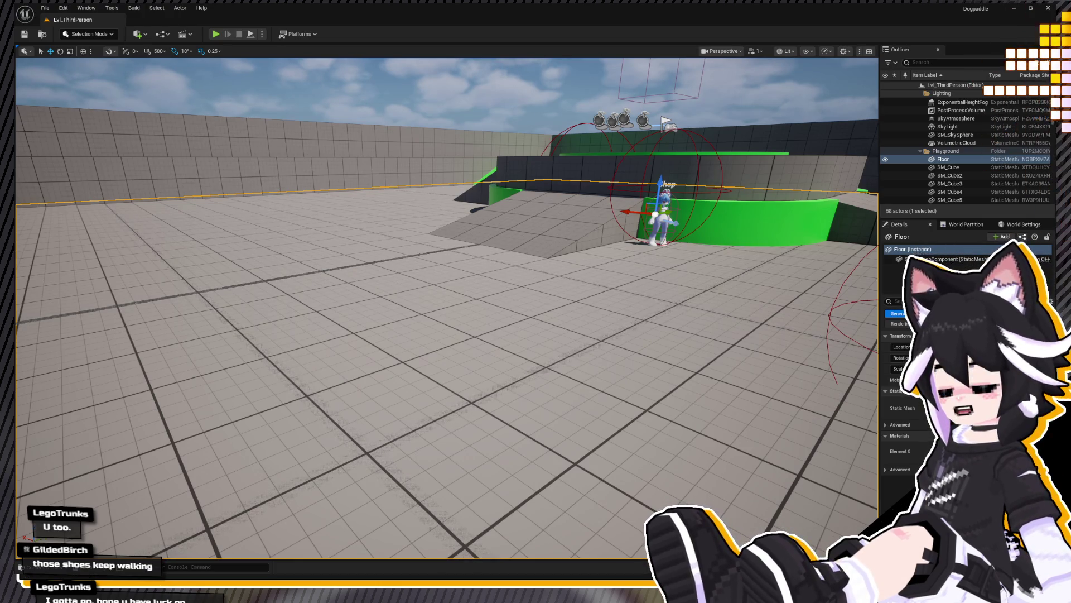
pyautogui.hotkey('alt', 'Tab')
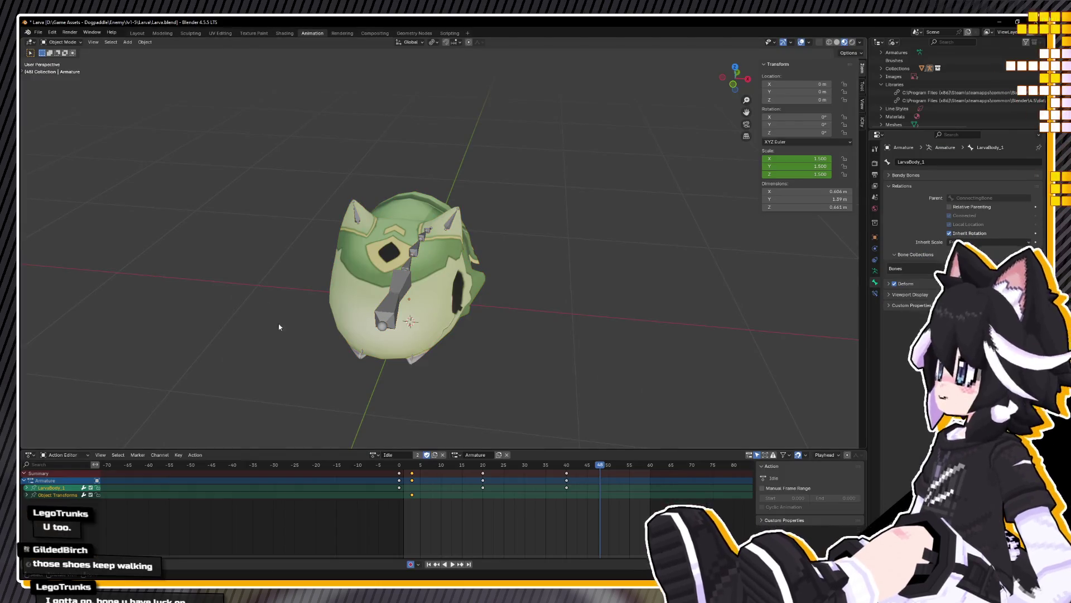
# Step: Load the larva's Dead action, play it once and inspect the pose from the side
pyautogui.click(373, 455)
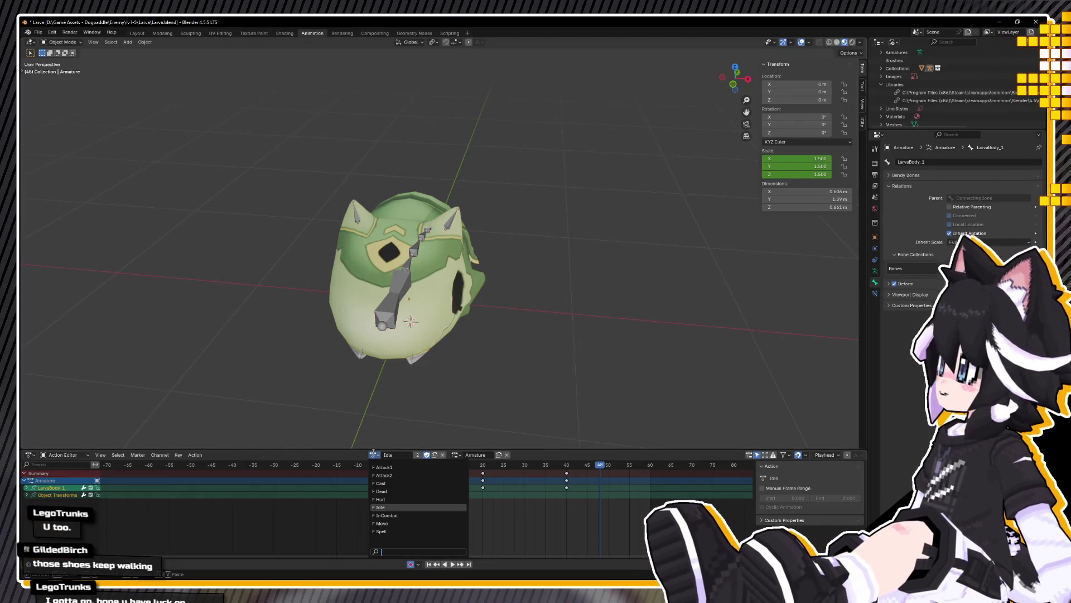
pyautogui.click(395, 493)
pyautogui.press('space')
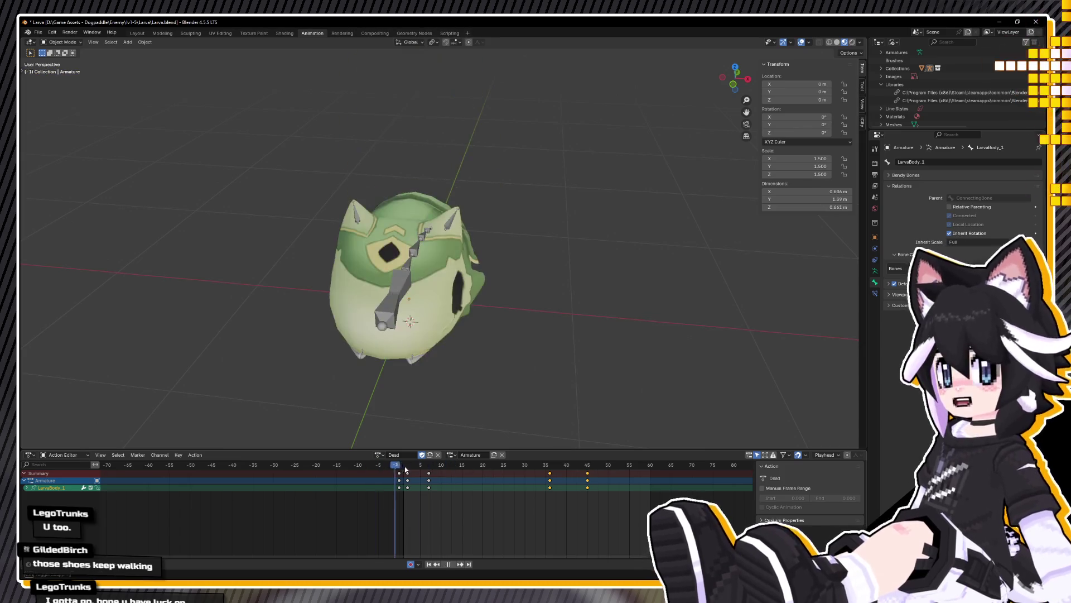
pyautogui.press('space')
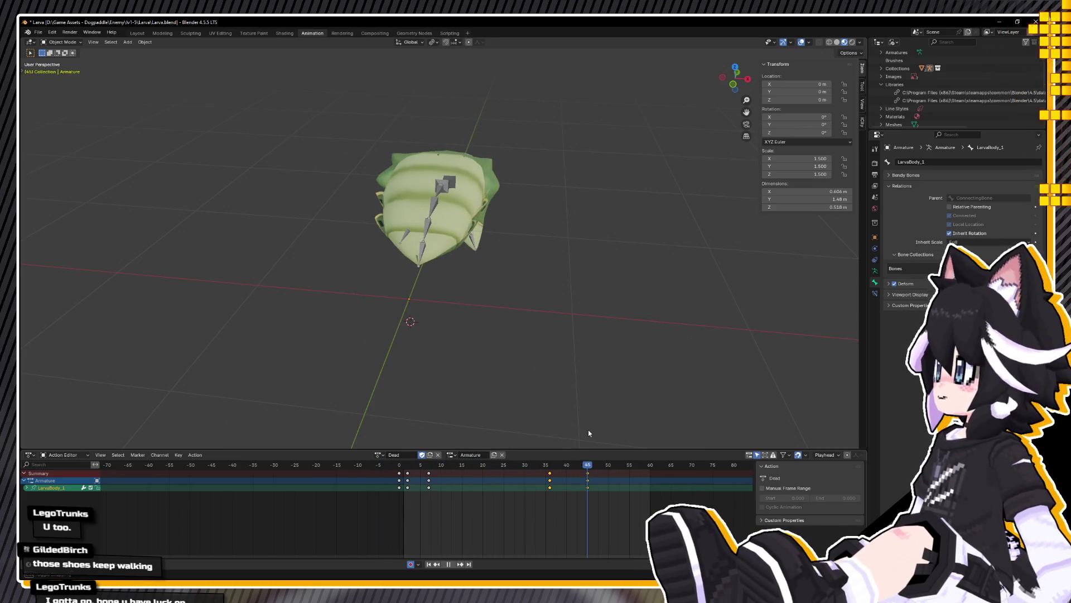
pyautogui.moveTo(520, 427); pyautogui.dragTo(362, 351, button='middle')
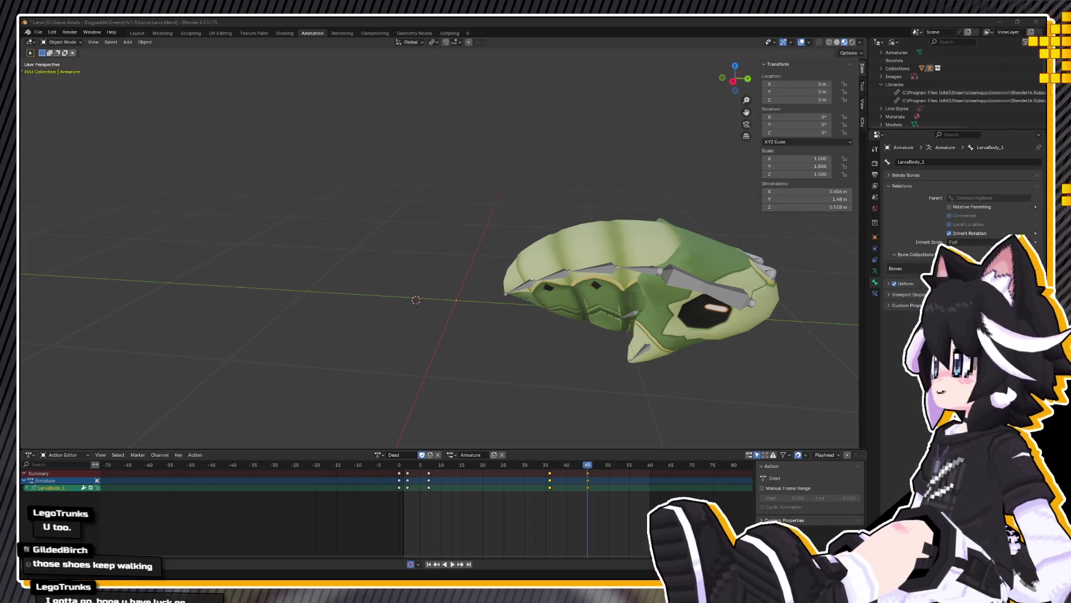
pyautogui.hotkey('alt', 'Tab')
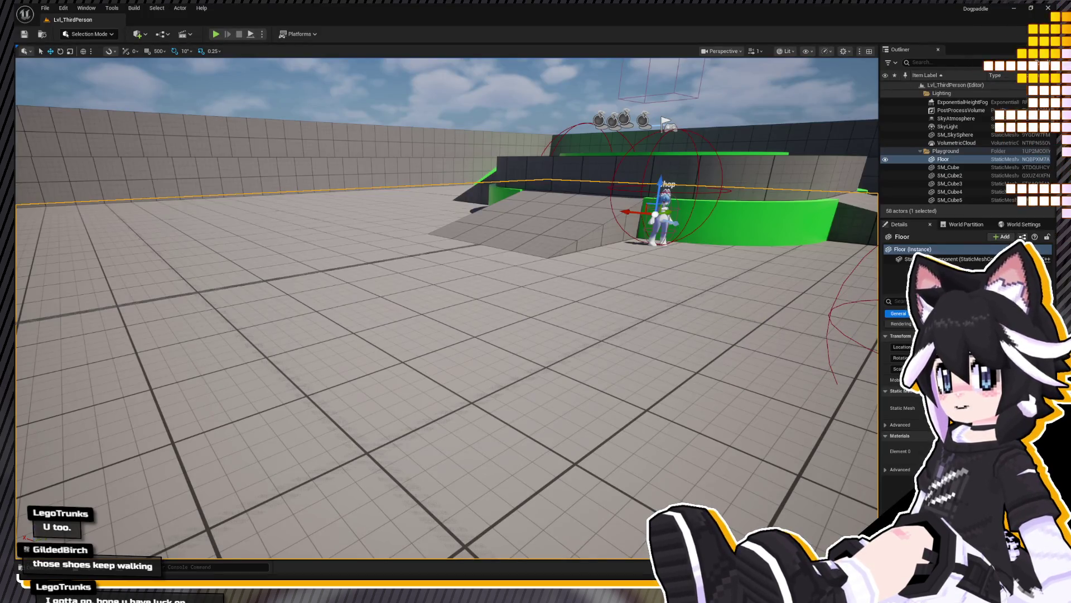
pyautogui.hotkey('alt', 'Tab')
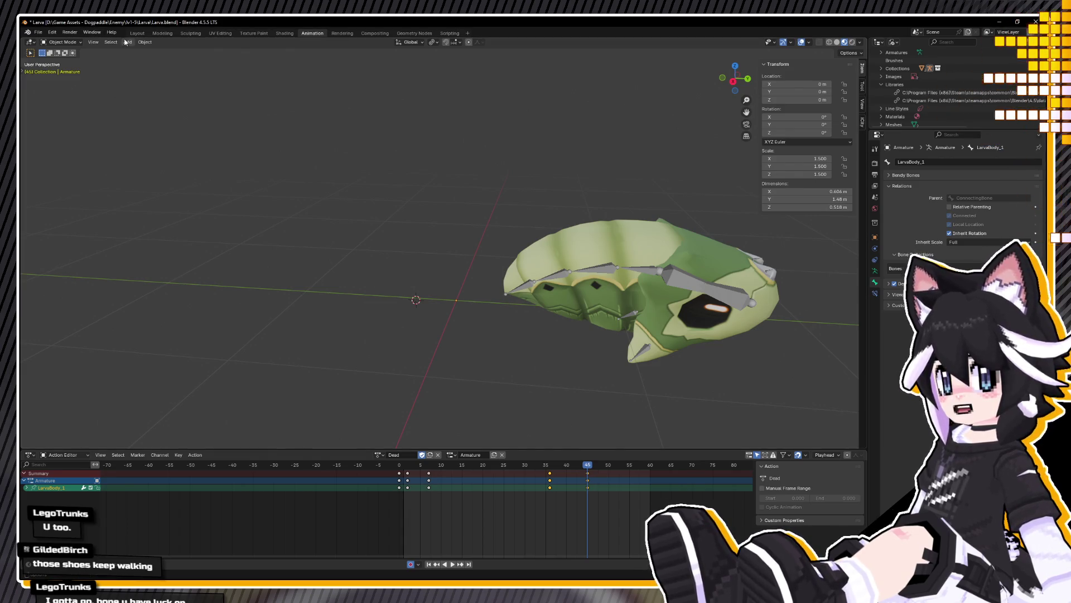
# Step: Save Larva.blend via File > Save
pyautogui.click(38, 31)
pyautogui.click(43, 86)
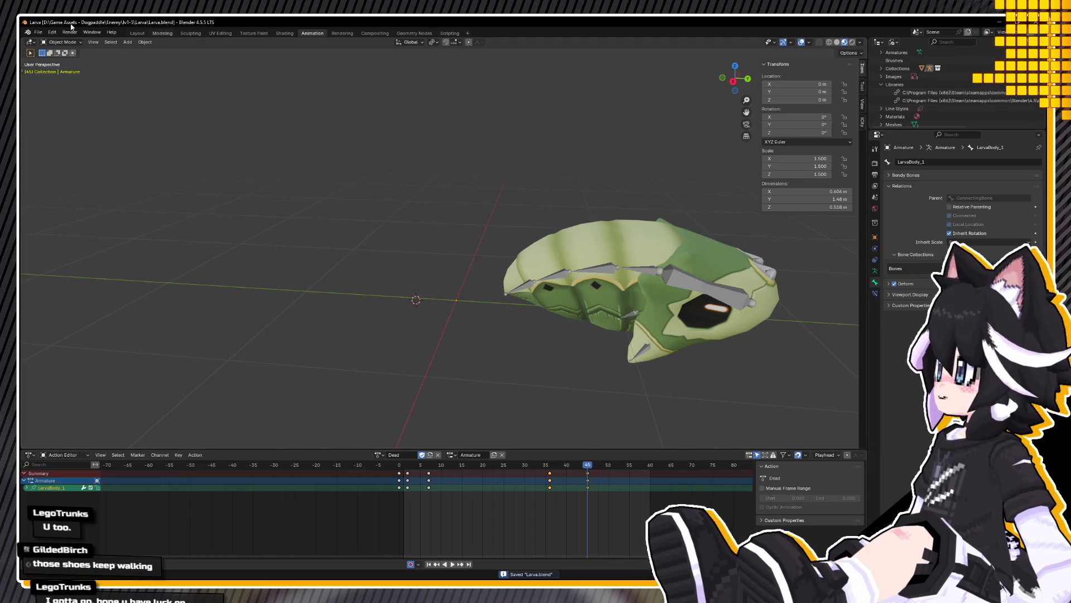
pyautogui.click(38, 31)
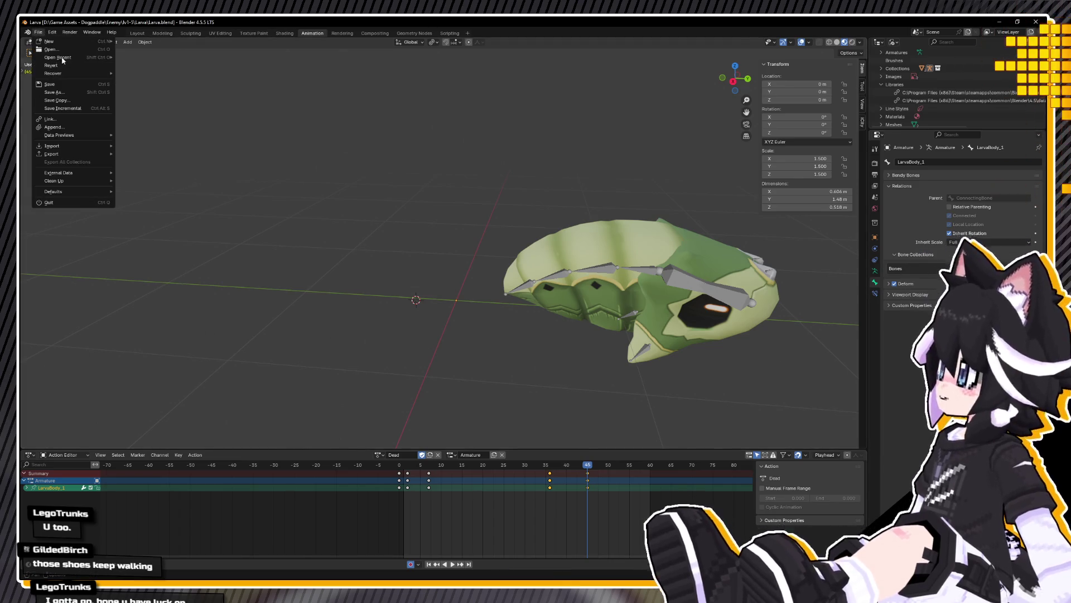
# Step: Open Pip.blend from the recent files and orbit around the fish model
pyautogui.moveTo(57, 57)
pyautogui.click(167, 65)
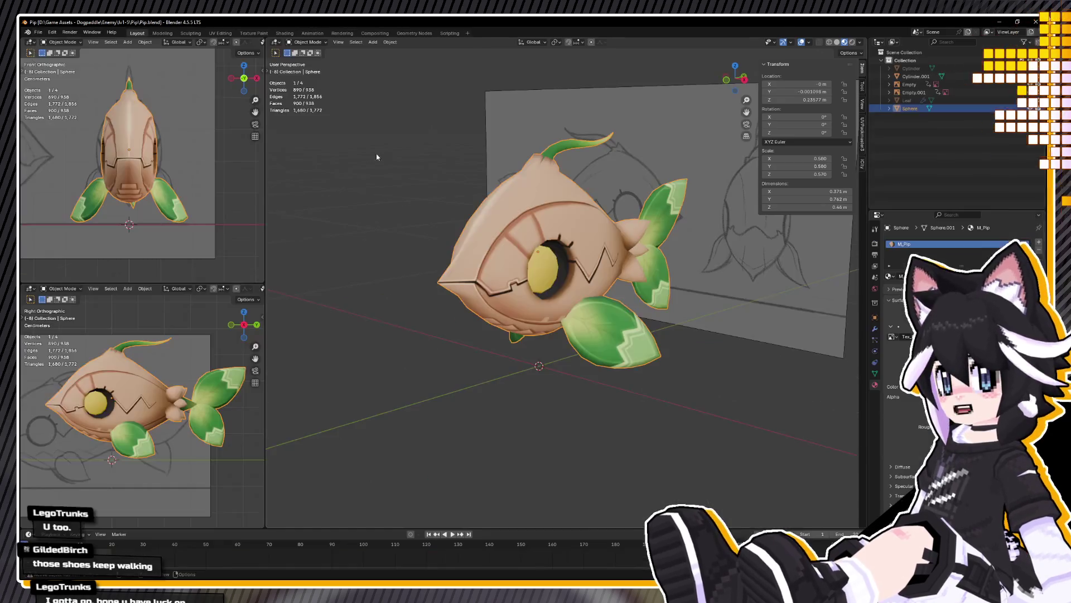
pyautogui.moveTo(500, 306); pyautogui.dragTo(517, 309, button='middle')
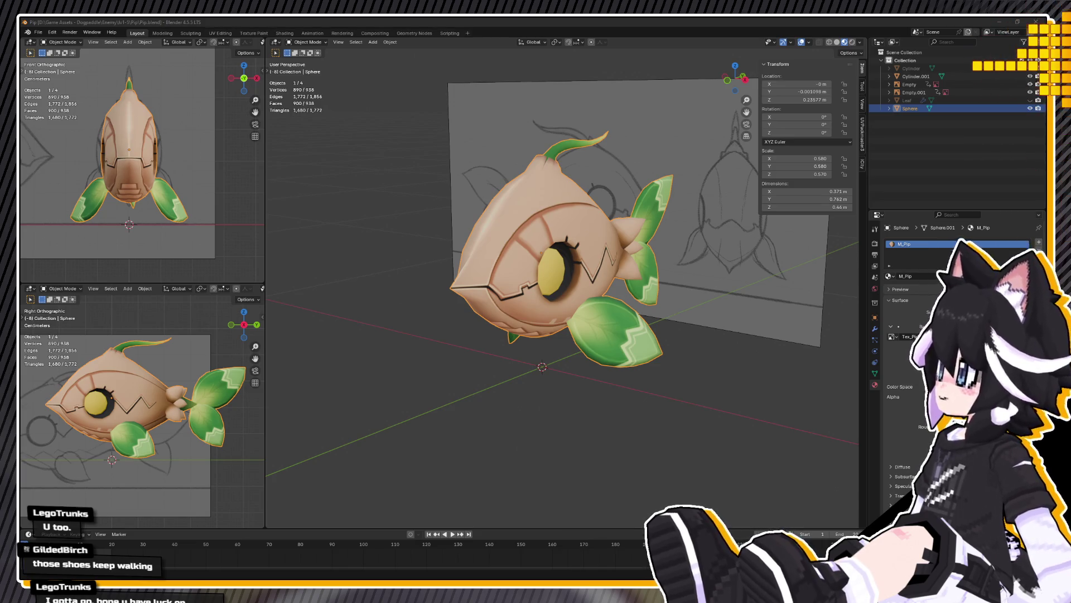
pyautogui.moveTo(469, 142)
pyautogui.mouseDown(button='middle')
pyautogui.moveTo(369, 134)
pyautogui.moveTo(497, 213)
pyautogui.mouseUp(button='middle')
pyautogui.click(553, 125)
pyautogui.moveTo(552, 126); pyautogui.dragTo(420, 120, button='middle')
# Step: Delete both reference image empties and select the fish body in side view
pyautogui.press('Delete')
pyautogui.click(420, 120)
pyautogui.press('Delete')
pyautogui.hotkey('ctrl', 'pagedown')
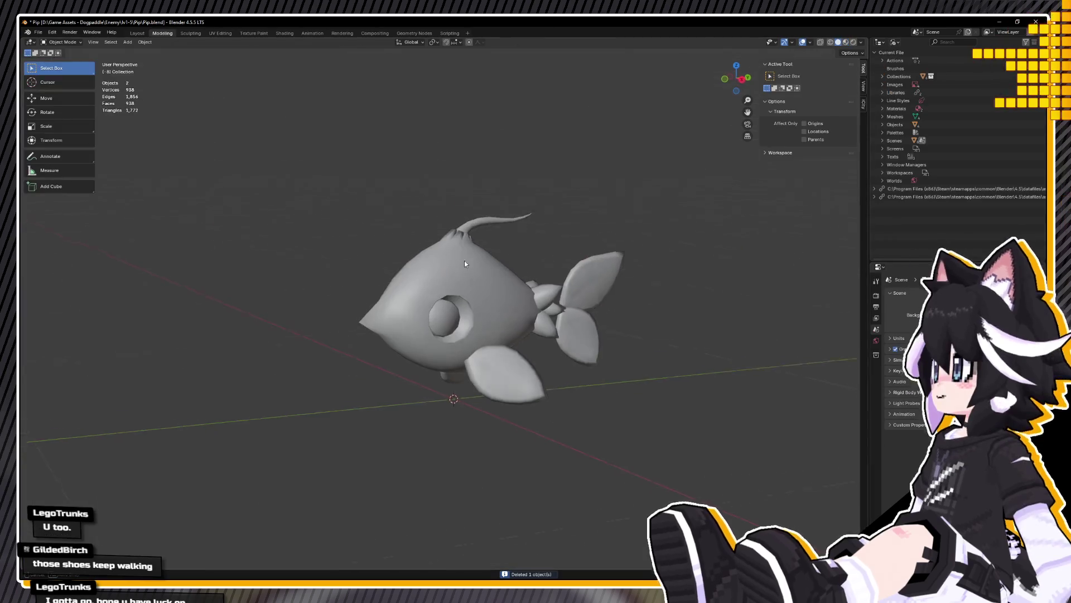
pyautogui.press('KP_3')
pyautogui.scroll(-1, 478, 254)
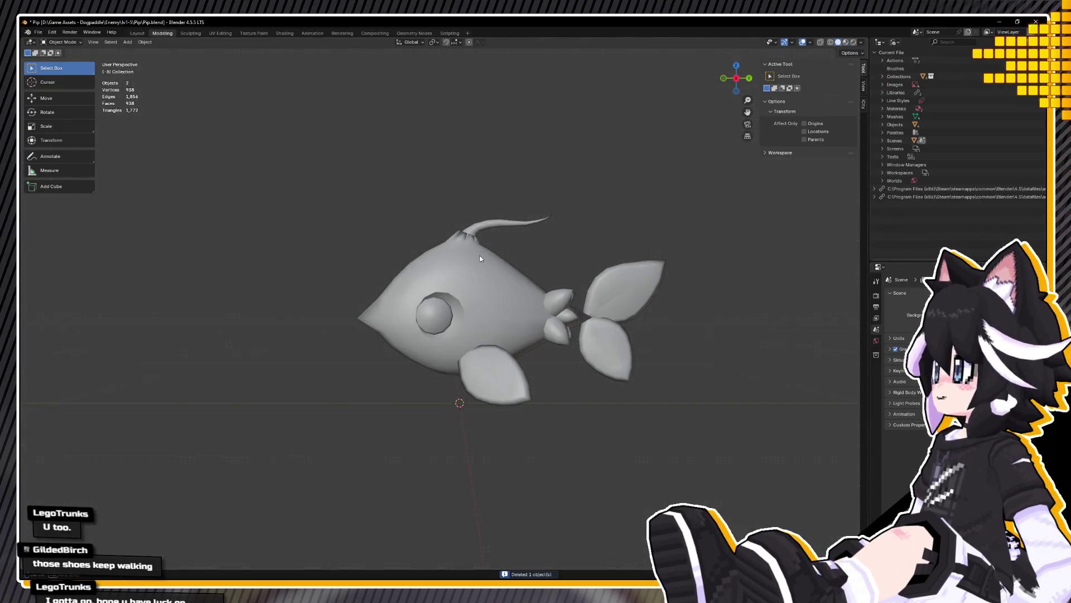
pyautogui.click(478, 255)
pyautogui.scroll(2, 358, 203)
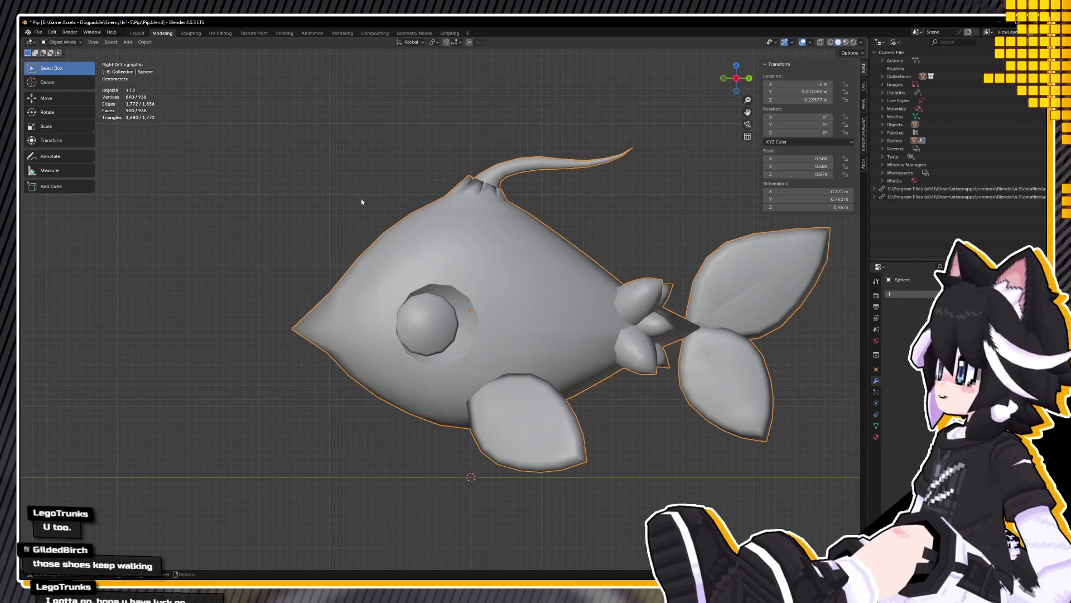
pyautogui.scroll(1, 361, 203)
pyautogui.scroll(1, 409, 207)
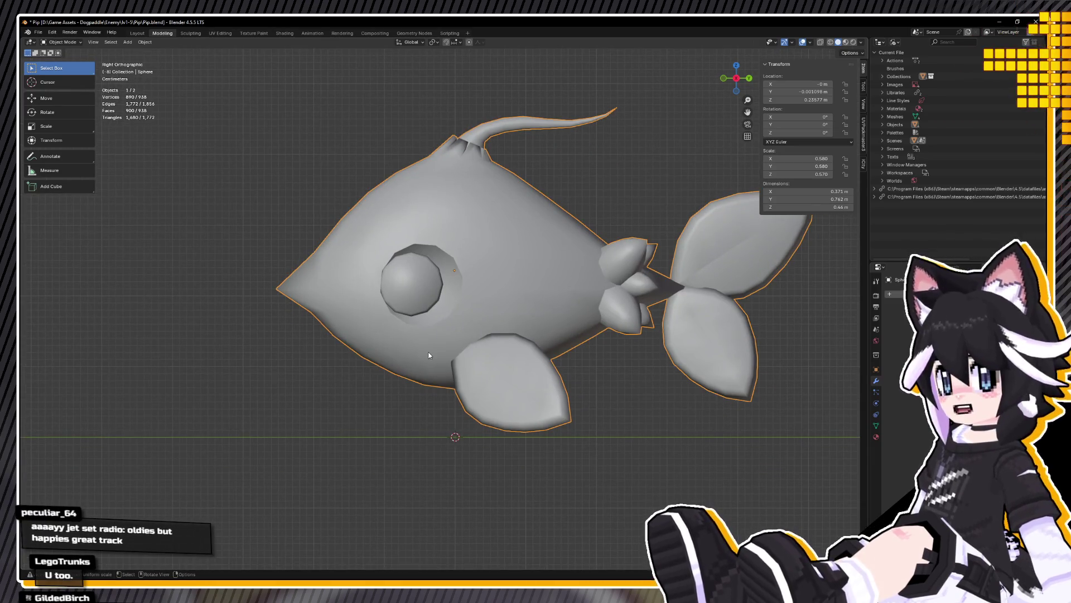
# Step: Apply all transforms to the fish so location and scale read zero and 1.000
pyautogui.hotkey('ctrl', 'a')
pyautogui.click(411, 361)
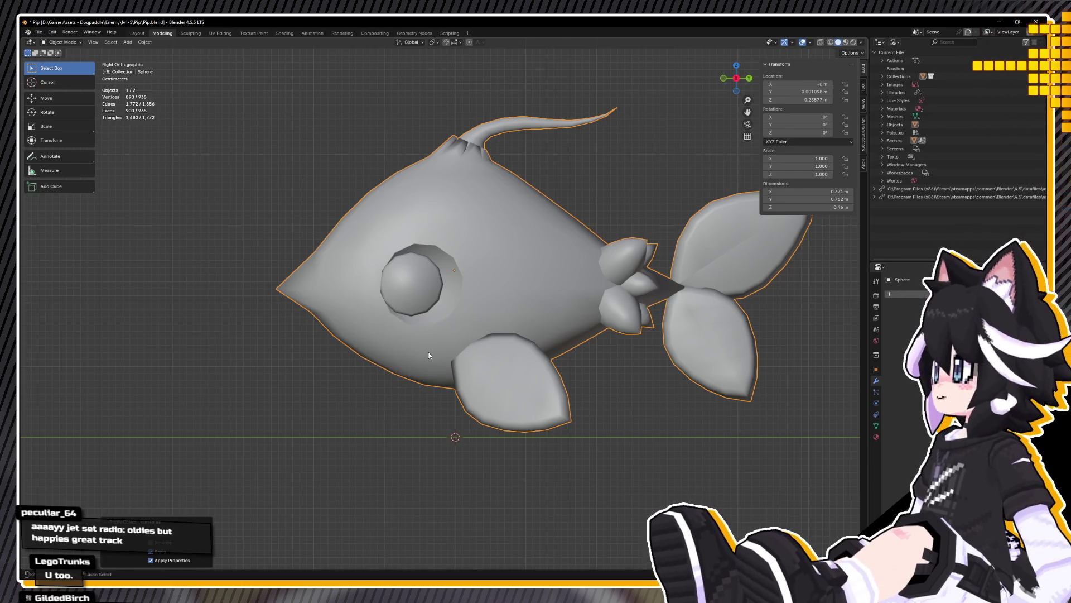
pyautogui.hotkey('ctrl', 'a')
pyautogui.click(415, 361)
pyautogui.moveTo(404, 361); pyautogui.dragTo(389, 349, button='middle')
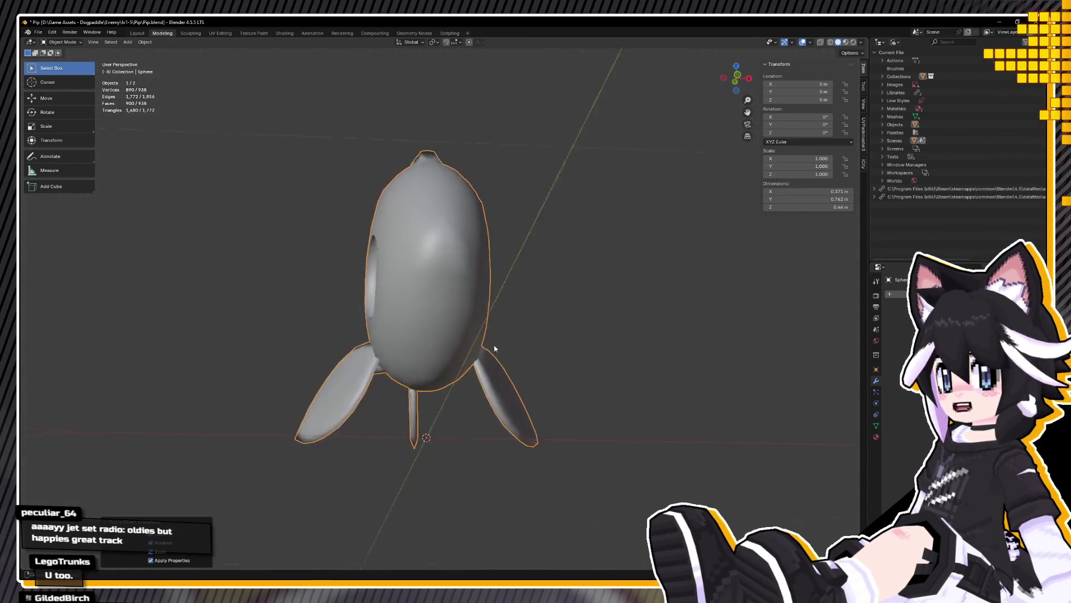
pyautogui.press('KP_3')
pyautogui.write('s')
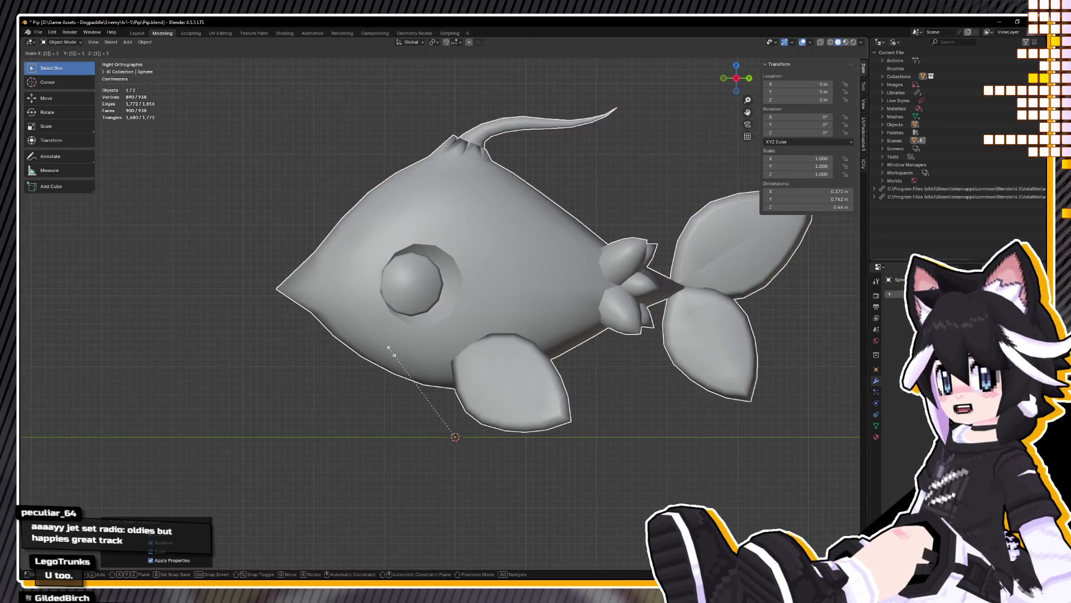
pyautogui.write('1.5')
pyautogui.press('Return')
pyautogui.scroll(-3, 393, 355)
pyautogui.scroll(-2, 402, 344)
pyautogui.press('a')
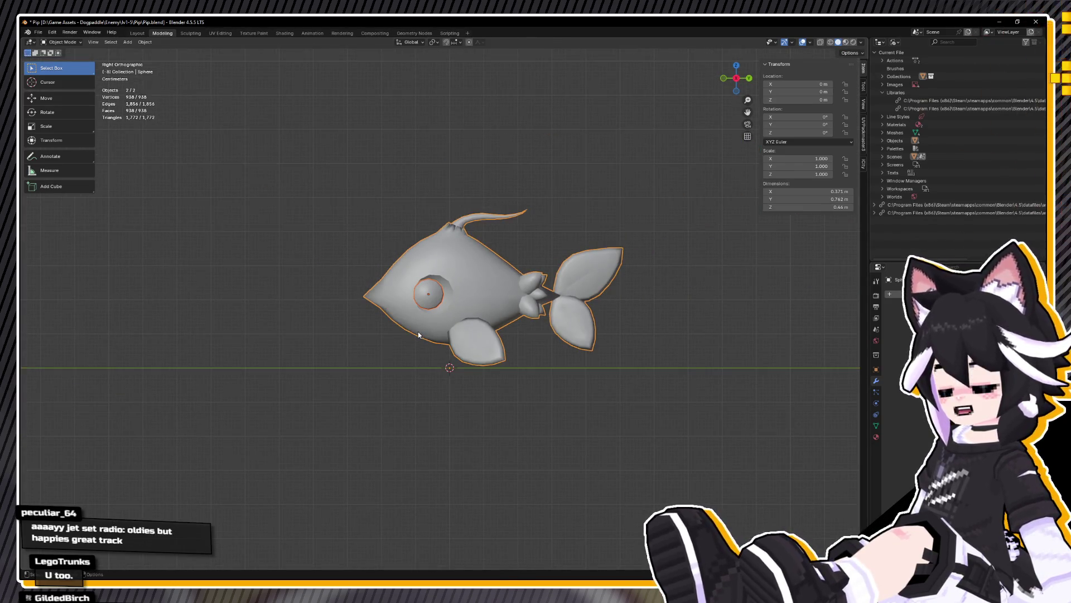
pyautogui.write('s.15')
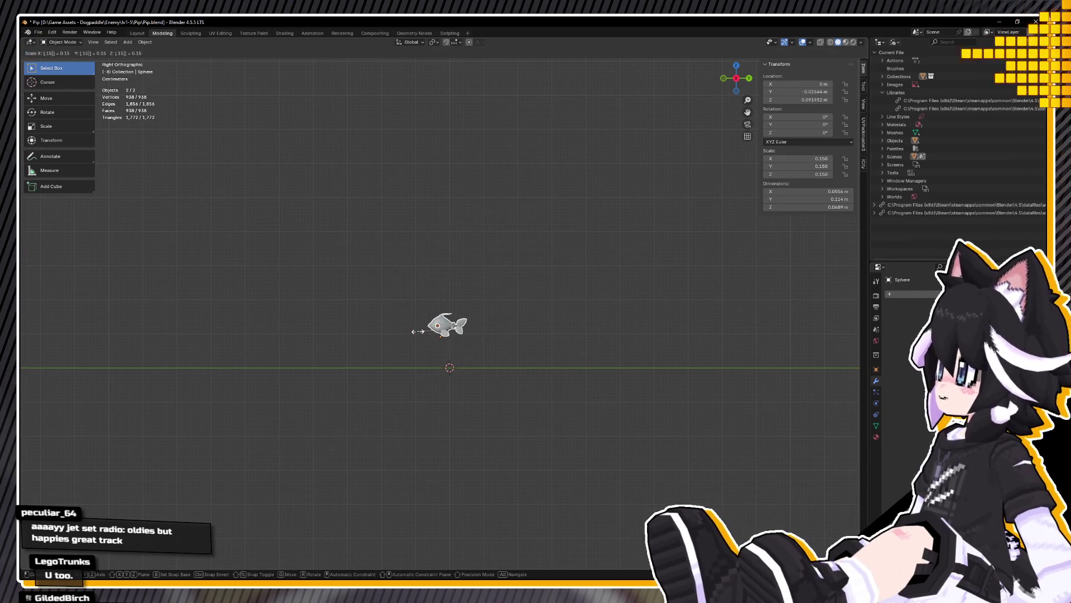
pyautogui.press('Escape')
pyautogui.write('s')
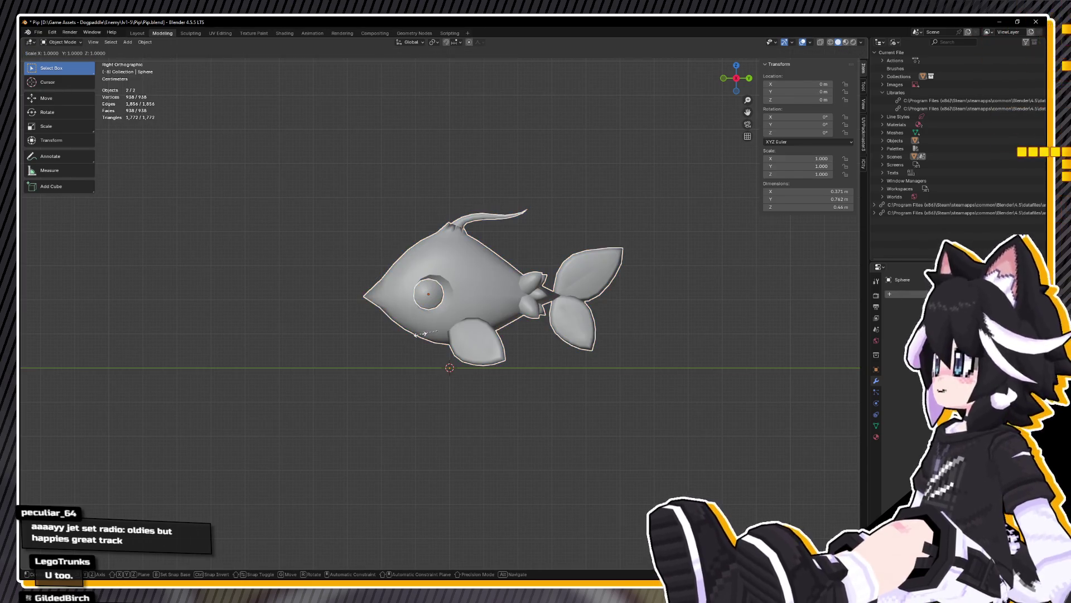
pyautogui.write('1.5')
pyautogui.press('Escape')
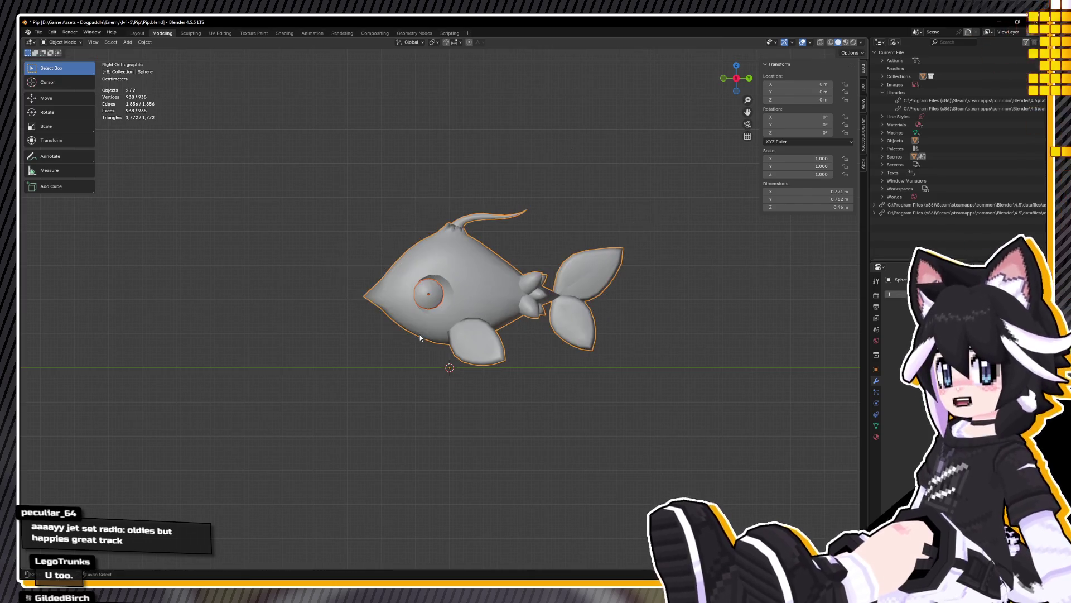
# Step: Enlarge the fish by 1.5, apply the scale so it reads 1.000, and save the file
pyautogui.hotkey('ctrl', 'a')
pyautogui.click(419, 332)
pyautogui.write('s')
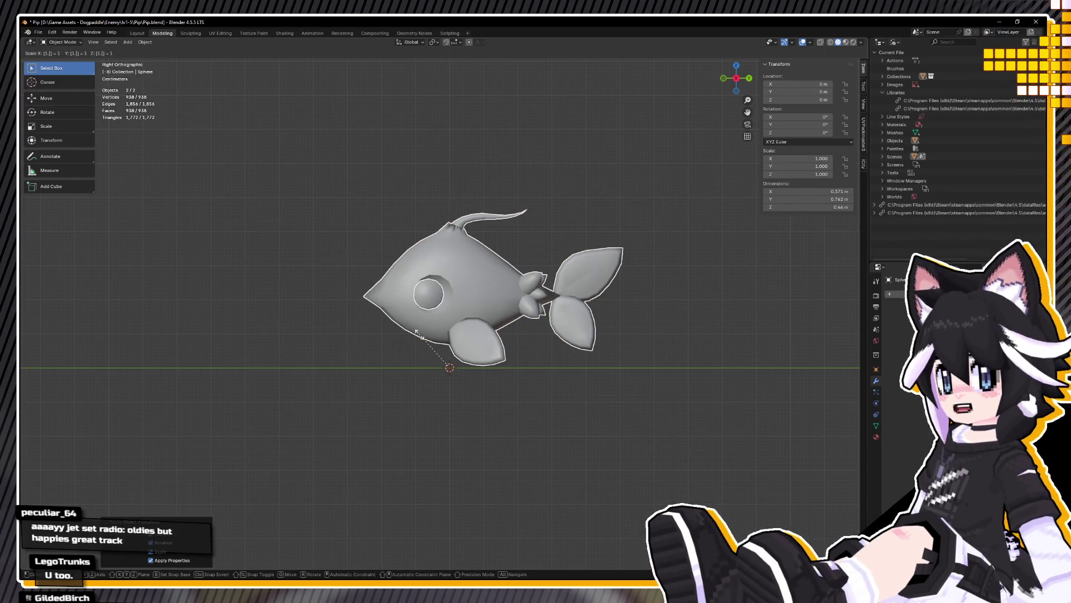
pyautogui.write('1.5')
pyautogui.press('Return')
pyautogui.moveTo(419, 334); pyautogui.dragTo(424, 217, button='middle')
pyautogui.hotkey('ctrl', 'a')
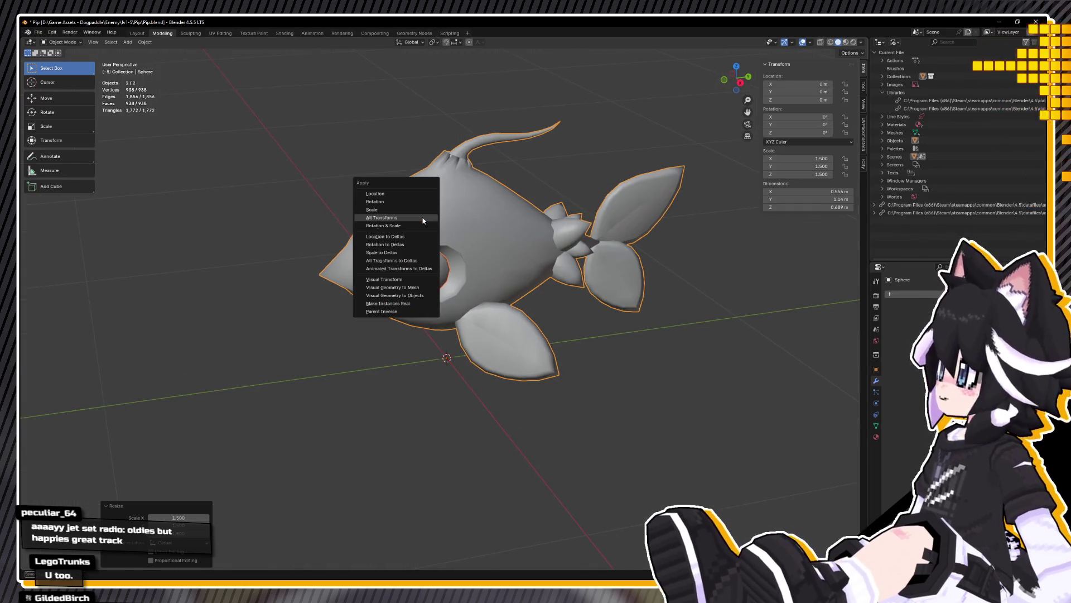
pyautogui.click(423, 216)
pyautogui.click(36, 34)
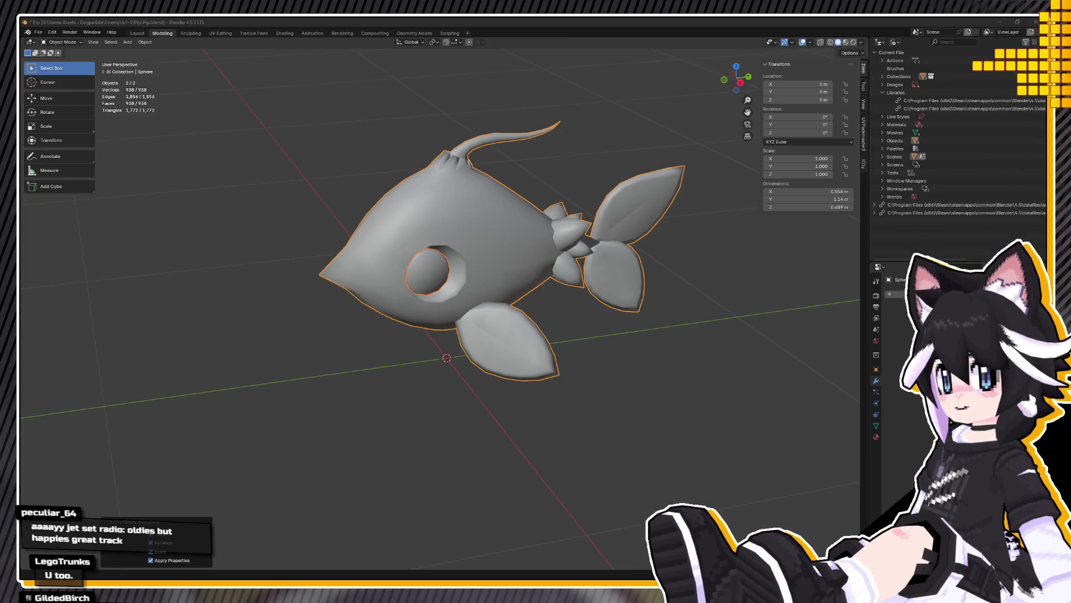
pyautogui.hotkey('ctrl', 's')
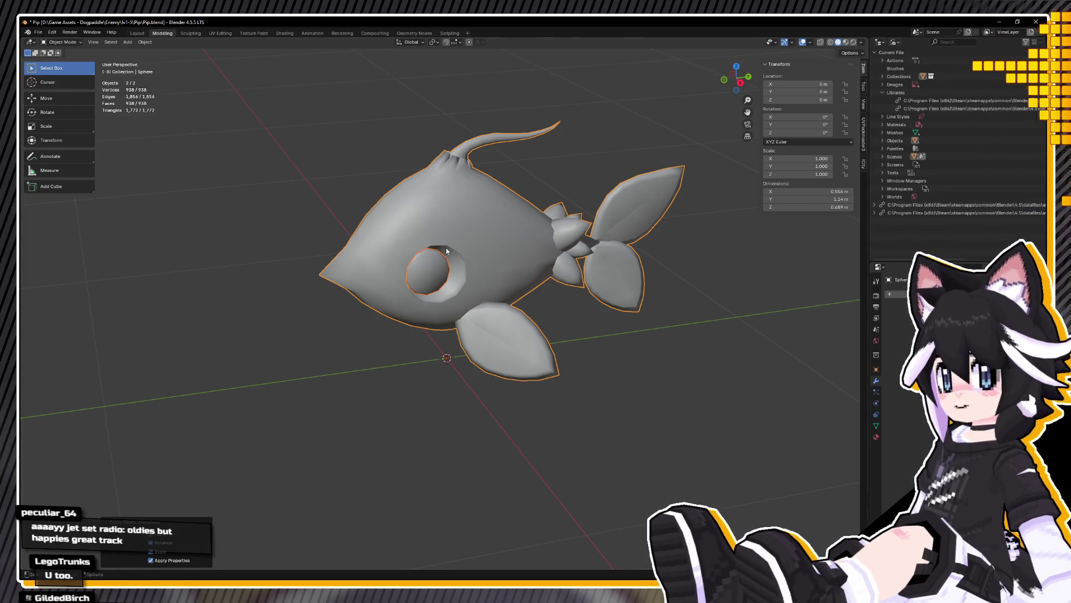
pyautogui.press('Tab')
pyautogui.press('Tab')
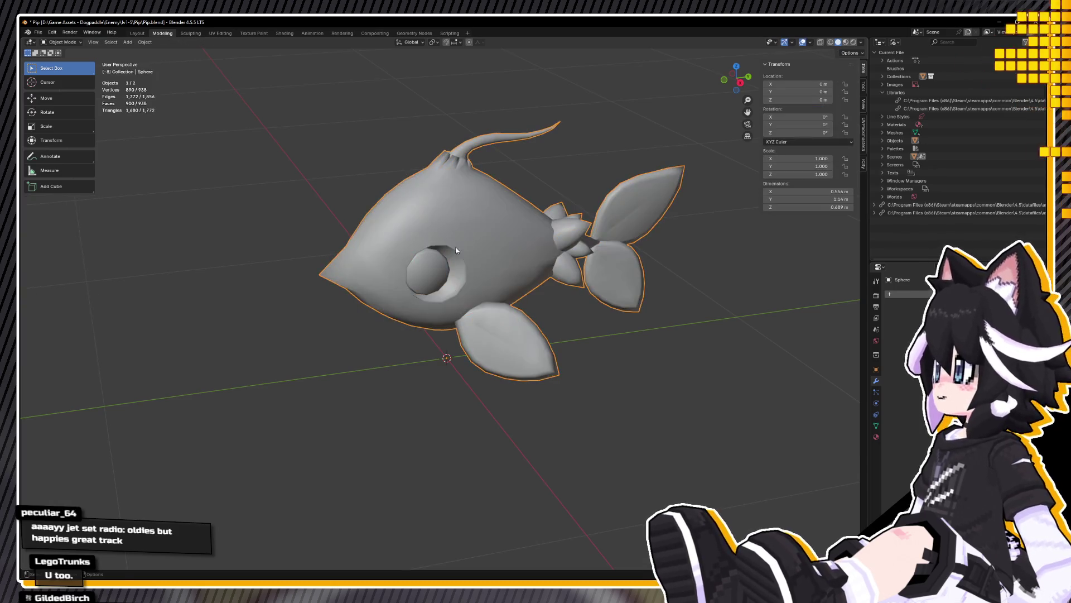
# Step: Save the file, then test-move the fish body with G and cancel to confirm it moves alone
pyautogui.click(424, 274)
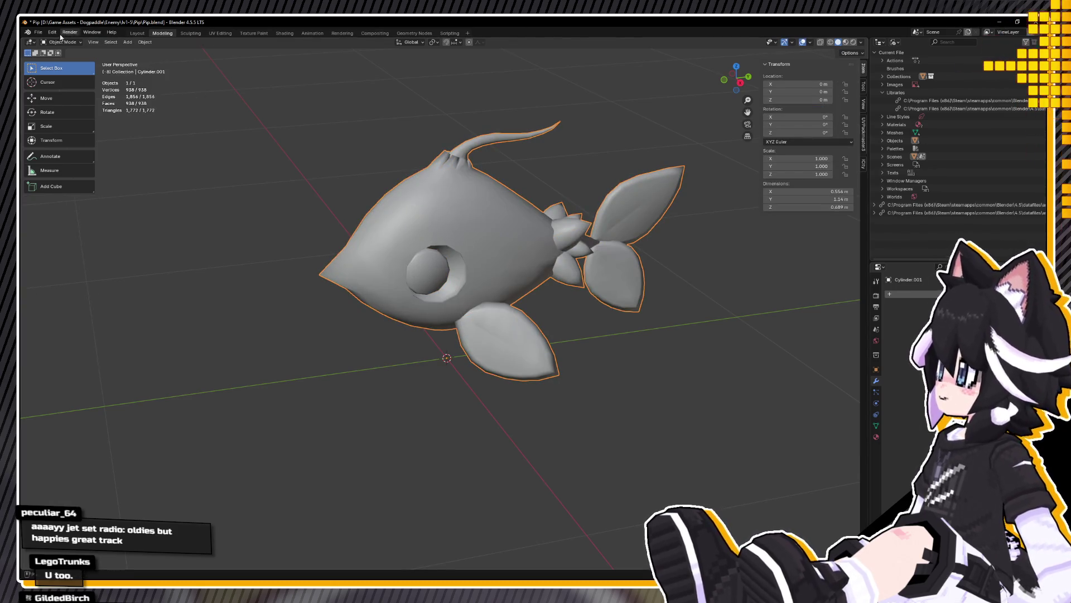
pyautogui.click(37, 33)
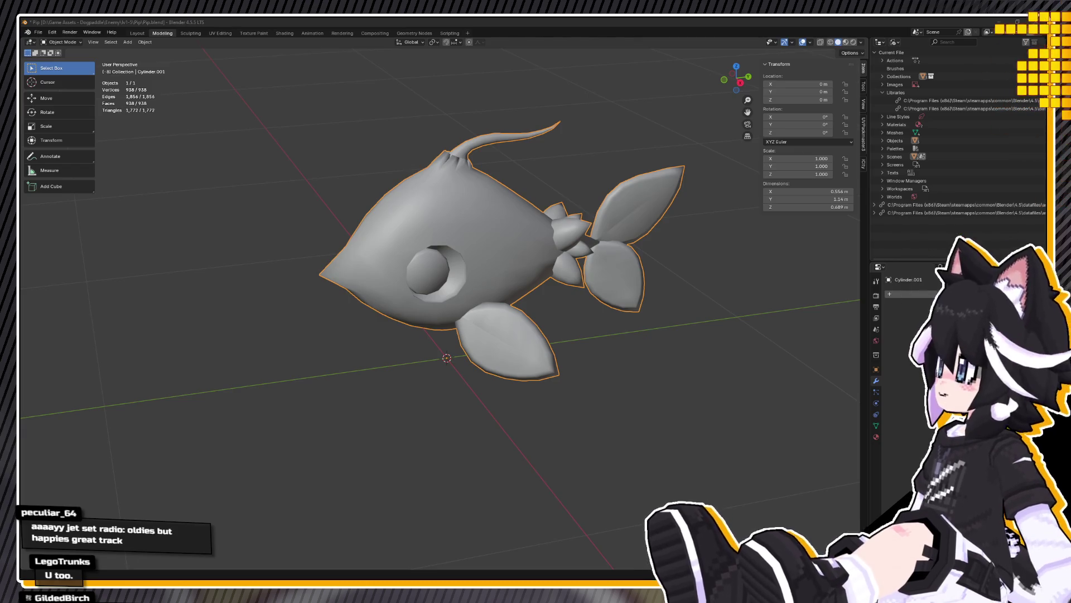
pyautogui.hotkey('ctrl', 's')
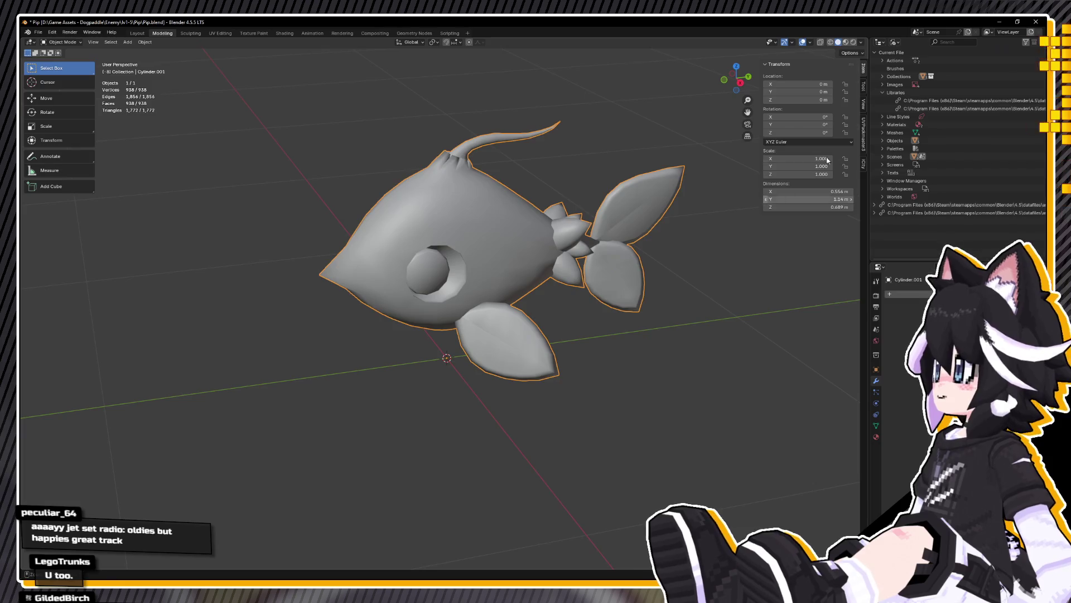
pyautogui.click(491, 246)
pyautogui.press('g')
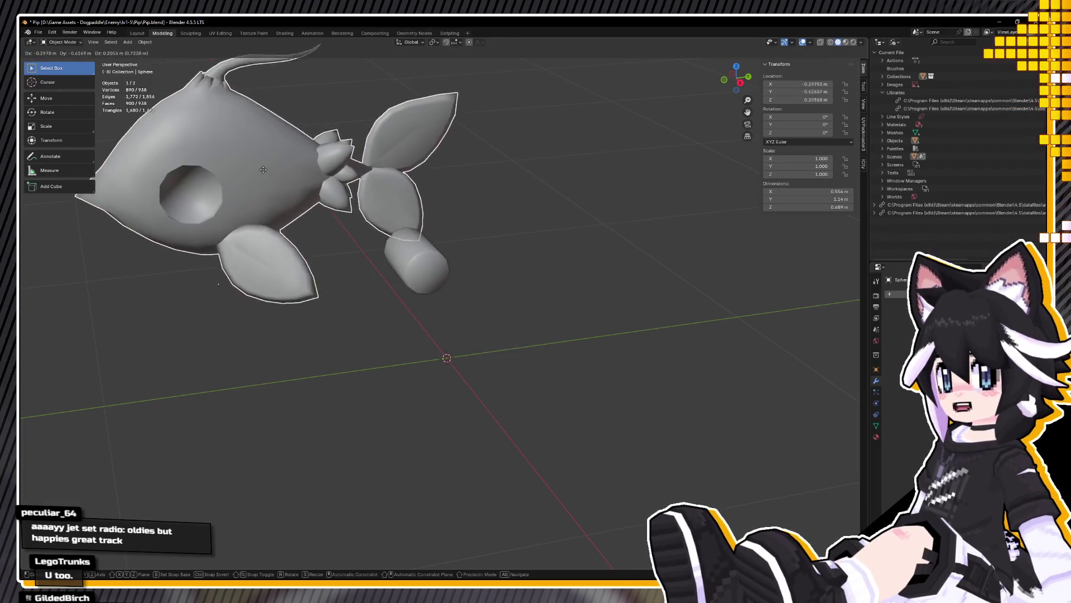
pyautogui.press('Escape')
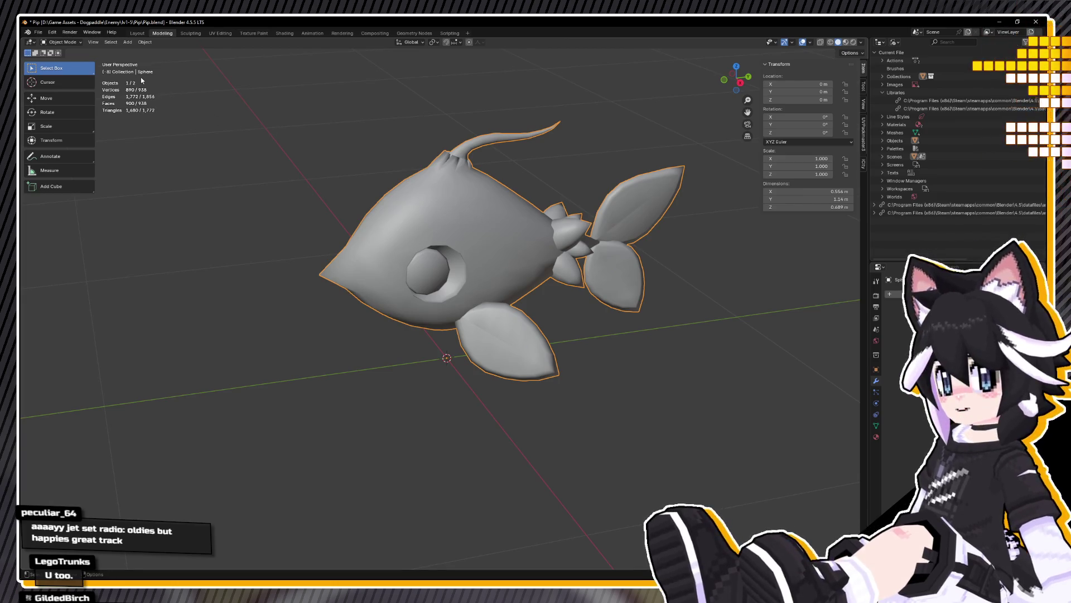
pyautogui.click(38, 32)
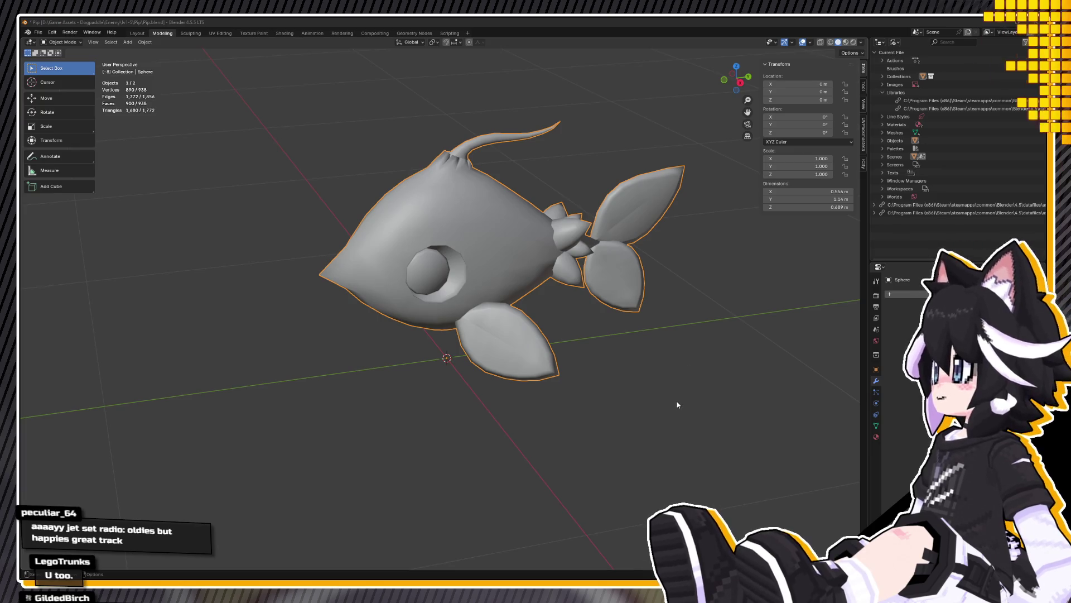
# Step: Save Pip.blend again and nudge the view around the fish
pyautogui.hotkey('ctrl', 's')
pyautogui.moveTo(433, 343); pyautogui.dragTo(456, 339, button='middle')
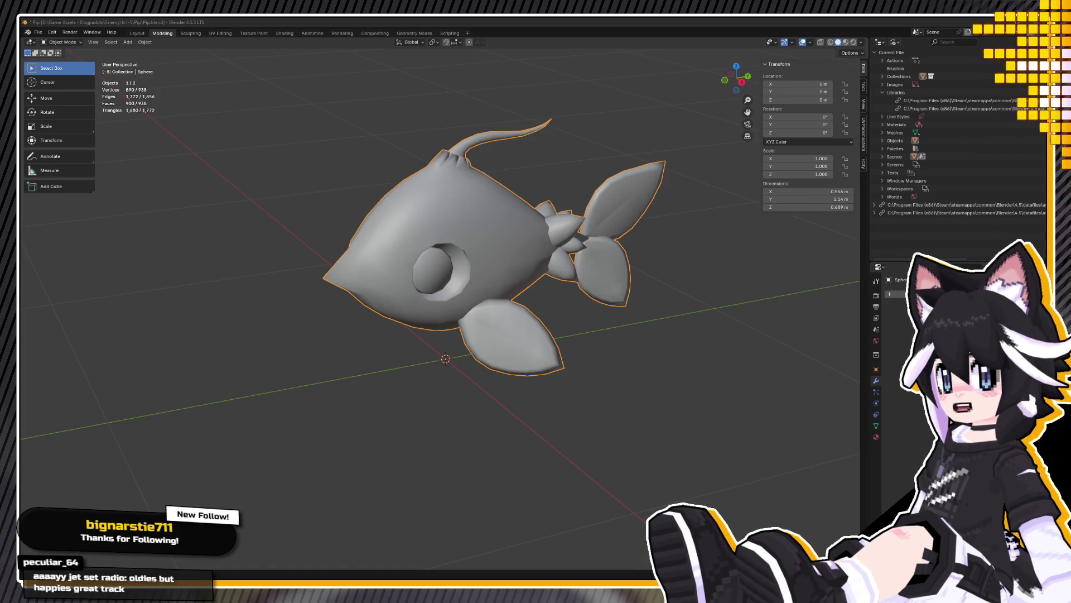
# Step: Switch the outliner to View Layer and delete the hidden leftover Cylinder and Leaf
pyautogui.hotkey('ctrl', 's')
pyautogui.click(411, 289)
pyautogui.press('g')
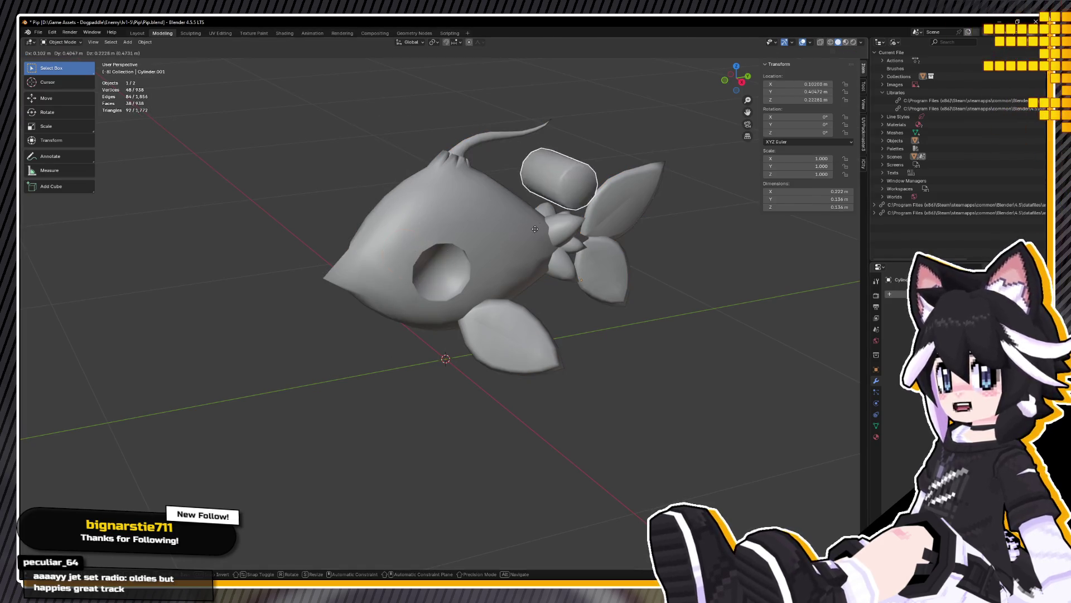
pyautogui.press('Escape')
pyautogui.keyDown('shift'); pyautogui.click(477, 238); pyautogui.keyUp('shift')
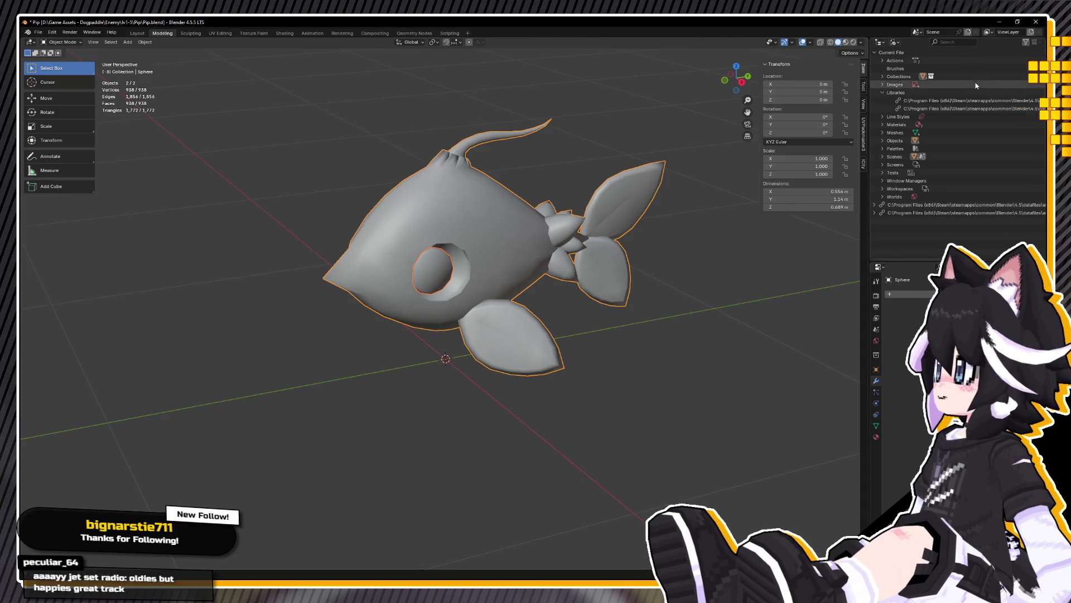
pyautogui.click(894, 42)
pyautogui.click(912, 70)
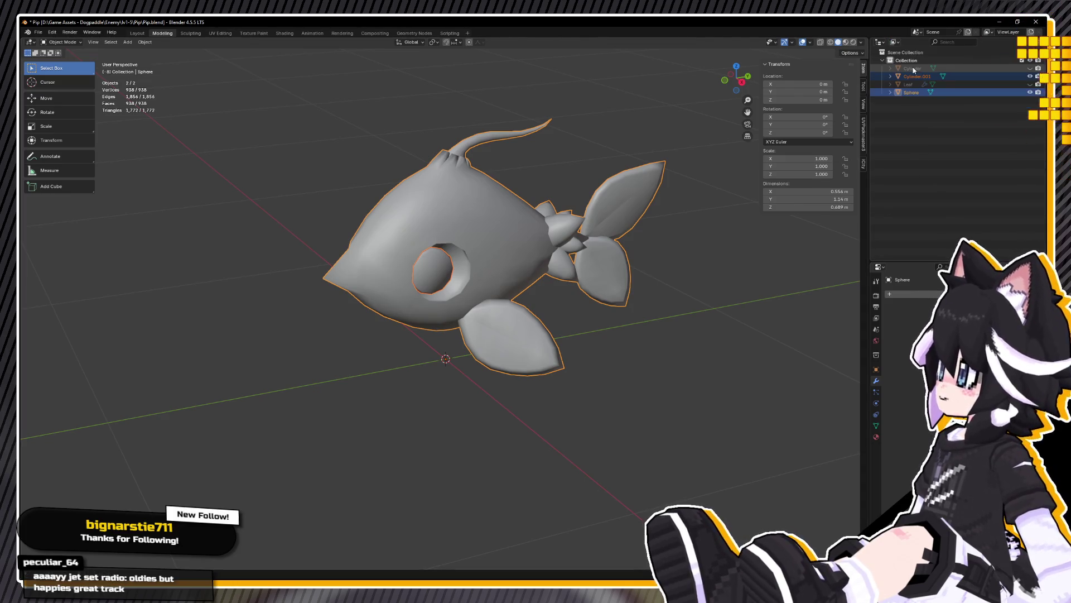
pyautogui.click(933, 77)
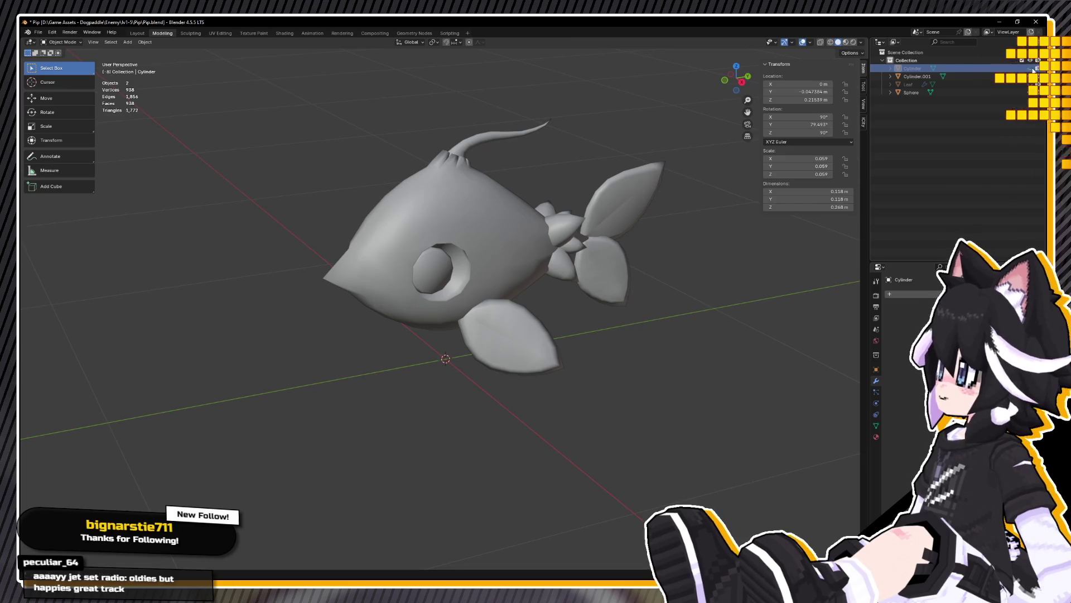
pyautogui.click(1030, 68)
pyautogui.press('Delete')
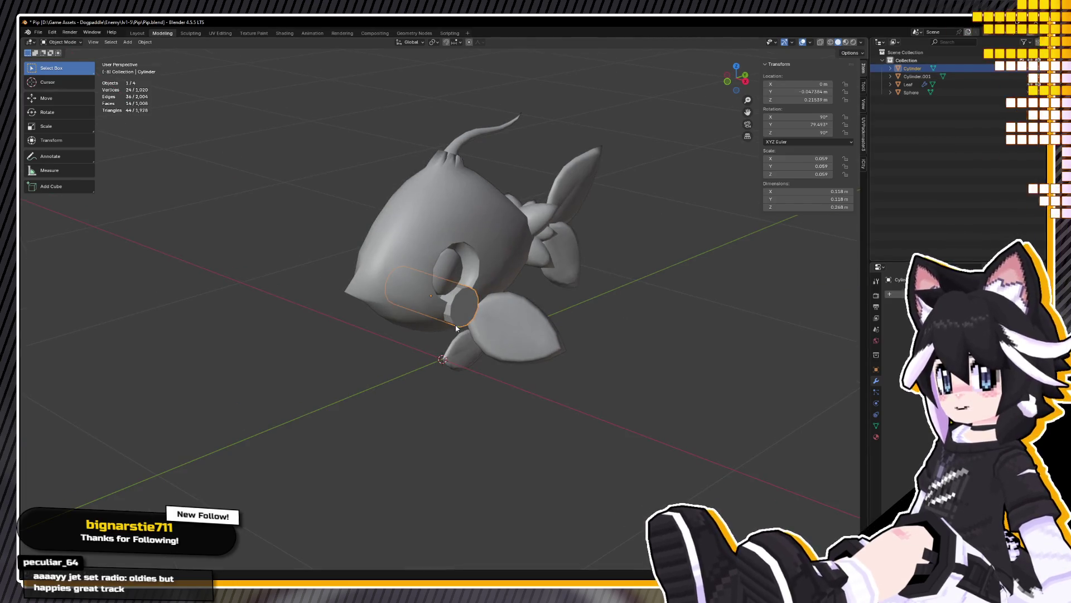
# Step: Select body and eye together and join them with Ctrl+J
pyautogui.moveTo(499, 307); pyautogui.dragTo(668, 285, button='middle')
pyautogui.press('a')
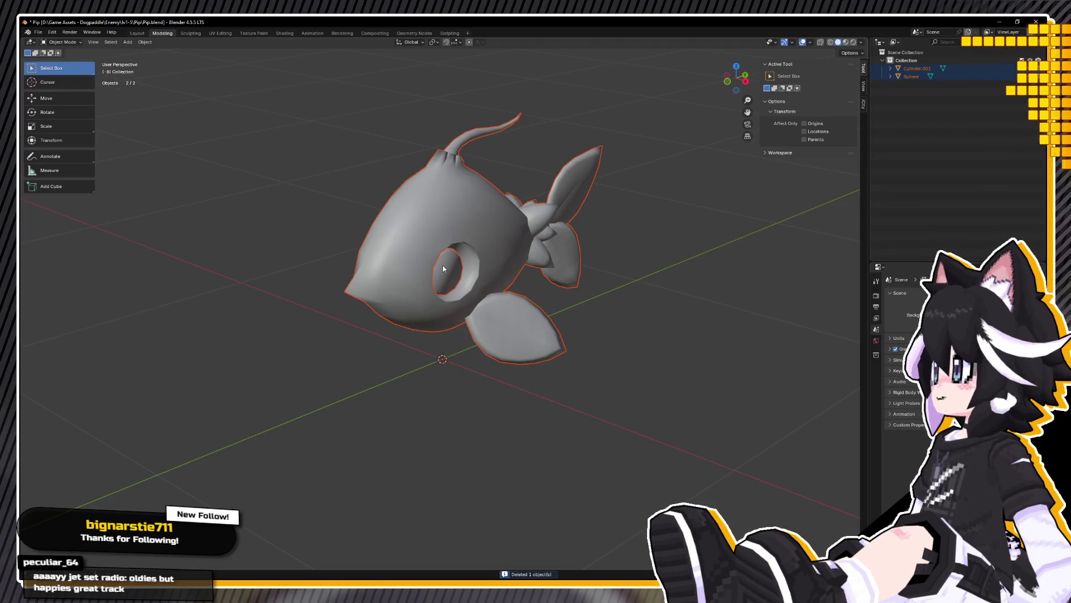
pyautogui.keyDown('shift'); pyautogui.click(448, 264); pyautogui.keyUp('shift')
pyautogui.hotkey('ctrl', 'j')
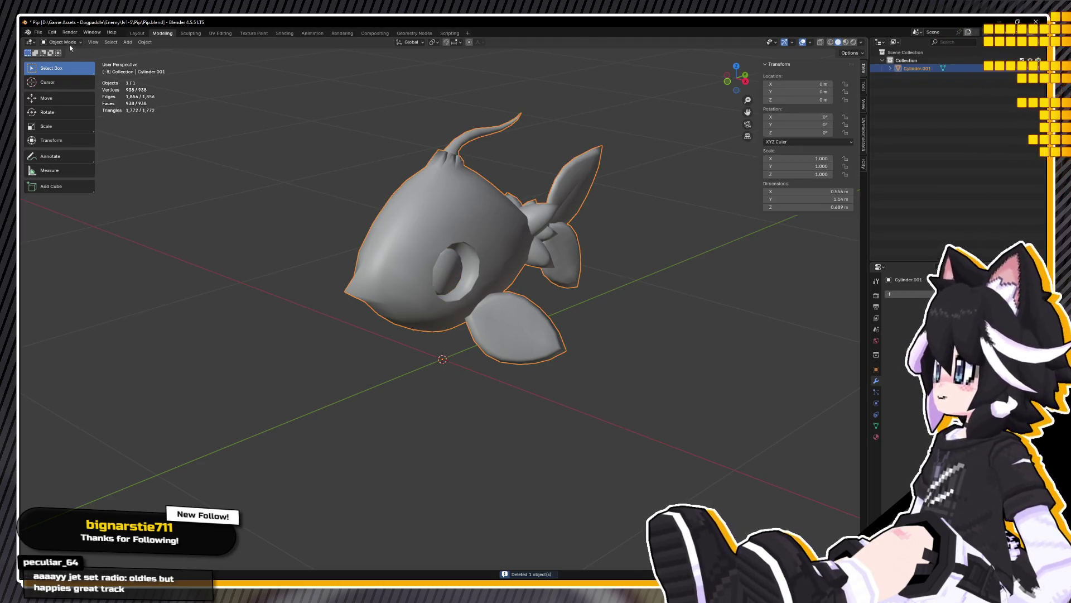
pyautogui.click(36, 33)
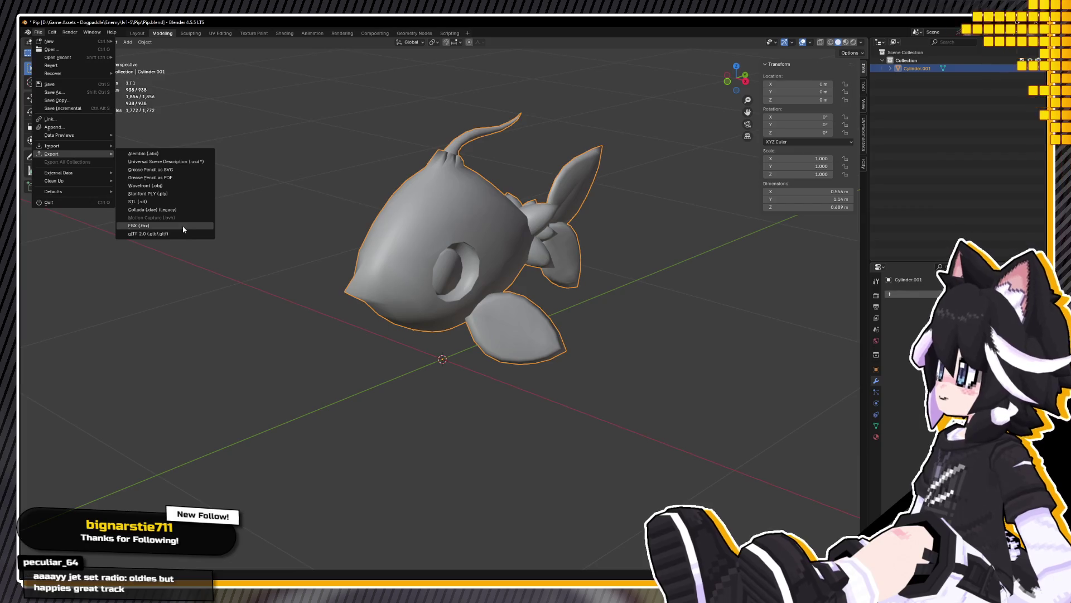
# Step: Undo the join and deletion so body, eye, cylinder and leaf are separate again
pyautogui.click(192, 232)
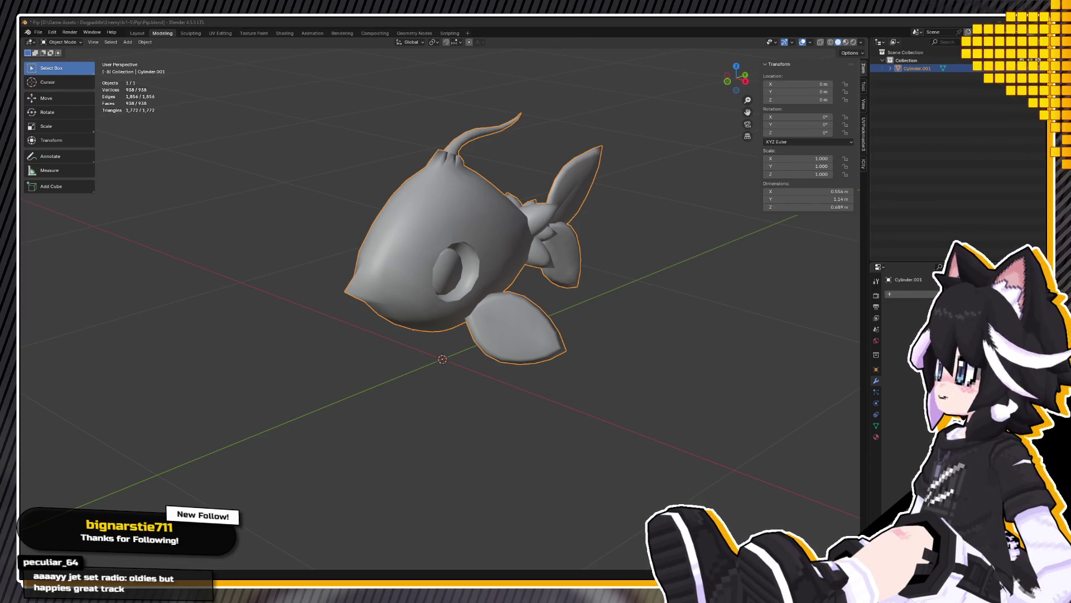
pyautogui.hotkey('ctrl', 'z')
pyautogui.hotkey('ctrl', 'z')
pyautogui.hotkey('ctrl', 'z')
pyautogui.hotkey('ctrl', 'z')
pyautogui.hotkey('ctrl', 'z')
pyautogui.hotkey('ctrl', 'z')
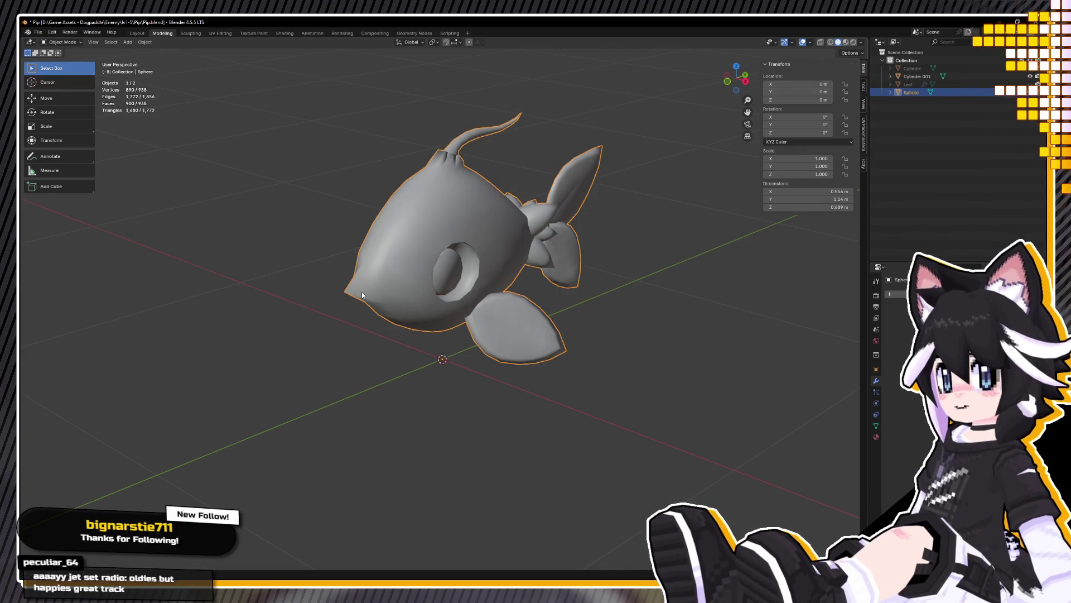
pyautogui.click(38, 33)
# Step: Revert Pip.blend to its saved version, then unhide and delete the leftover Cylinder and Leaf
pyautogui.click(51, 67)
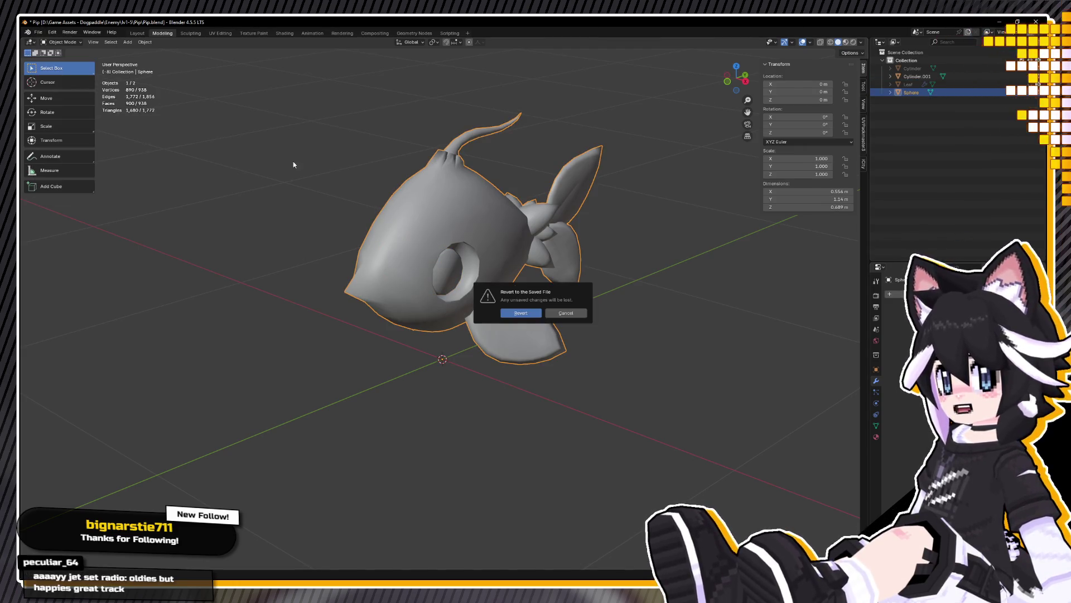
pyautogui.click(525, 315)
pyautogui.moveTo(525, 315)
pyautogui.mouseDown(button='middle')
pyautogui.moveTo(444, 270)
pyautogui.moveTo(463, 311)
pyautogui.moveTo(476, 282)
pyautogui.moveTo(498, 287)
pyautogui.moveTo(577, 262)
pyautogui.mouseUp(button='middle')
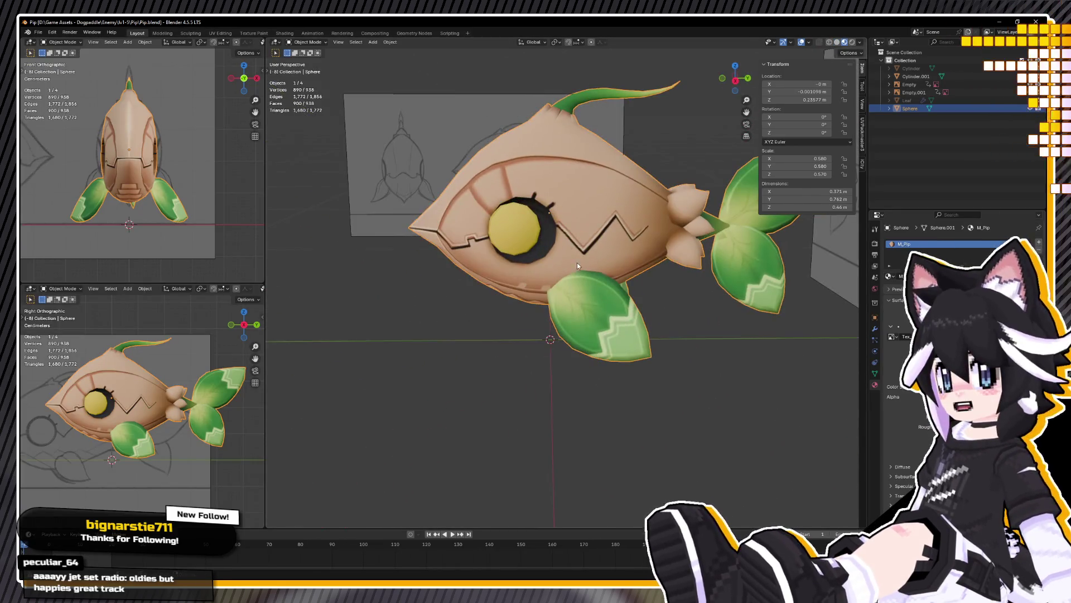
pyautogui.click(1031, 67)
pyautogui.click(1030, 76)
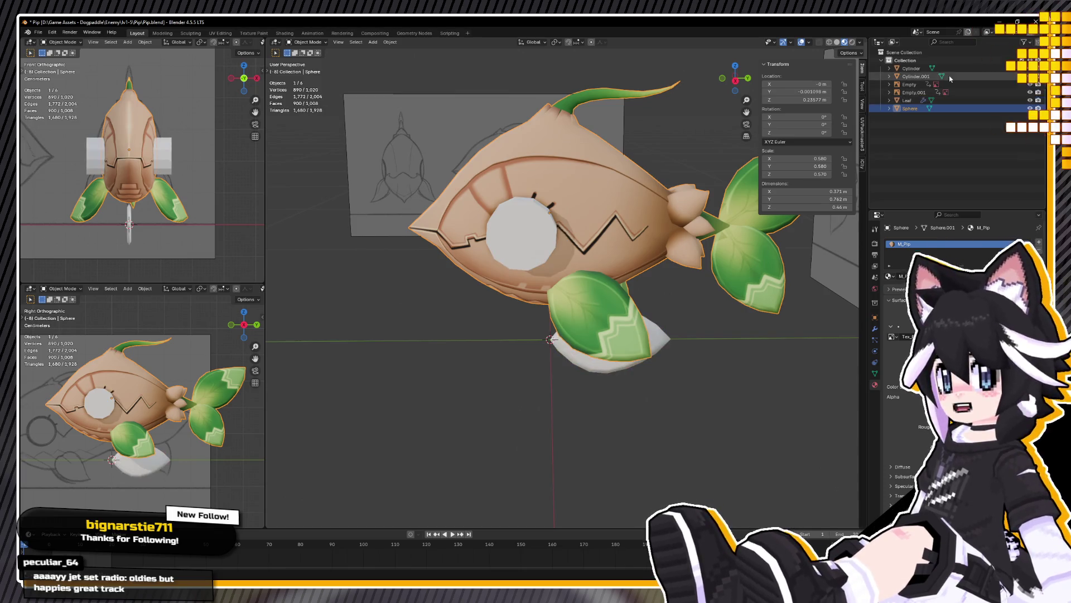
pyautogui.click(909, 100)
pyautogui.press('Delete')
# Step: Delete both reference image empties from the scene
pyautogui.click(911, 68)
pyautogui.press('Delete')
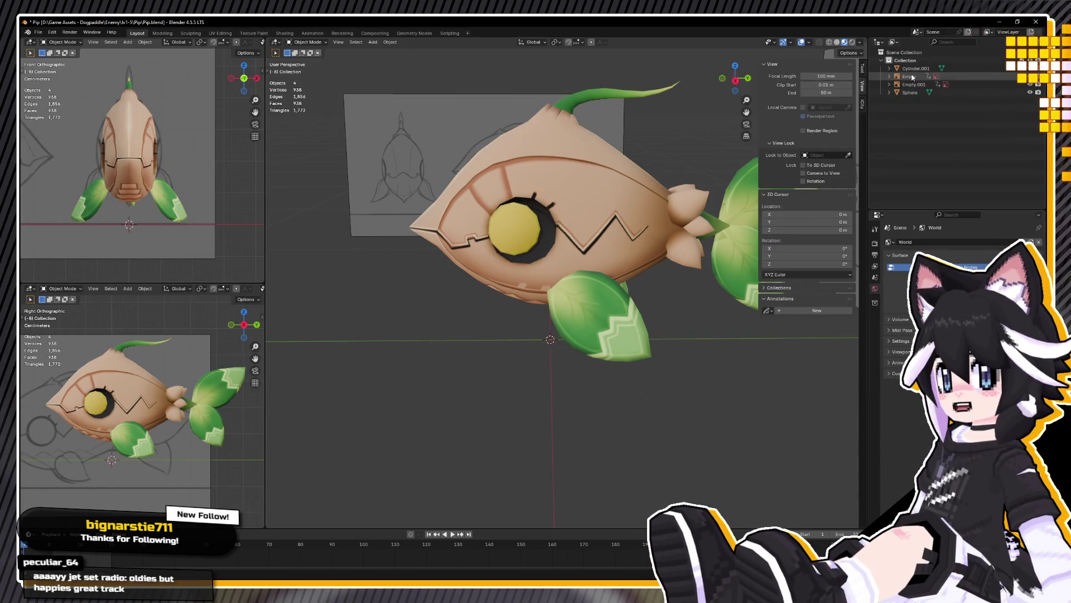
pyautogui.click(432, 129)
pyautogui.press('Delete')
pyautogui.moveTo(433, 130); pyautogui.dragTo(561, 133, button='middle')
pyautogui.click(694, 167)
pyautogui.press('Delete')
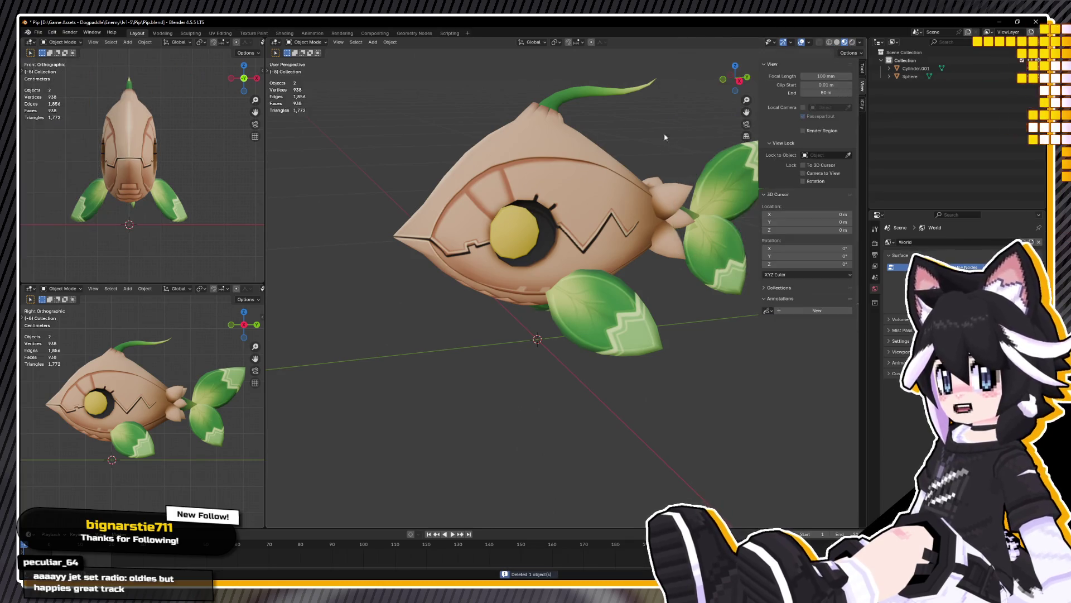
pyautogui.moveTo(668, 126); pyautogui.dragTo(616, 179, button='middle')
# Step: Apply all transforms to body and eye, glance at the export formats, and save
pyautogui.press('a')
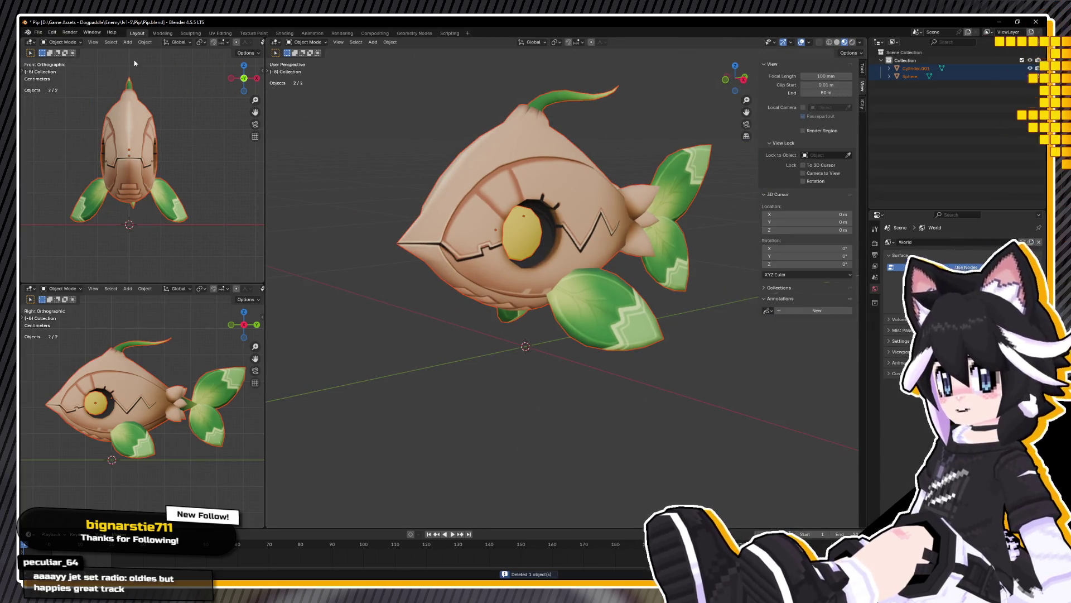
pyautogui.hotkey('ctrl', 'a')
pyautogui.click(510, 224)
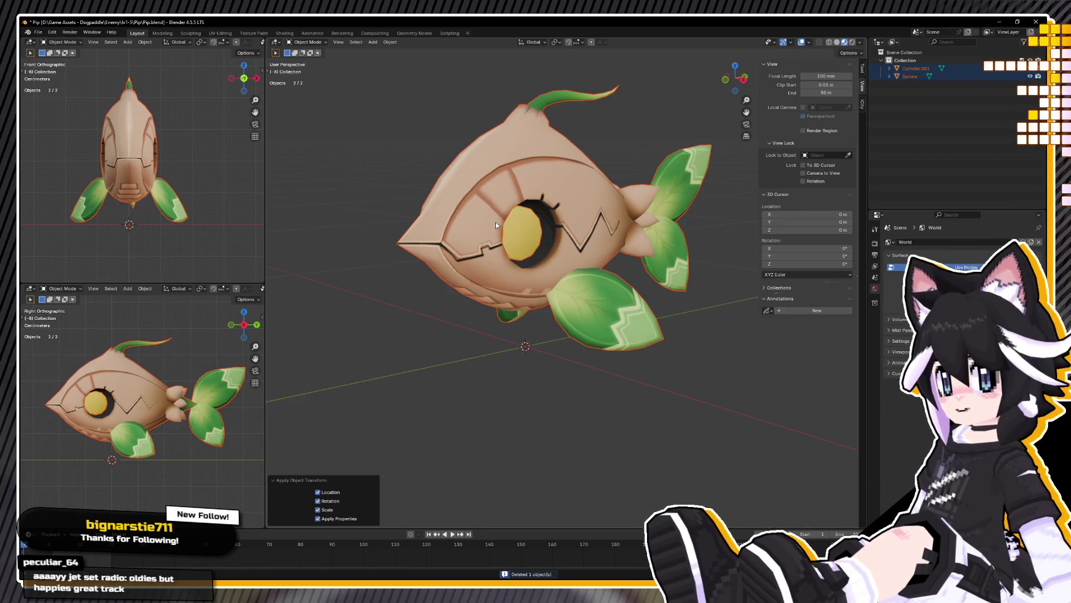
pyautogui.click(38, 32)
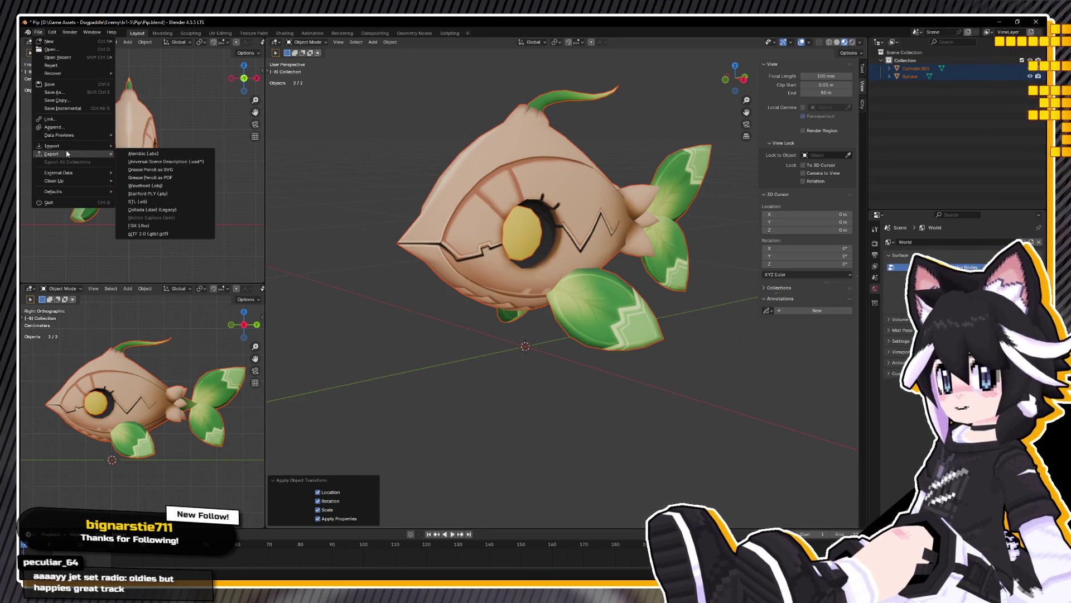
pyautogui.click(162, 227)
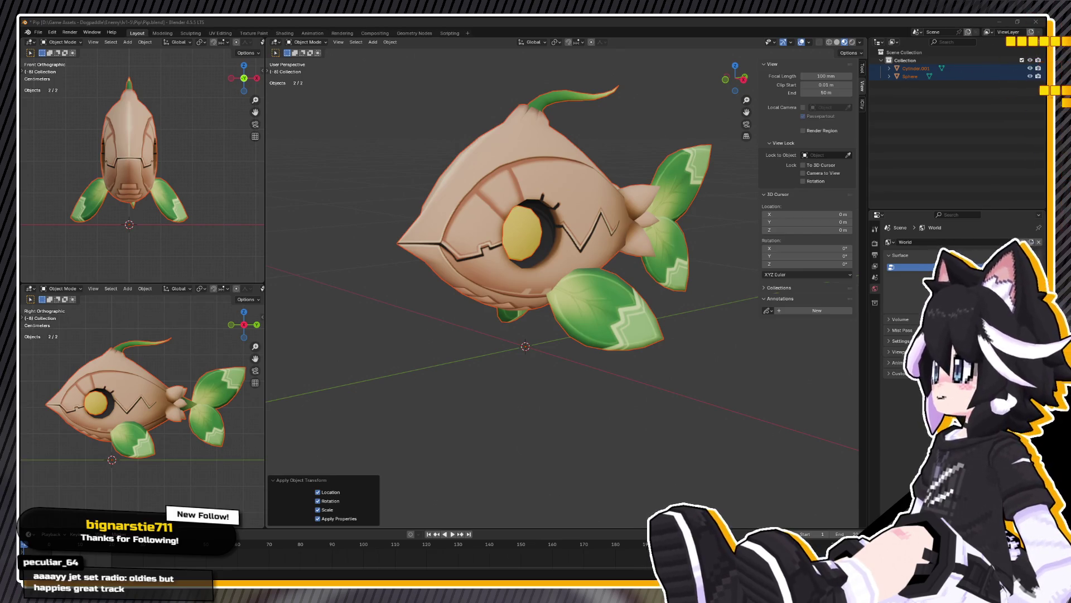
pyautogui.hotkey('ctrl', 's')
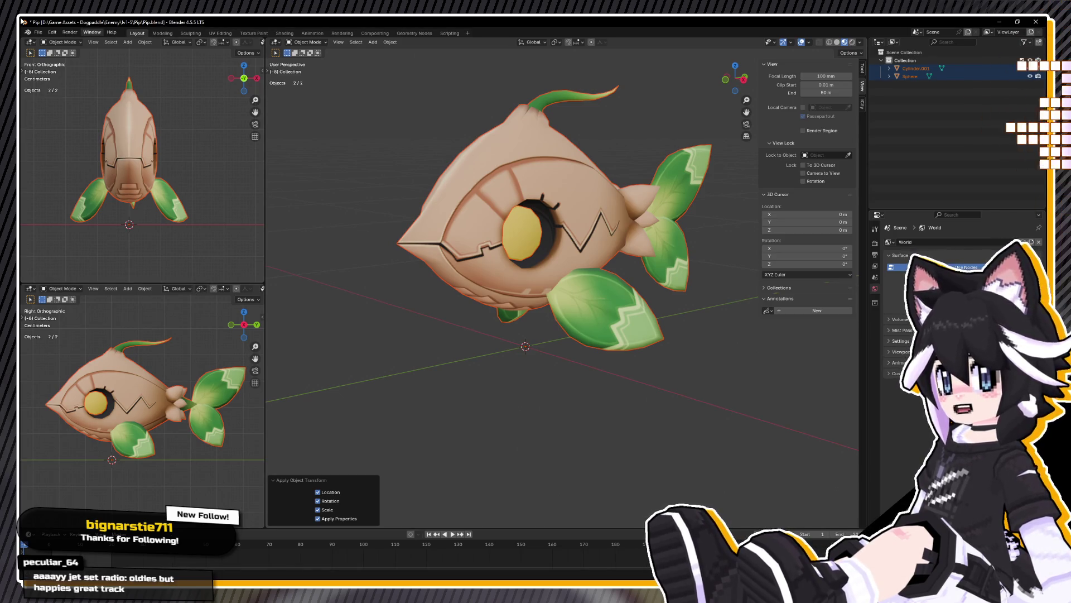
# Step: Test-move the eye sphere, cancel, and select it together with the fish body
pyautogui.click(37, 32)
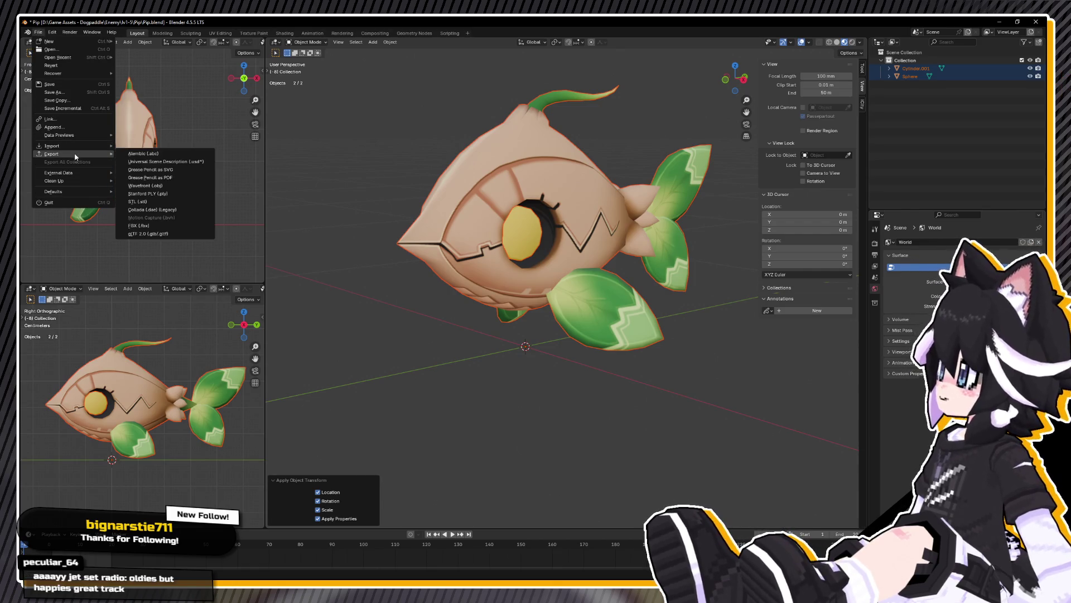
pyautogui.click(553, 159)
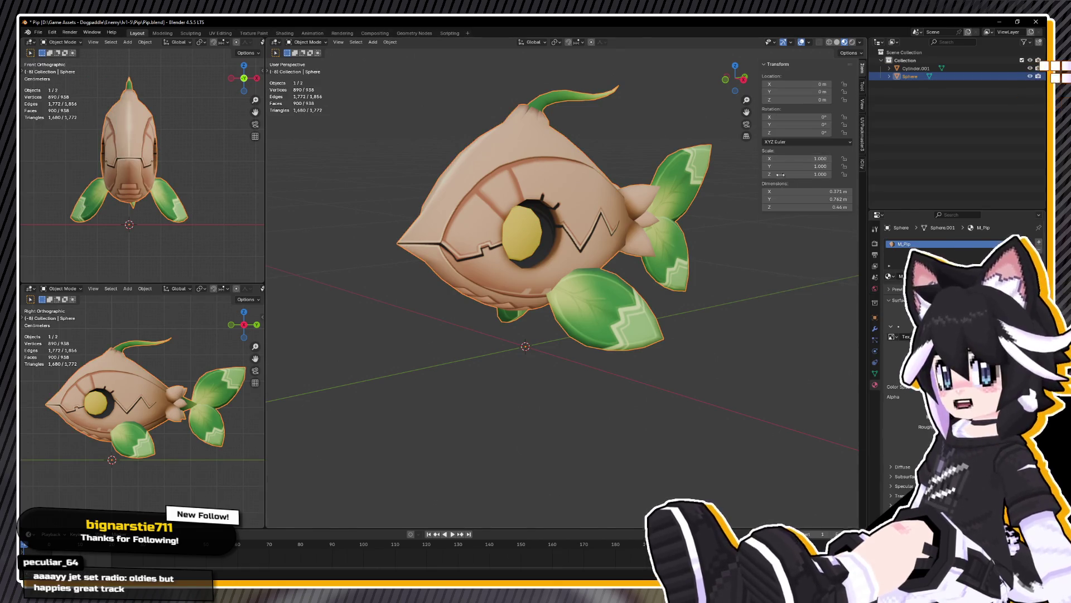
pyautogui.press('g')
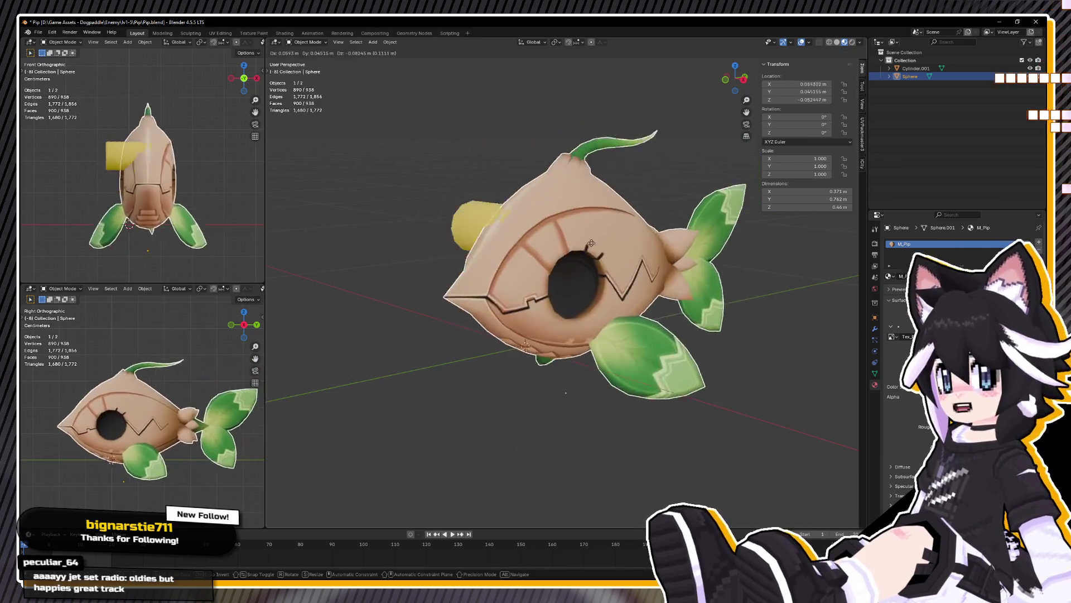
pyautogui.press('Escape')
pyautogui.keyDown('shift'); pyautogui.click(529, 233); pyautogui.keyUp('shift')
# Step: Join the eye into the body and rename the merged object Seedfish
pyautogui.hotkey('ctrl', 'j')
pyautogui.press('F2')
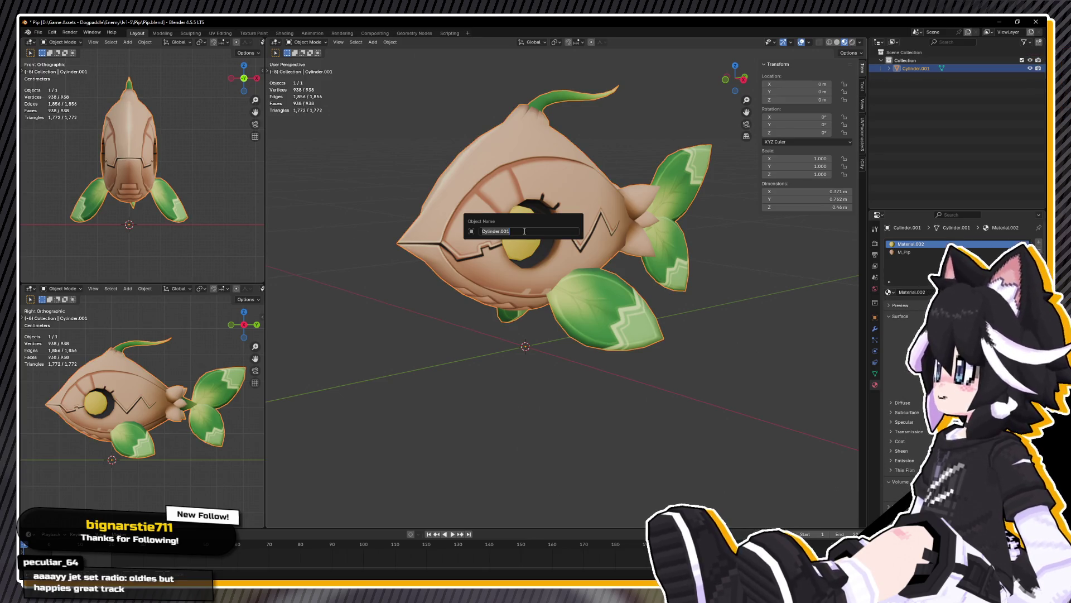
pyautogui.write('sh')
pyautogui.press('Return')
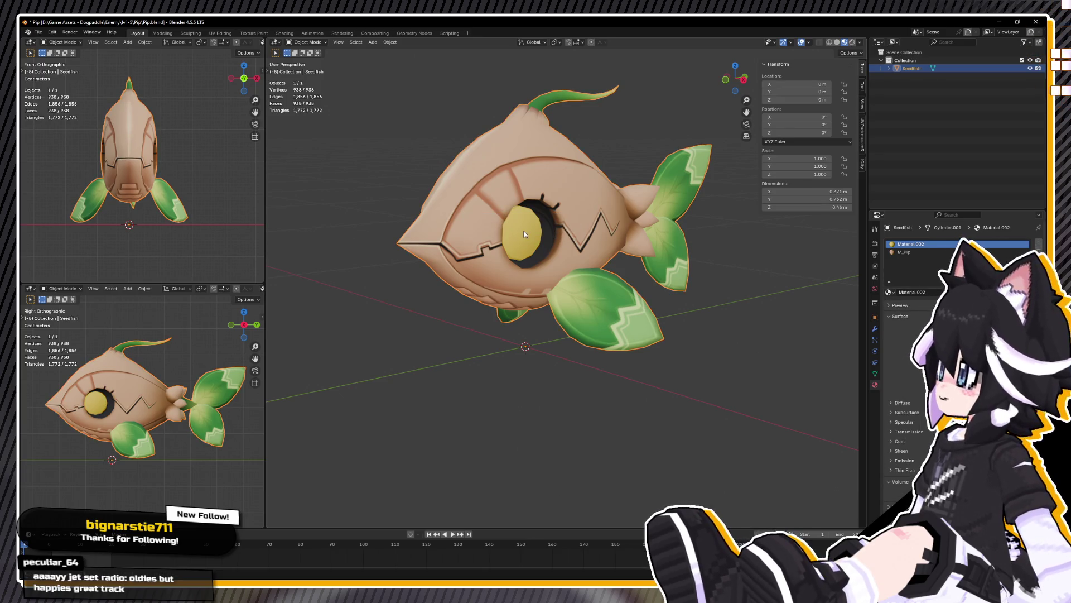
pyautogui.moveTo(575, 228)
pyautogui.mouseDown(button='middle')
pyautogui.moveTo(563, 241)
pyautogui.moveTo(553, 235)
pyautogui.mouseUp(button='middle')
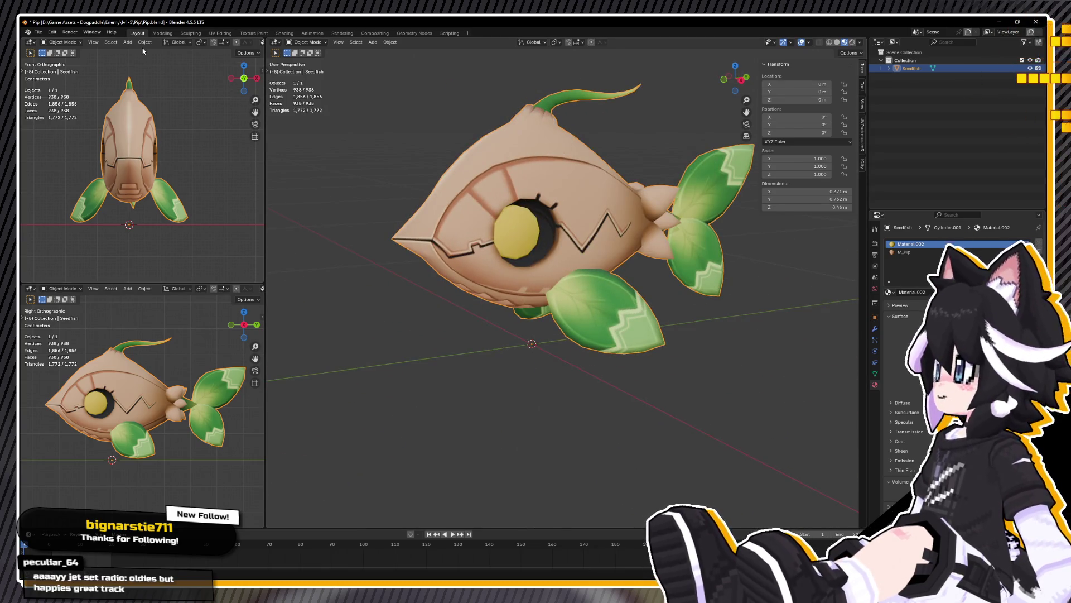
pyautogui.click(37, 31)
pyautogui.moveTo(53, 154)
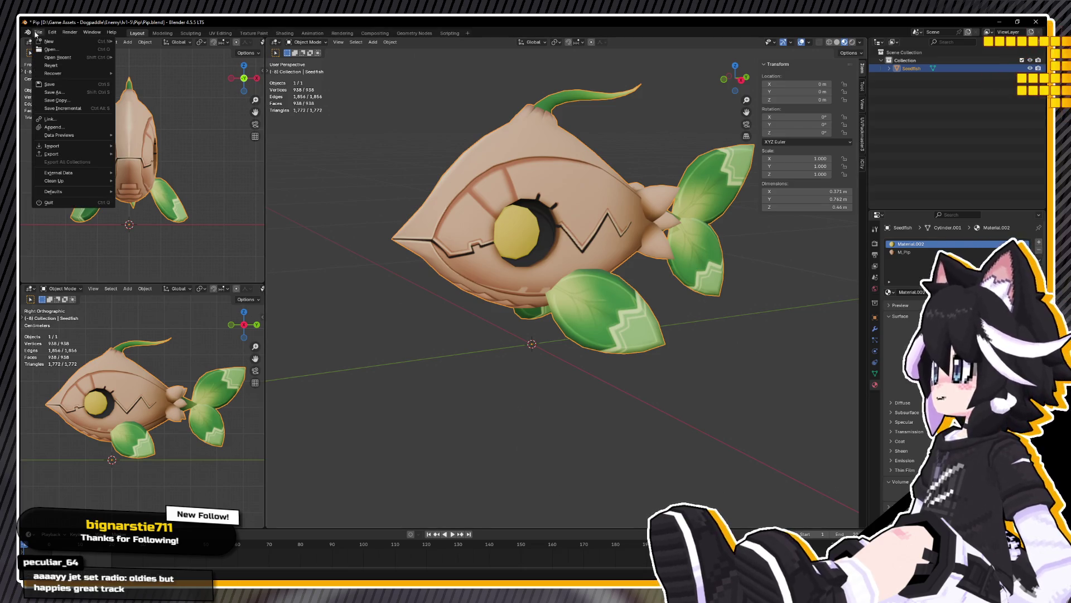
# Step: Export the Seedfish model as FBX, deselect it and switch to the Unreal editor
pyautogui.click(156, 224)
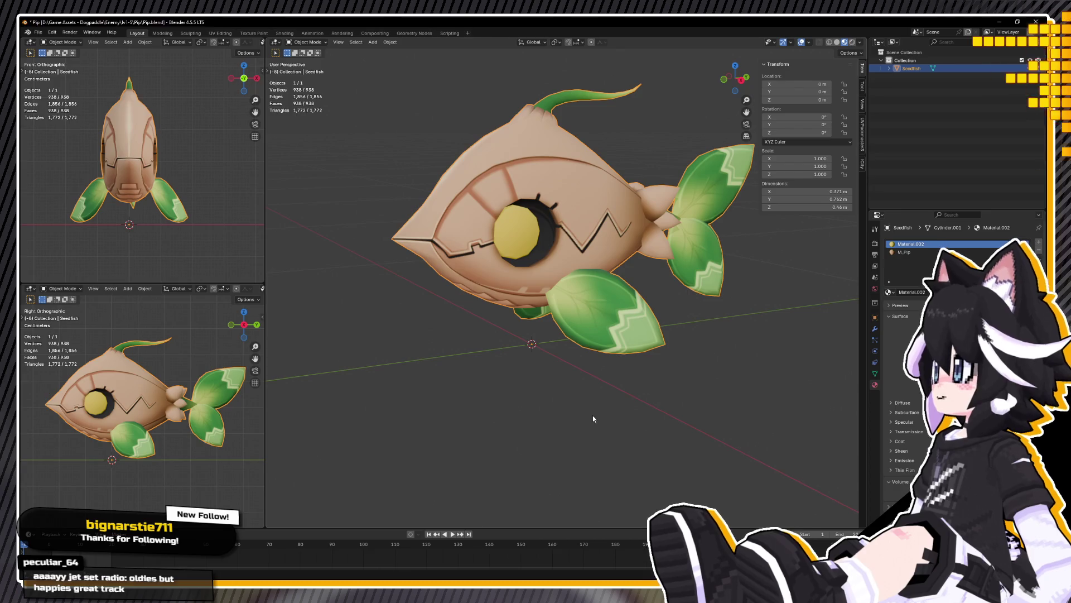
pyautogui.click(355, 259)
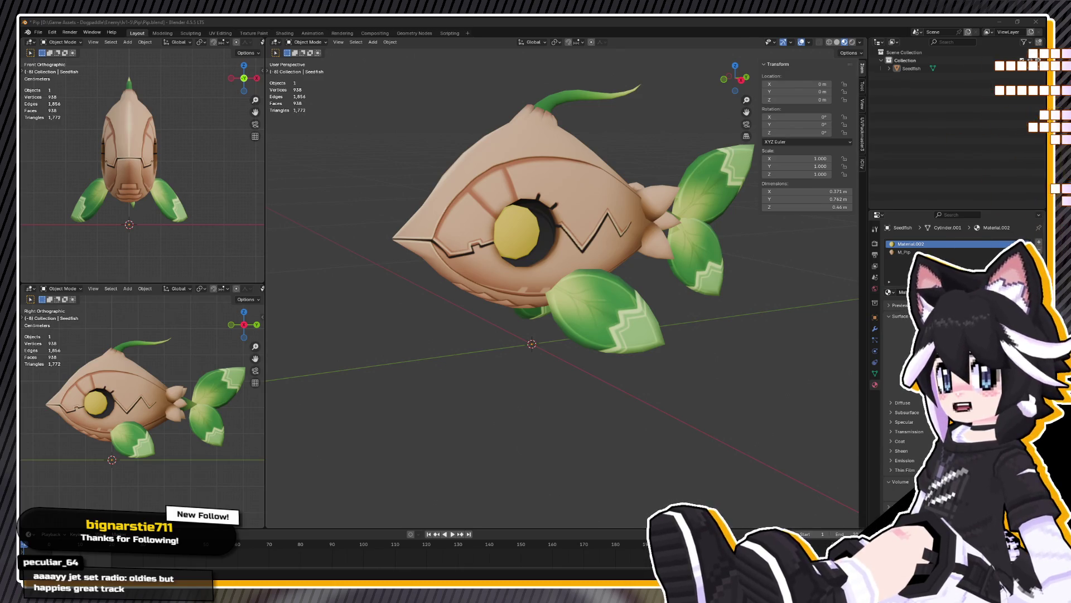
pyautogui.hotkey('alt', 'Tab')
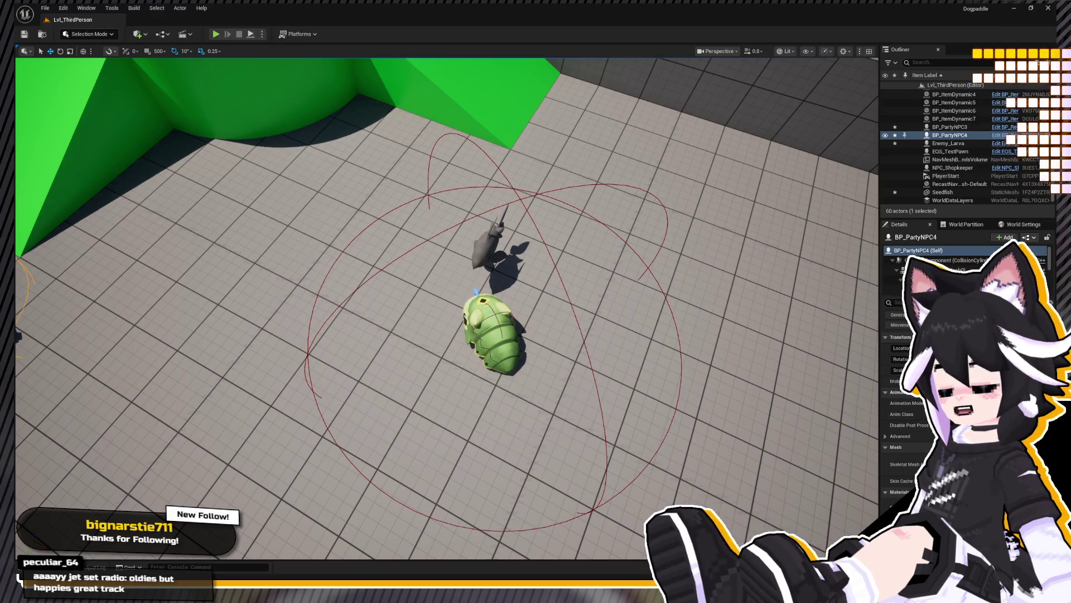
# Step: Fly down to ground level beside the enemies and select the Seedfish in the level
pyautogui.moveTo(439, 291); pyautogui.dragTo(439, 291, button='right')
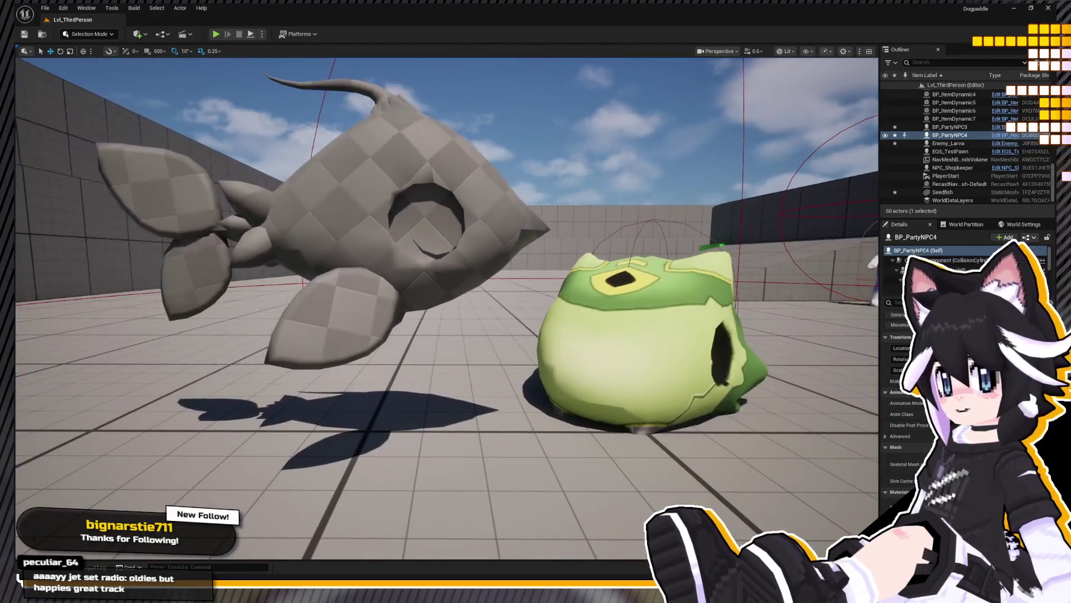
pyautogui.click(376, 234)
pyautogui.moveTo(377, 235); pyautogui.dragTo(377, 235, button='right')
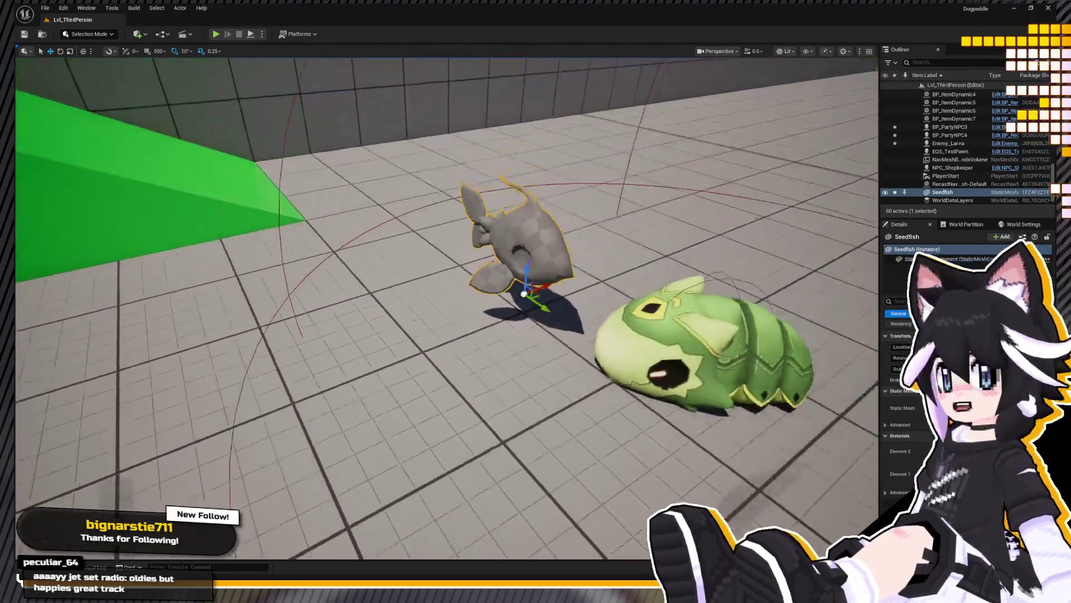
pyautogui.hotkey('ctrl', 'space')
# Step: Drag Enemy_Chestnut from the Chestnut folder into the level beside the fish and larva
pyautogui.click(88, 434)
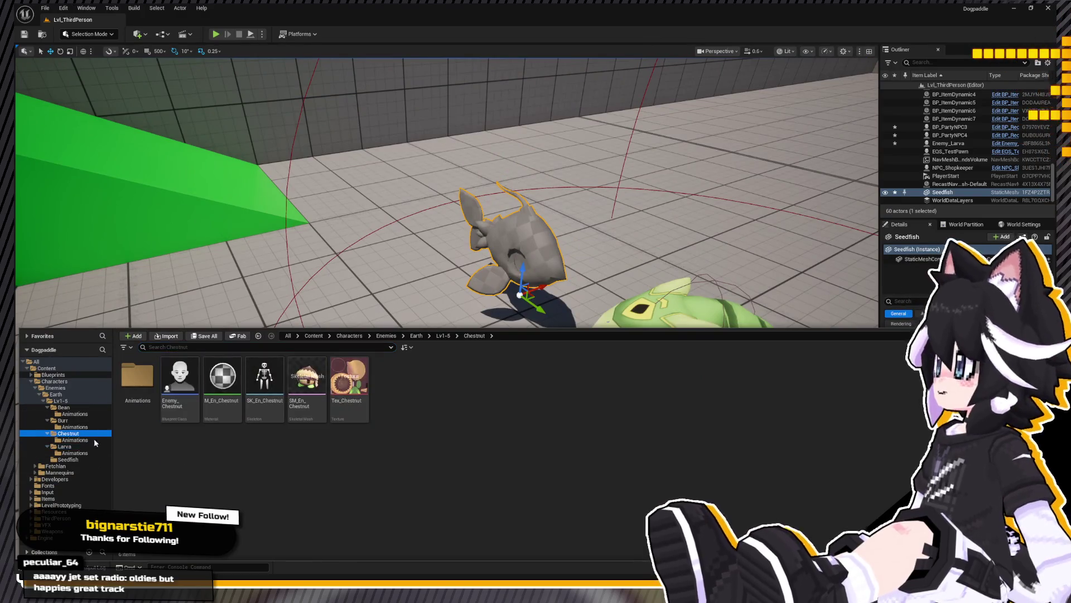
pyautogui.moveTo(179, 377); pyautogui.dragTo(383, 334)
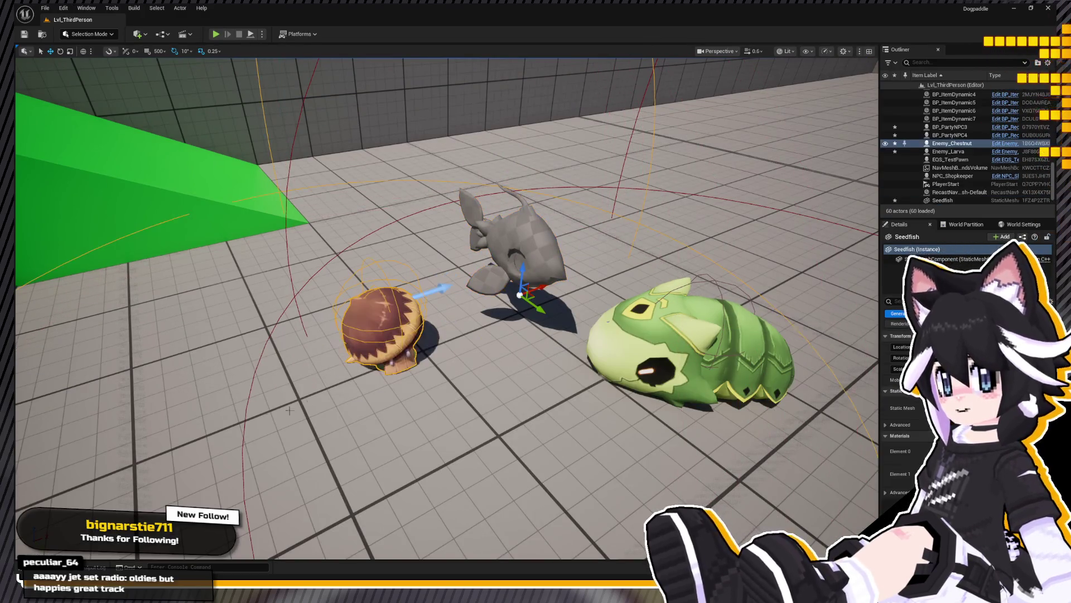
pyautogui.hotkey('ctrl', 'space')
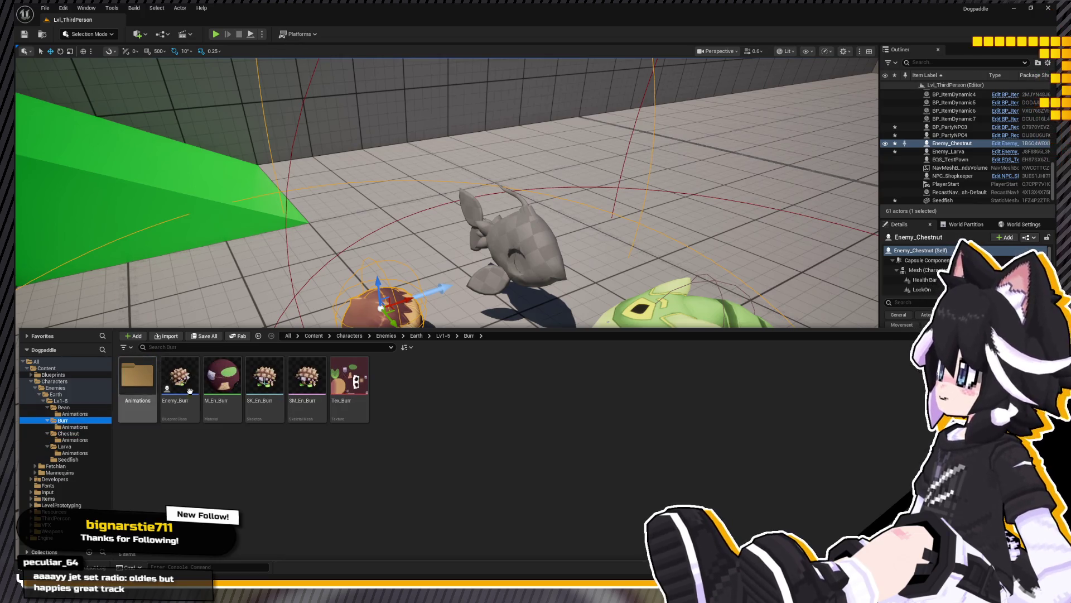
# Step: Place Enemy_Burr and Enemy_Bean from the Content Drawer into the level with the group
pyautogui.moveTo(179, 377); pyautogui.dragTo(477, 393)
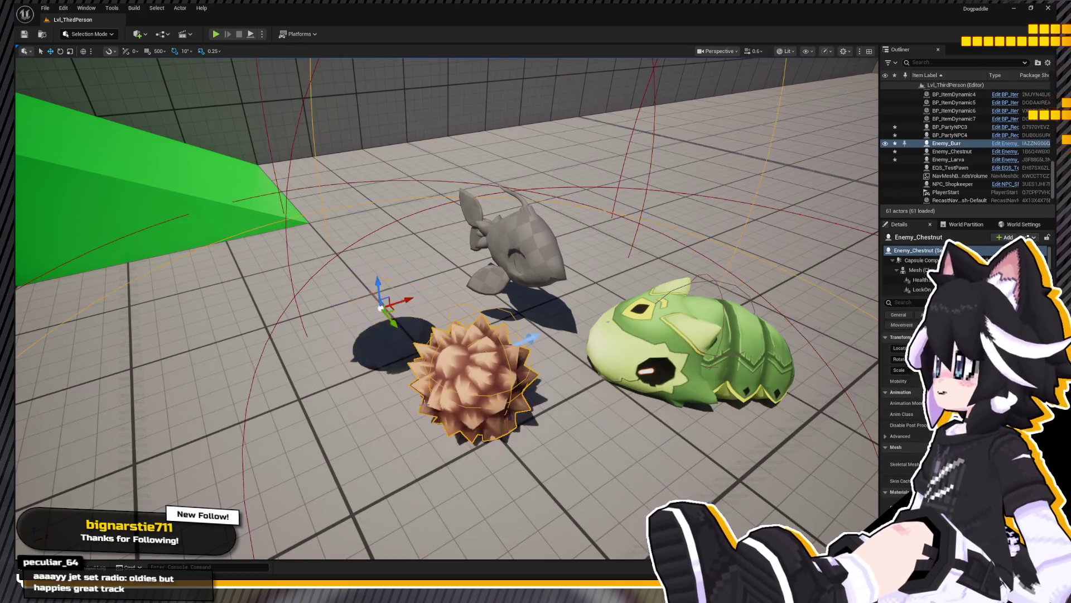
pyautogui.hotkey('ctrl', 'space')
pyautogui.click(78, 414)
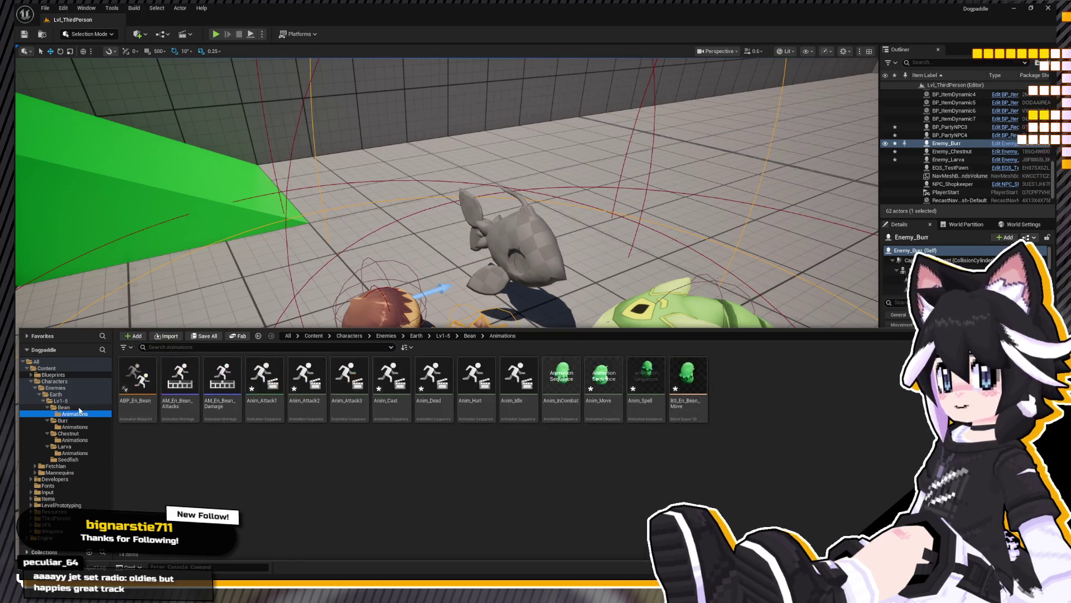
pyautogui.click(221, 381)
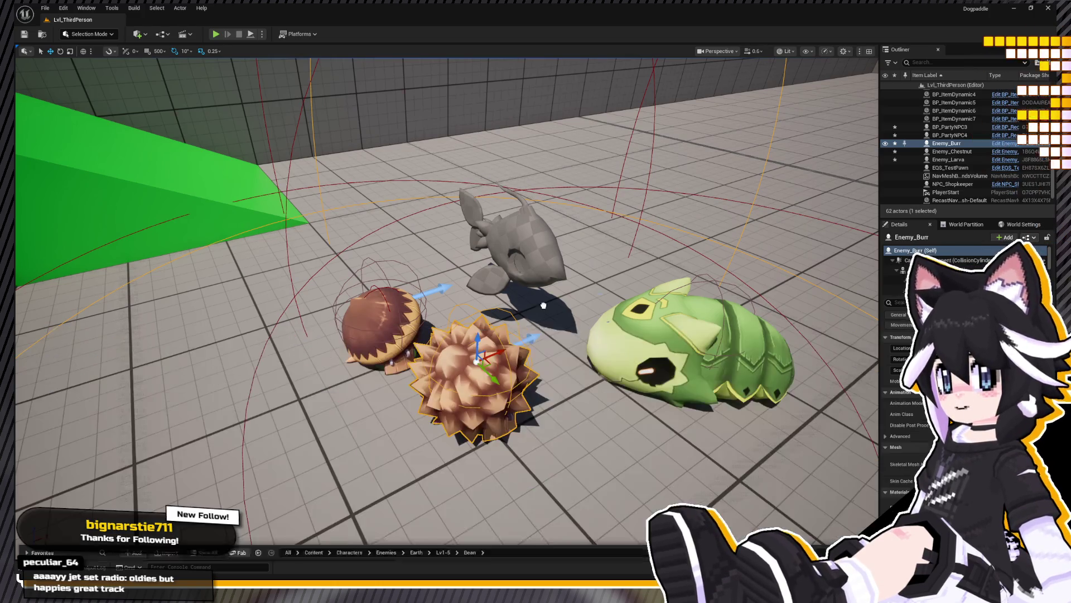
pyautogui.moveTo(407, 255)
pyautogui.mouseDown()
pyautogui.moveTo(419, 301)
pyautogui.moveTo(384, 335)
pyautogui.moveTo(353, 289)
pyautogui.mouseUp()
pyautogui.click(403, 321)
# Step: Rotate the burr to face down-right beside the chestnut, then select the larva
pyautogui.click(505, 379)
pyautogui.press('e')
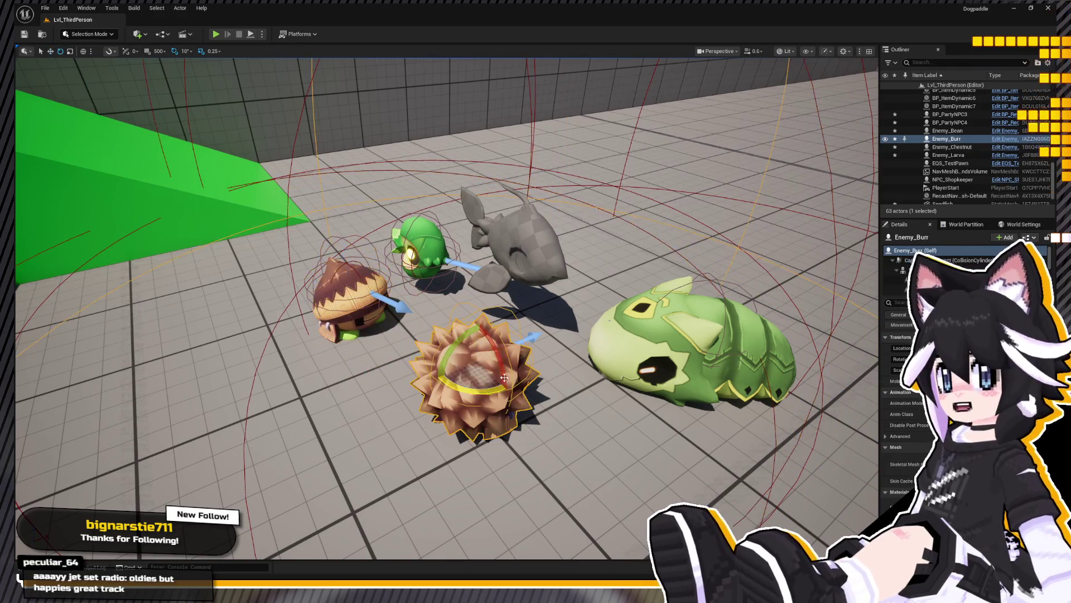
pyautogui.moveTo(494, 392)
pyautogui.mouseDown()
pyautogui.moveTo(496, 361)
pyautogui.moveTo(284, 338)
pyautogui.mouseUp()
pyautogui.press('w')
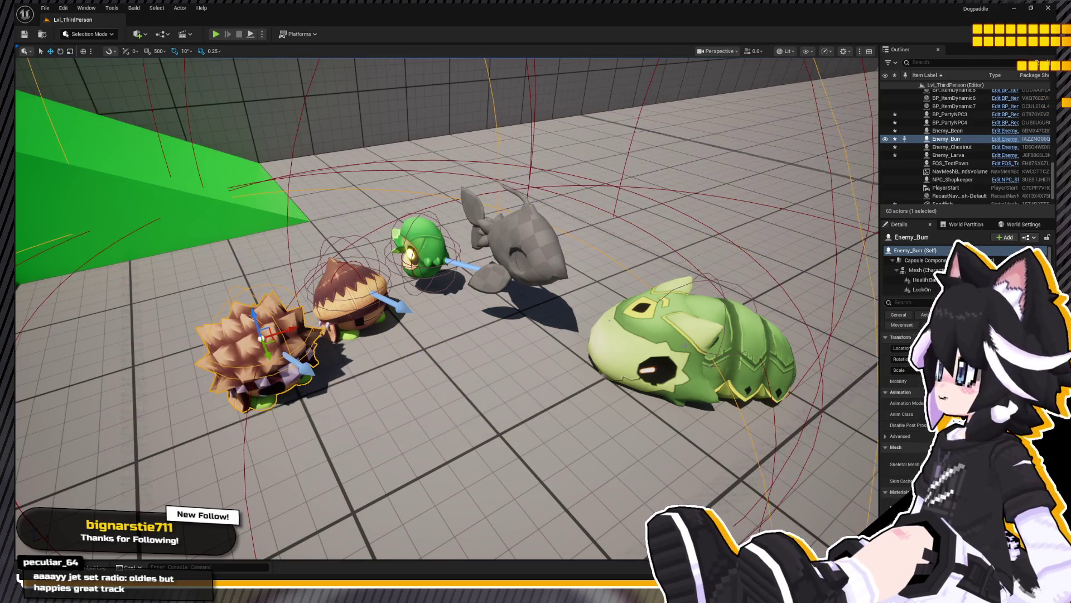
pyautogui.click(673, 371)
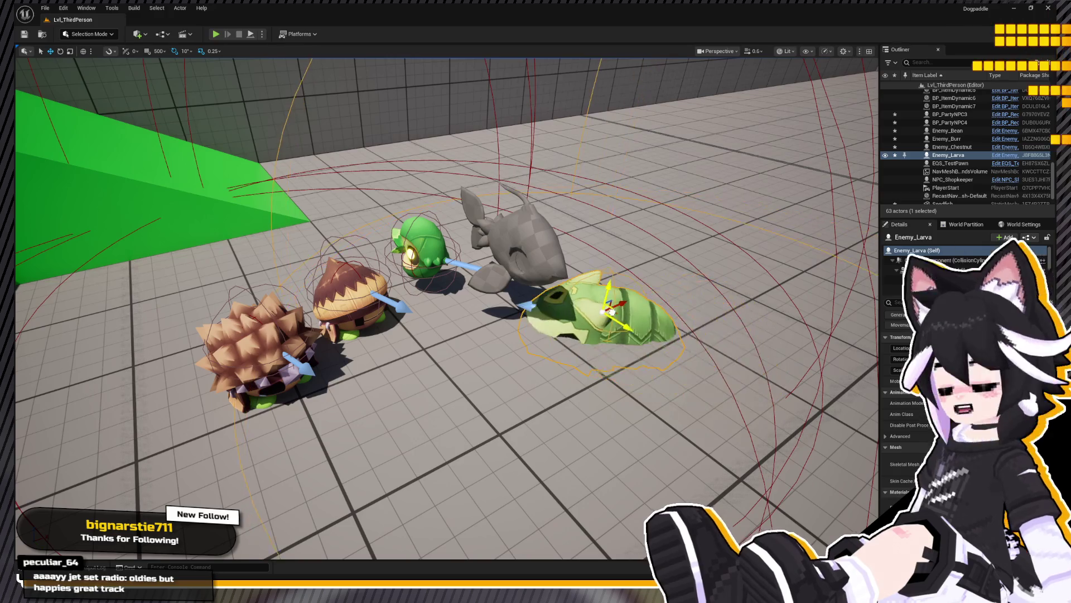
# Step: Move and turn the larva among the enemies, then fly around the arena past BP_PartyNPC4
pyautogui.moveTo(710, 329)
pyautogui.mouseDown(button='right')
pyautogui.moveTo(586, 318)
pyautogui.moveTo(535, 302)
pyautogui.mouseUp(button='right')
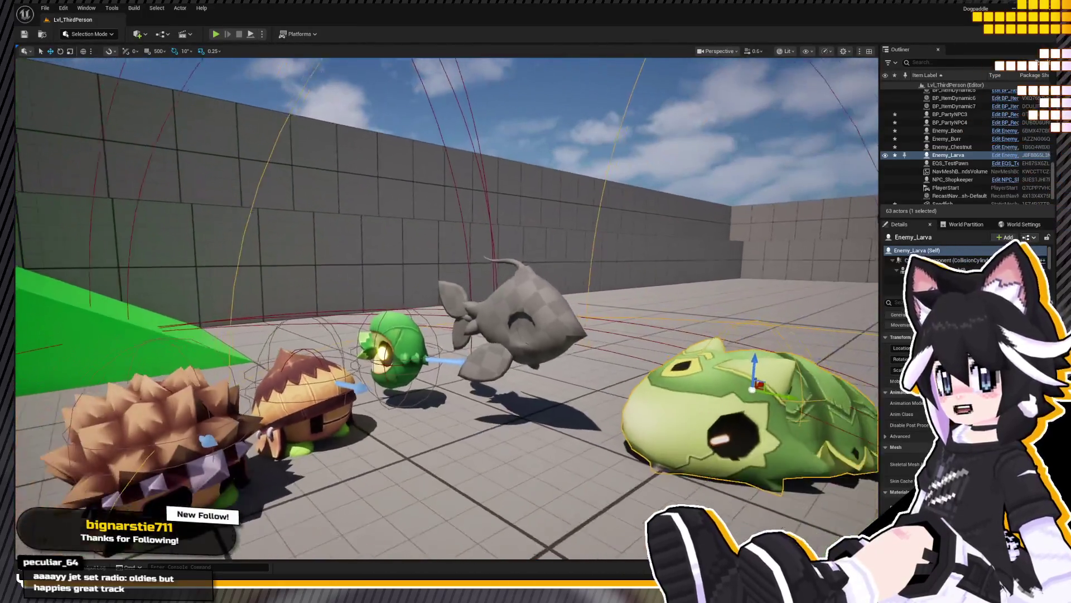
pyautogui.moveTo(536, 302); pyautogui.dragTo(575, 321, button='right')
pyautogui.click(573, 323)
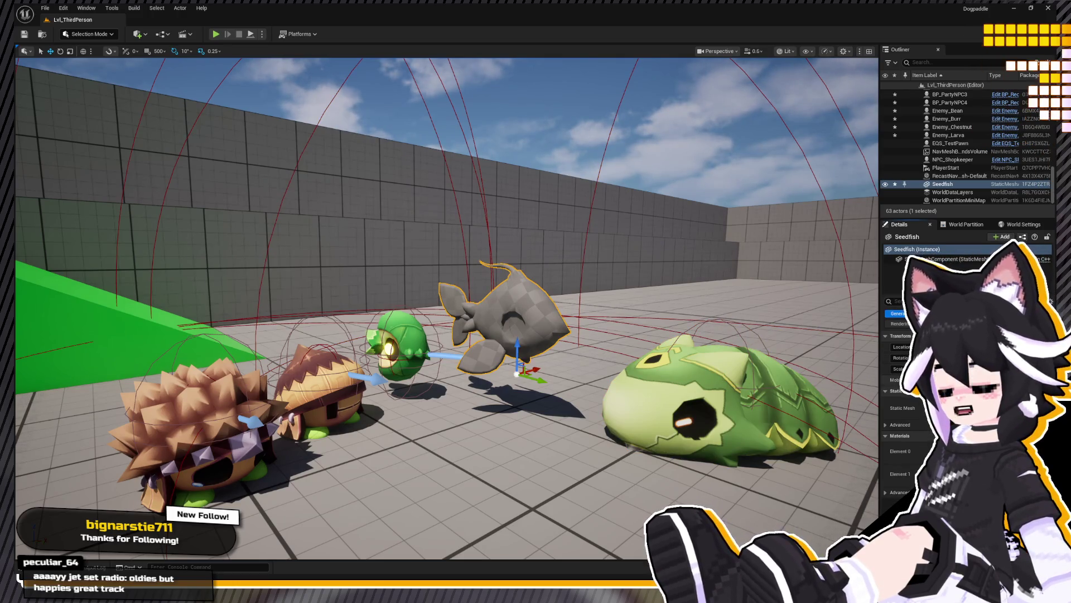
pyautogui.moveTo(535, 301)
pyautogui.mouseDown(button='right')
pyautogui.moveTo(586, 305)
pyautogui.moveTo(552, 284)
pyautogui.mouseUp(button='right')
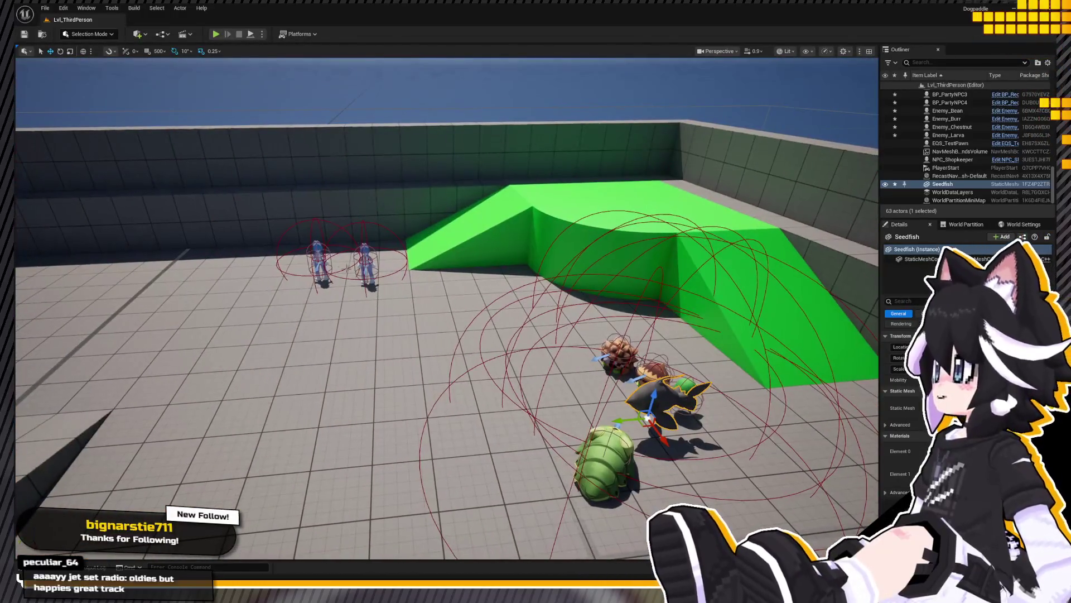
pyautogui.click(366, 261)
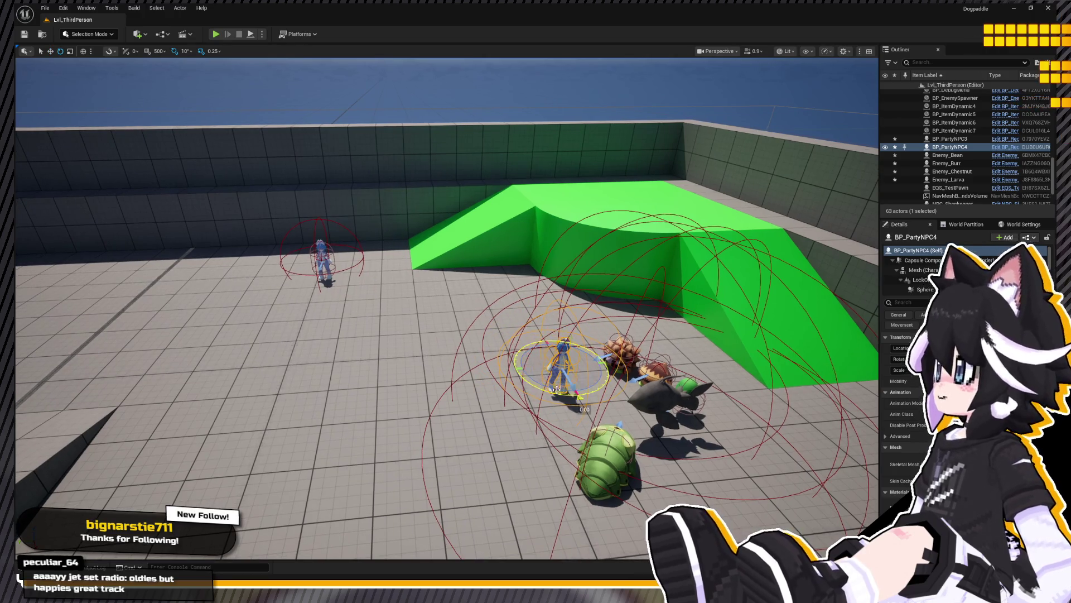
pyautogui.moveTo(447, 308); pyautogui.dragTo(503, 293, button='right')
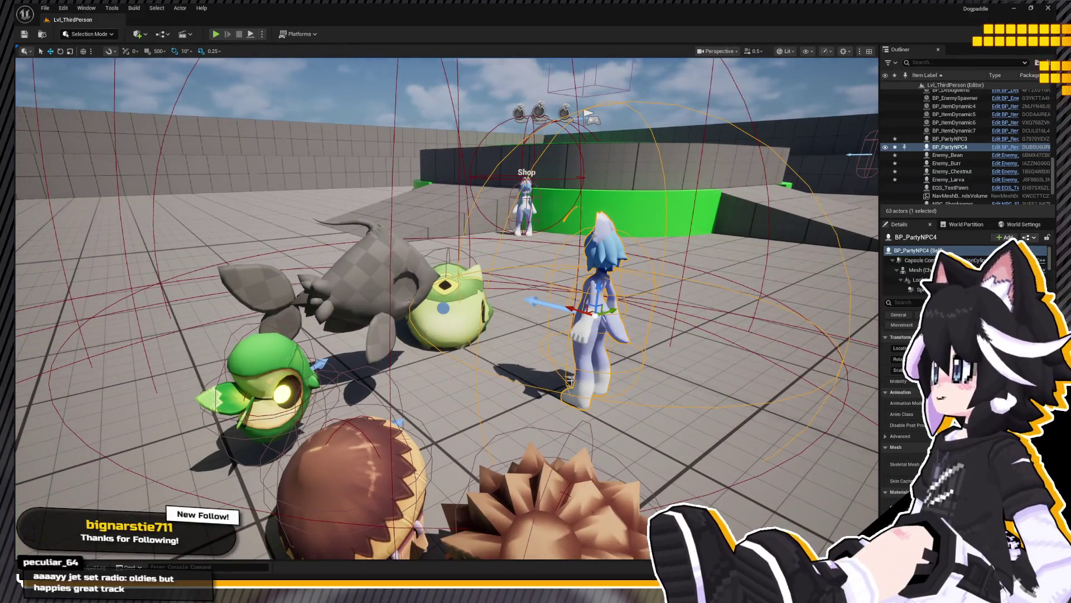
pyautogui.moveTo(571, 380); pyautogui.dragTo(418, 285, button='right')
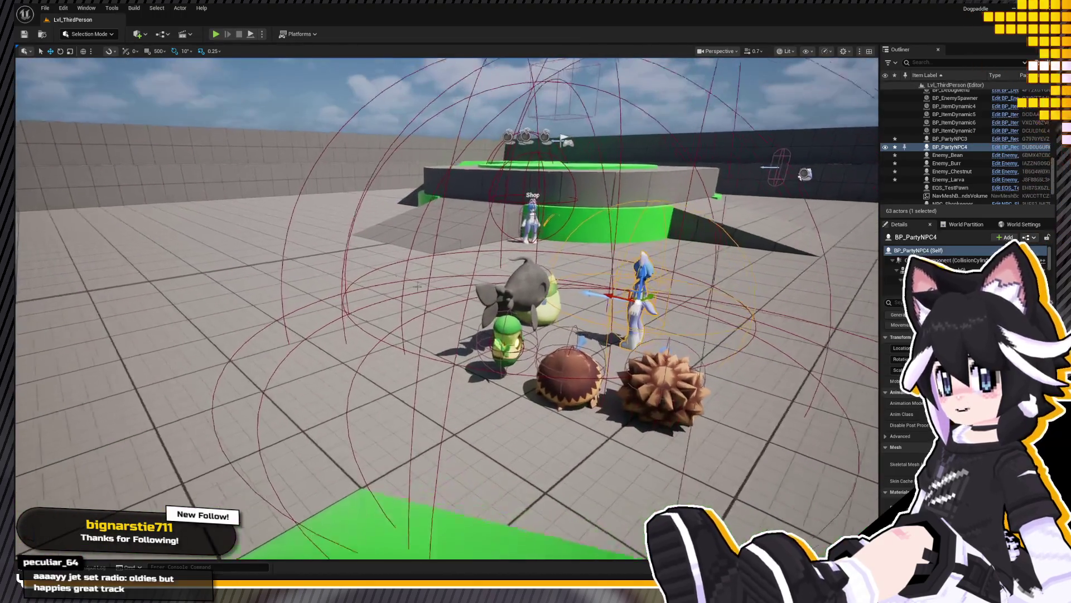
# Step: Move the Bean enemy onto the open floor at left, then undo that move
pyautogui.click(508, 347)
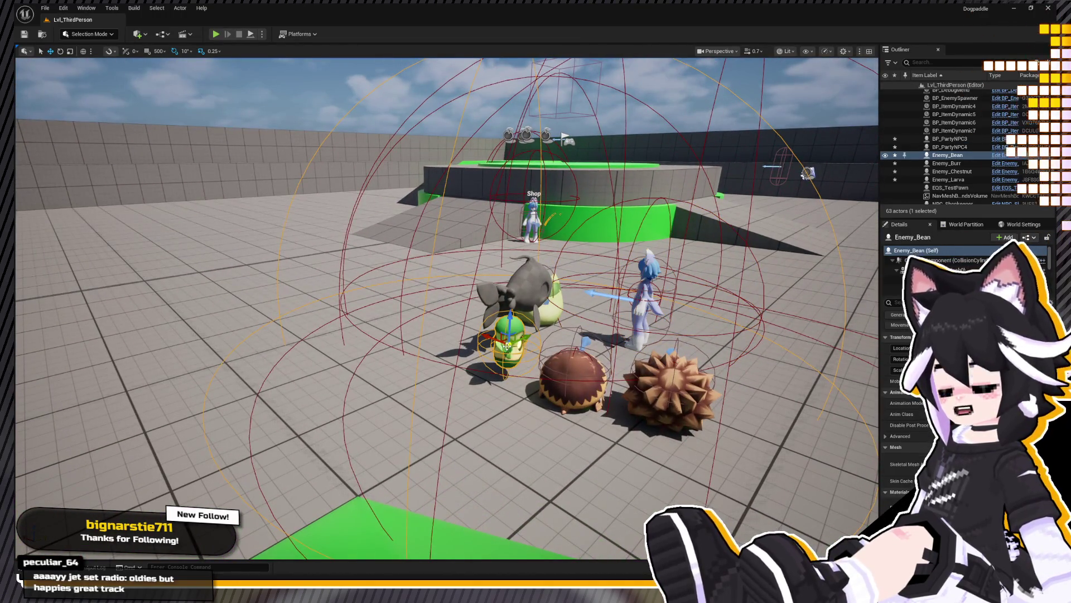
pyautogui.moveTo(509, 334); pyautogui.dragTo(223, 230)
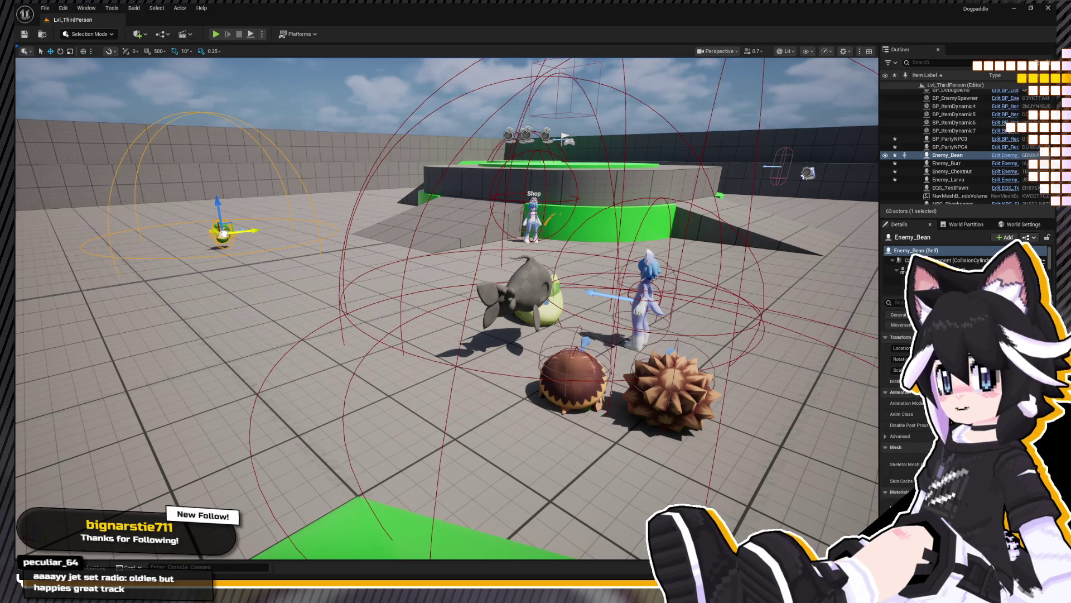
pyautogui.hotkey('ctrl', 'z')
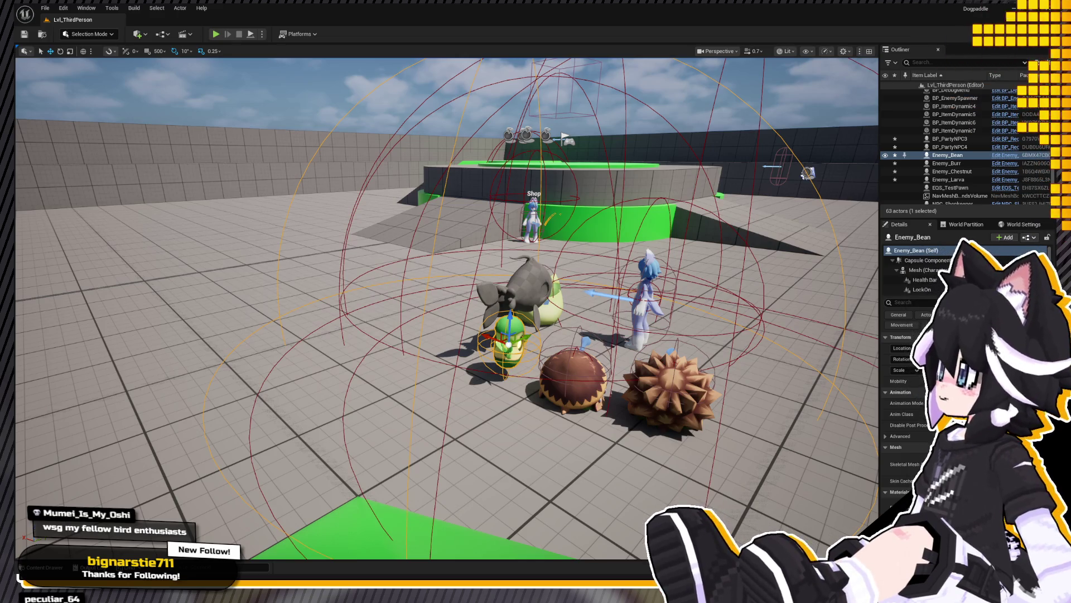
pyautogui.moveTo(447, 308); pyautogui.dragTo(586, 302, button='right')
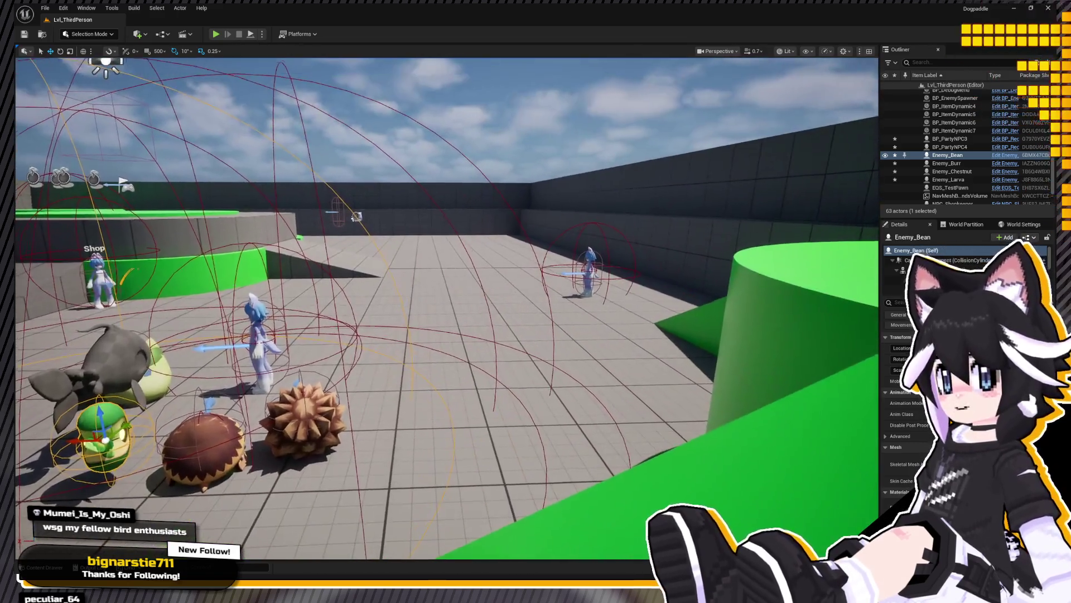
pyautogui.moveTo(447, 308); pyautogui.dragTo(447, 352, button='right')
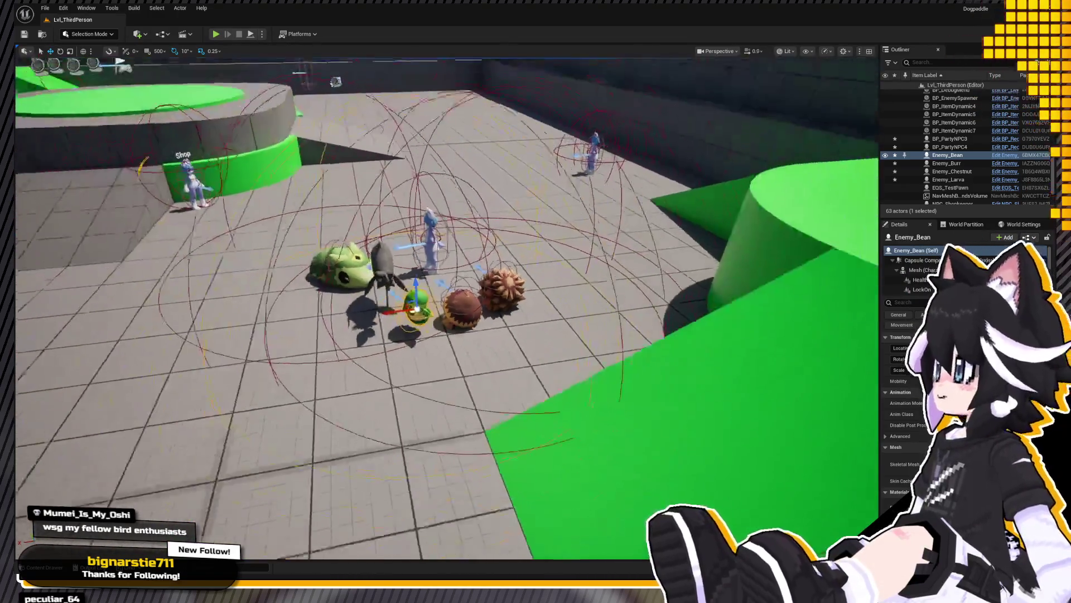
pyautogui.scroll(2, 502, 353)
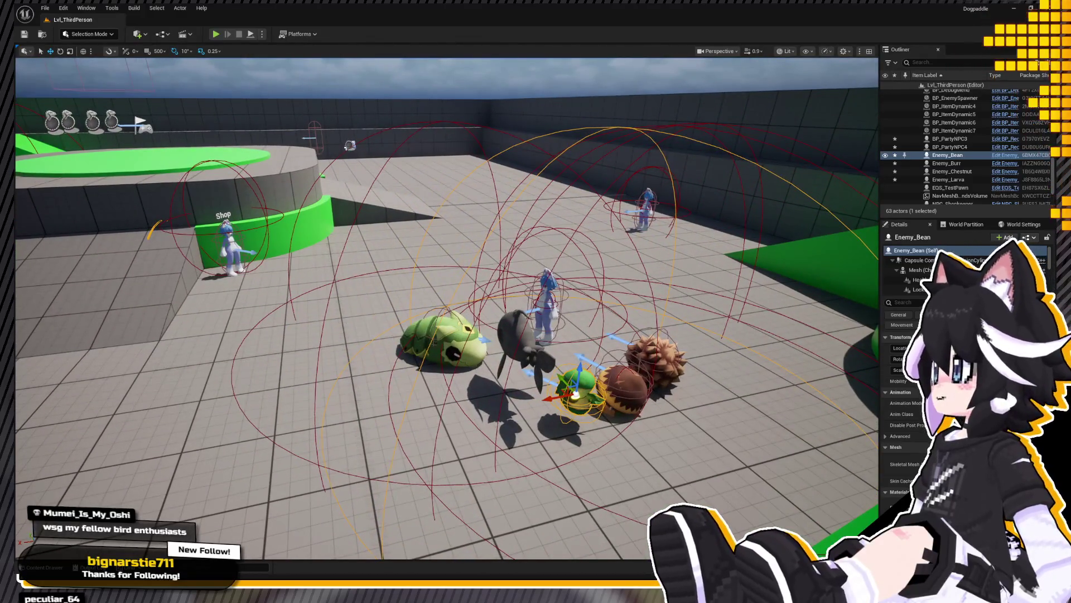
pyautogui.moveTo(448, 351)
pyautogui.mouseDown(button='right')
pyautogui.moveTo(369, 302)
pyautogui.moveTo(452, 310)
pyautogui.moveTo(410, 318)
pyautogui.mouseUp(button='right')
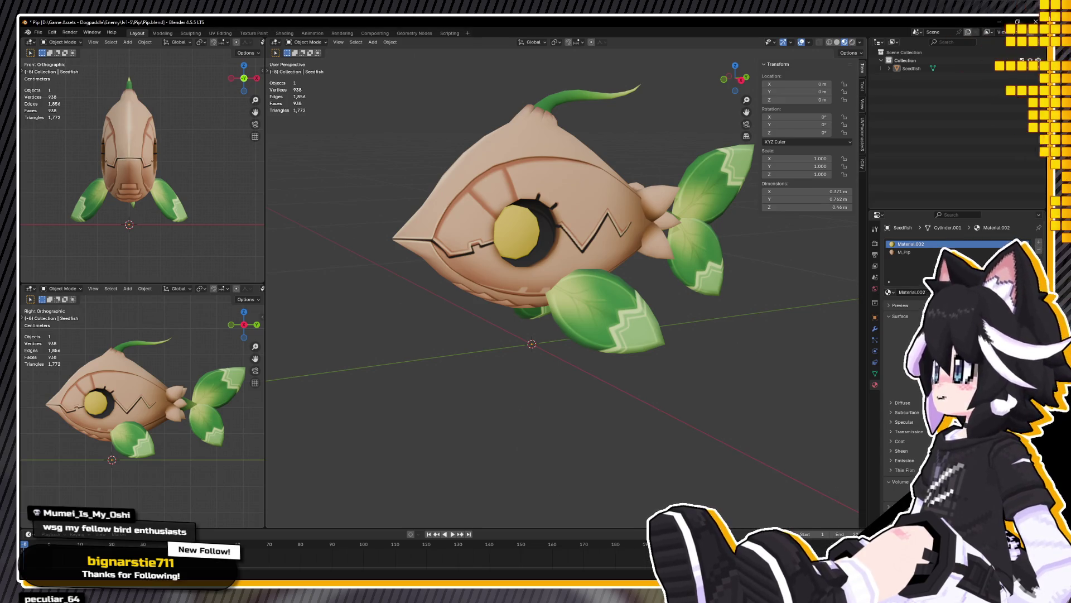
# Step: Separate the fish's connected eye geometry into its own object, Seedfish.001
pyautogui.click(488, 222)
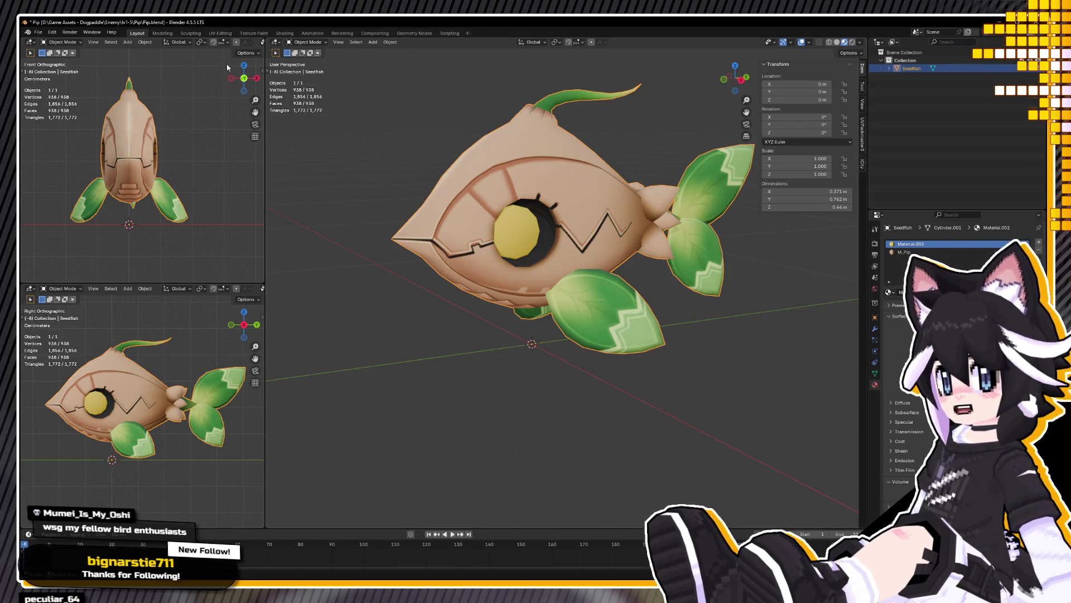
pyautogui.moveTo(292, 84)
pyautogui.mouseDown(button='middle')
pyautogui.moveTo(687, 307)
pyautogui.moveTo(569, 317)
pyautogui.moveTo(513, 251)
pyautogui.mouseUp(button='middle')
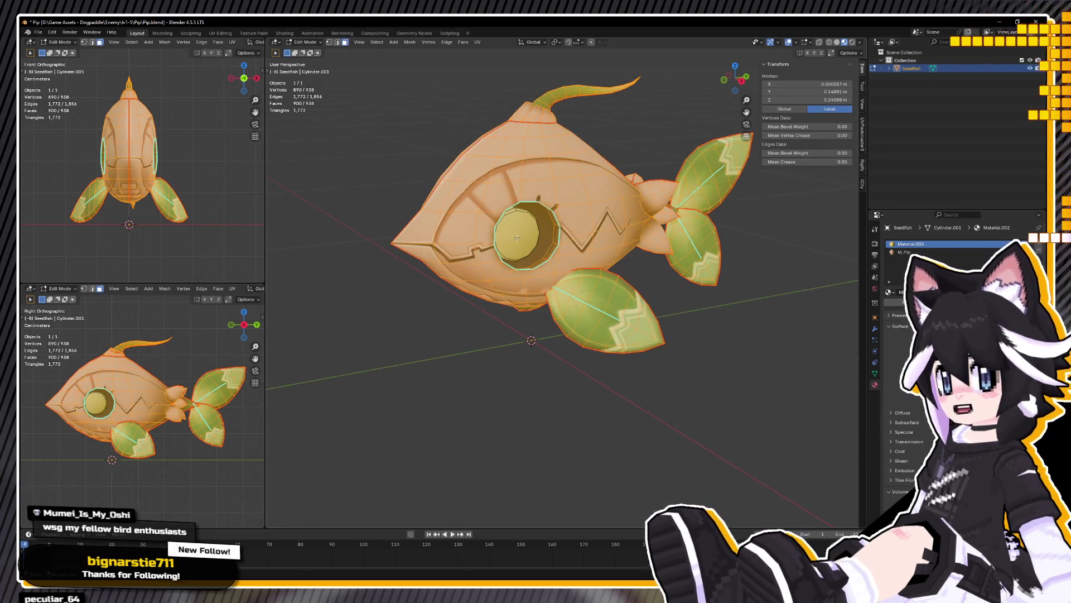
pyautogui.press('Tab')
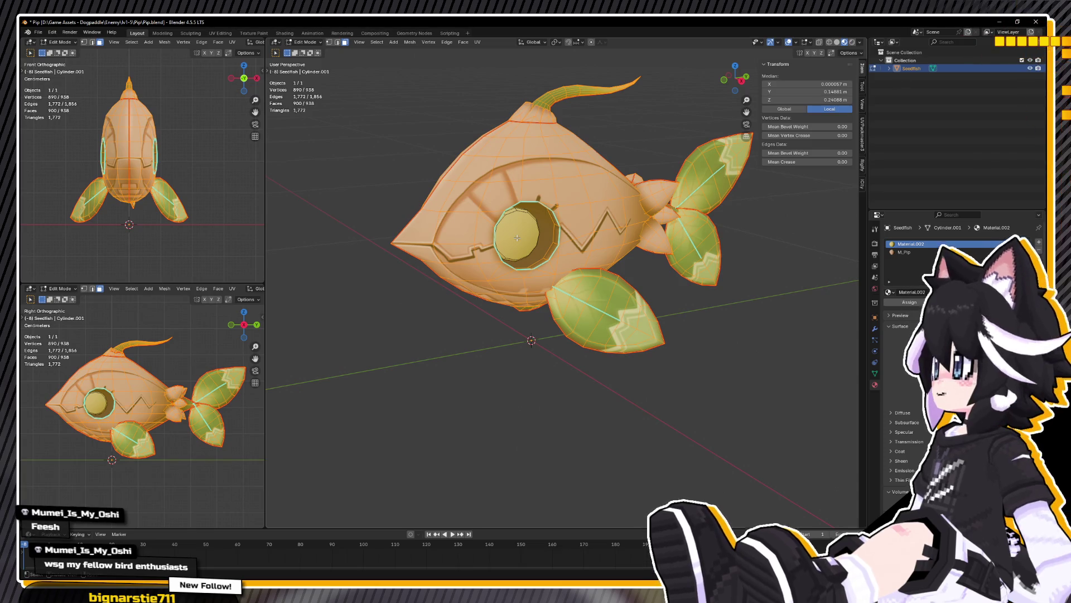
pyautogui.click(534, 225)
pyautogui.hotkey('ctrl', 'l')
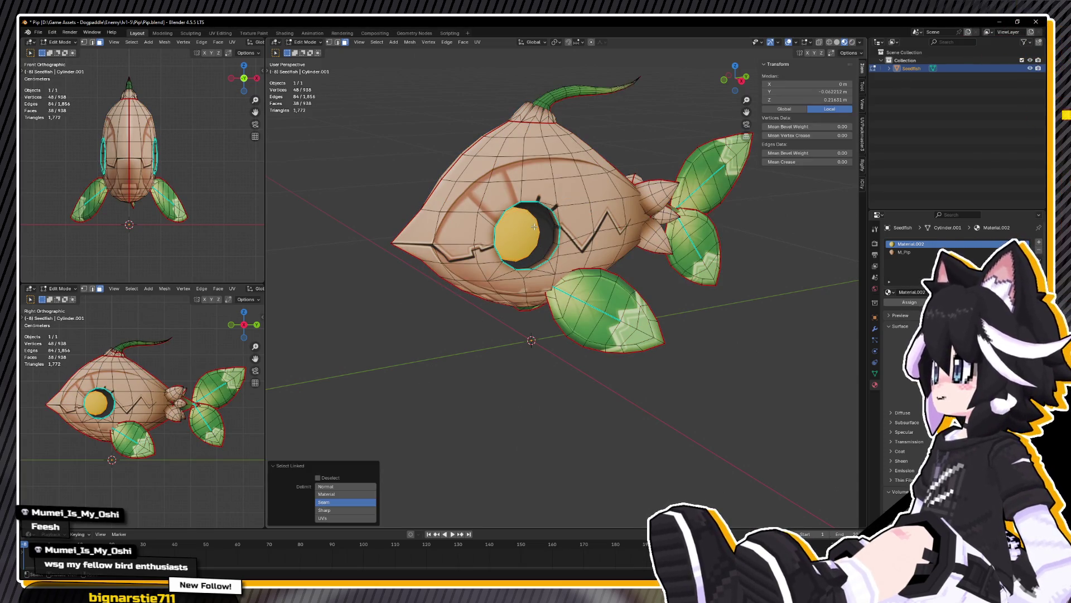
pyautogui.press('p')
pyautogui.click(534, 224)
pyautogui.press('Tab')
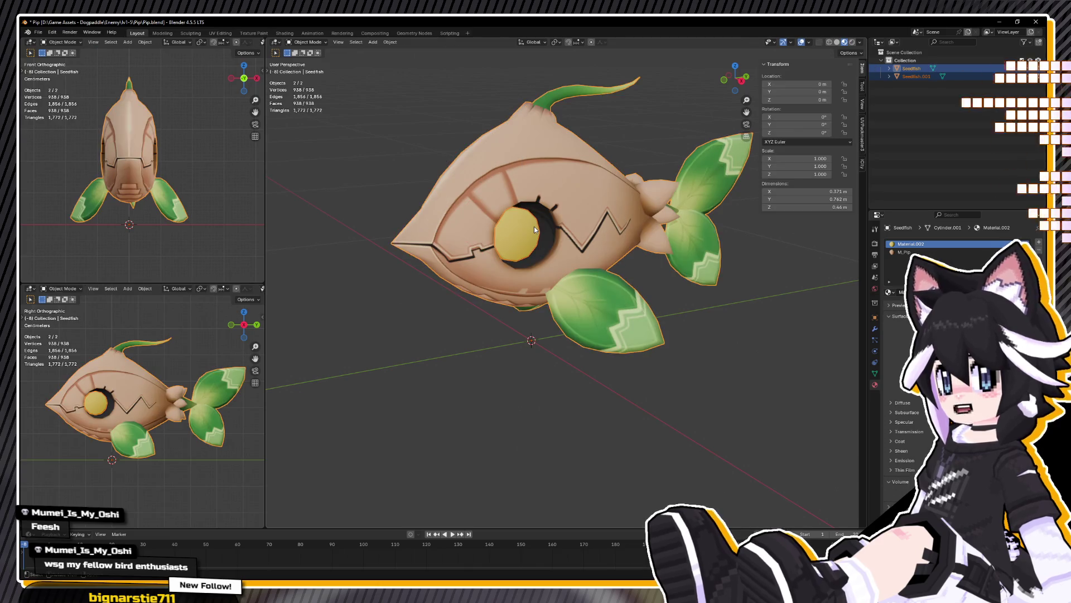
# Step: Seat the eye object back in its socket from the side view, then switch to the Modeling workspace
pyautogui.press('g')
pyautogui.rightClick(524, 210)
pyautogui.click(520, 217)
pyautogui.press('g')
pyautogui.rightClick(592, 253)
pyautogui.moveTo(593, 252); pyautogui.dragTo(439, 248, button='middle')
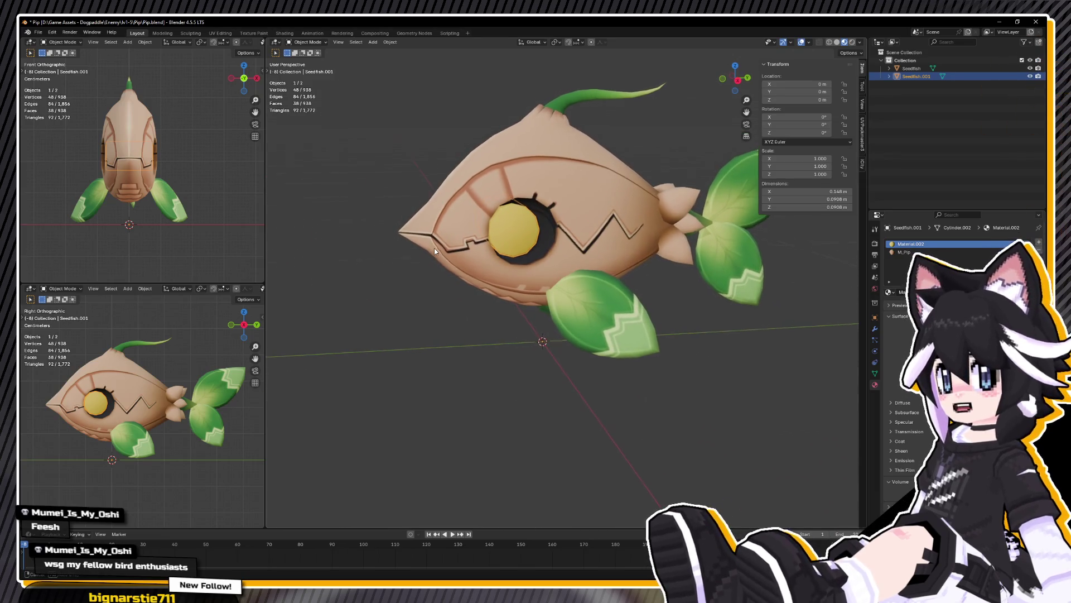
pyautogui.press('KP_3')
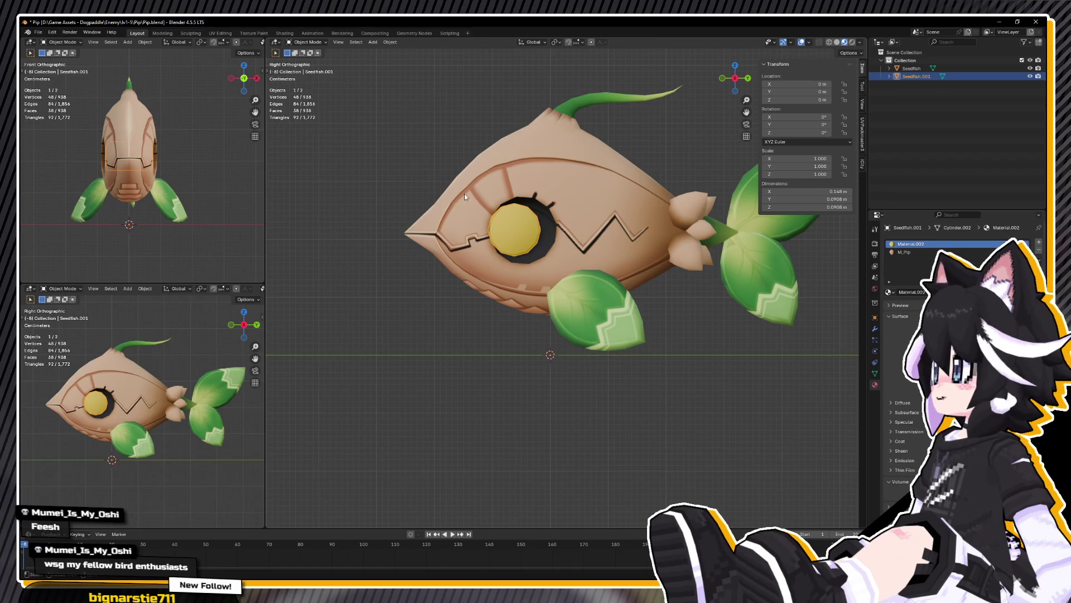
pyautogui.press('g')
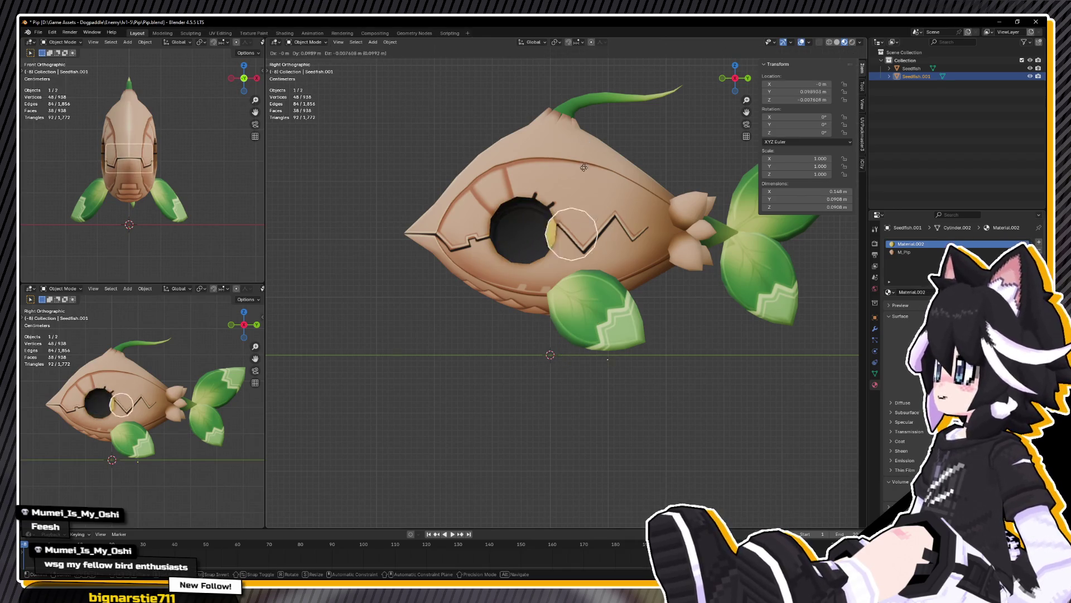
pyautogui.click(584, 167)
pyautogui.moveTo(435, 159); pyautogui.dragTo(402, 155, button='middle')
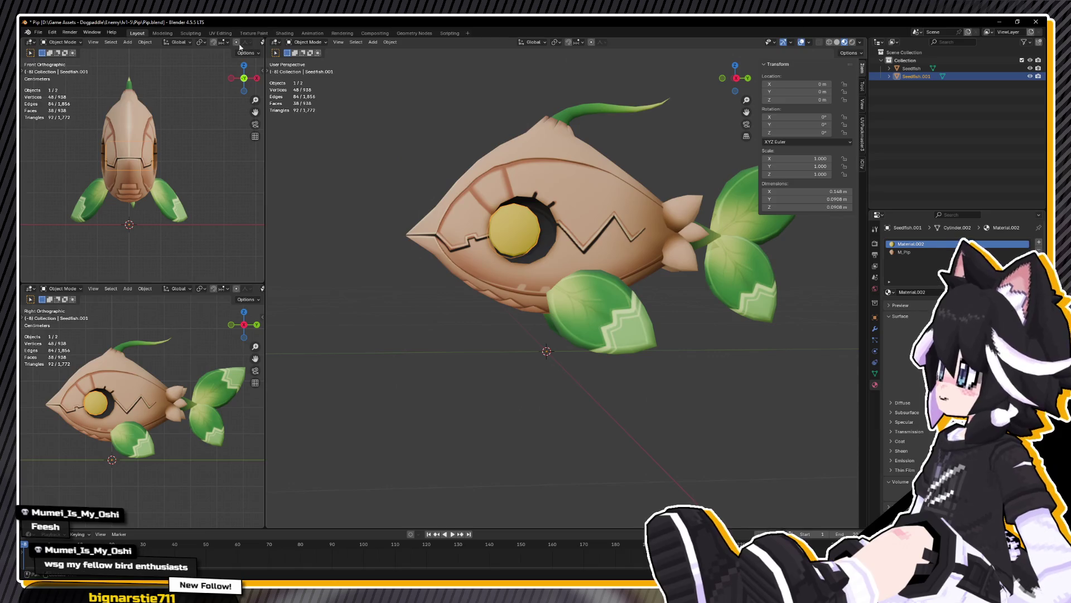
pyautogui.click(162, 33)
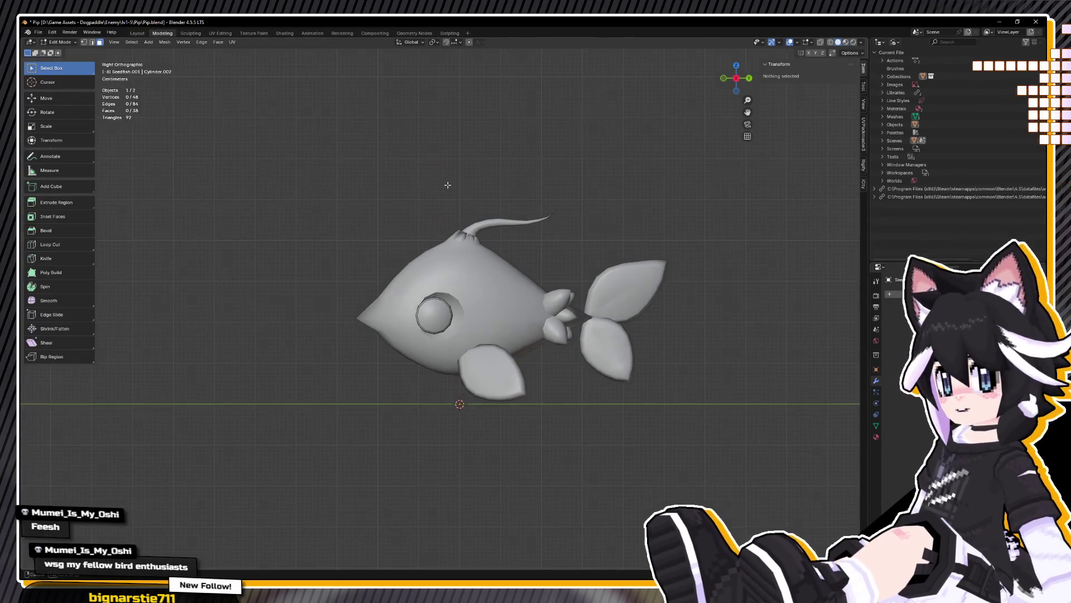
# Step: Show the fish in Material Preview shading with its textures
pyautogui.hotkey('shift', 'z')
pyautogui.press('z')
pyautogui.click(350, 331)
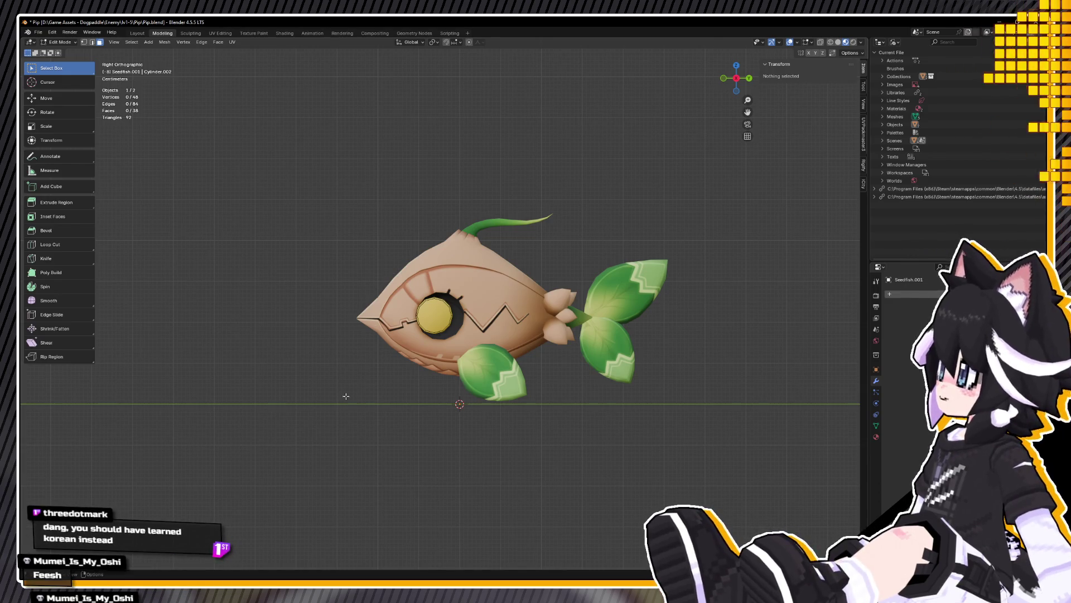
pyautogui.hotkey('shift', 'a')
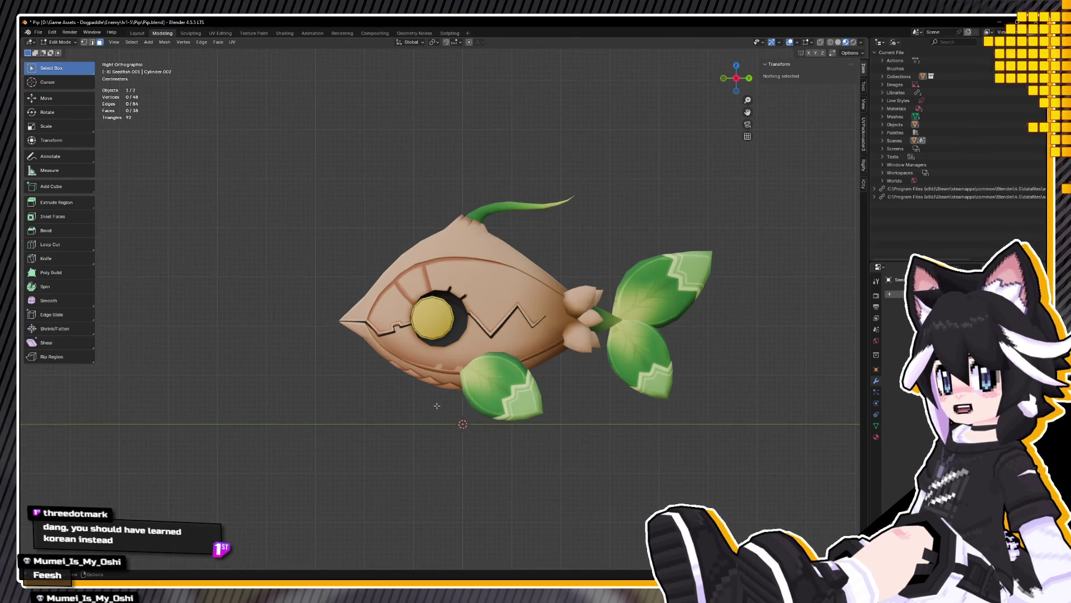
# Step: Return to Object Mode and add a single-bone armature to the scene, viewed from the right
pyautogui.press('Tab')
pyautogui.moveTo(455, 405); pyautogui.dragTo(457, 421, button='middle')
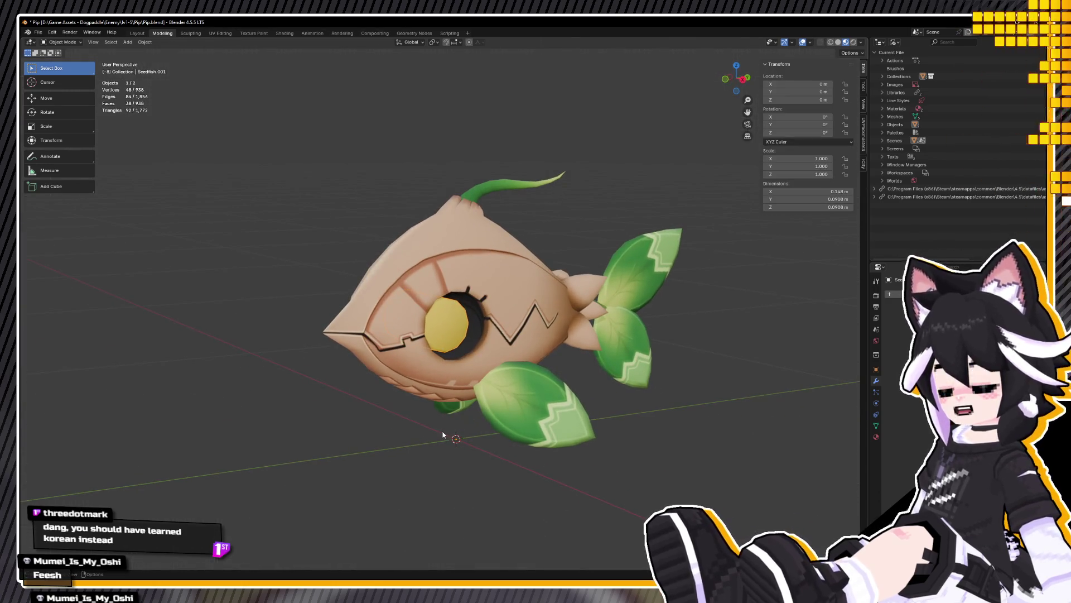
pyautogui.hotkey('shift', 'a')
pyautogui.click(479, 432)
pyautogui.press('KP_3')
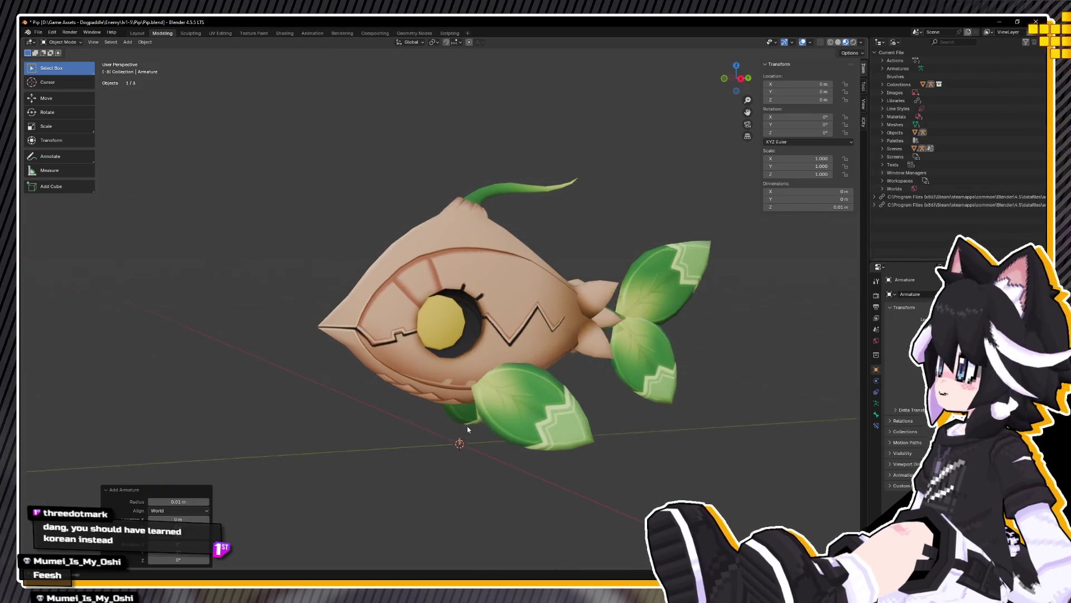
# Step: In wireframe, lengthen the bone by moving its tail up along Z
pyautogui.press('Tab')
pyautogui.moveTo(460, 429); pyautogui.dragTo(481, 441)
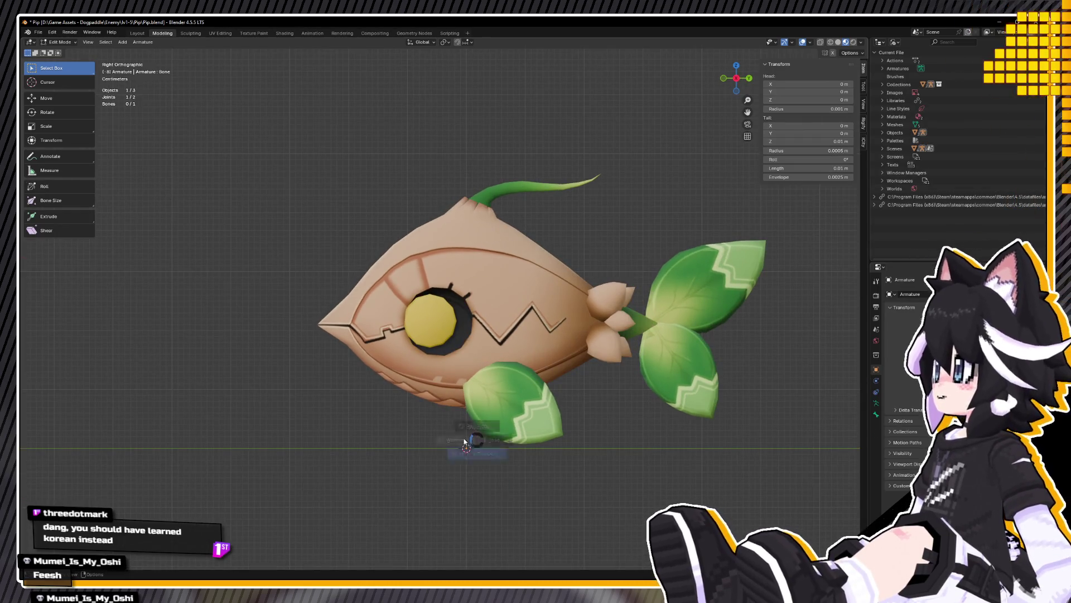
pyautogui.hotkey('shift', 'z')
pyautogui.press('g')
pyautogui.press('z')
pyautogui.click(466, 288)
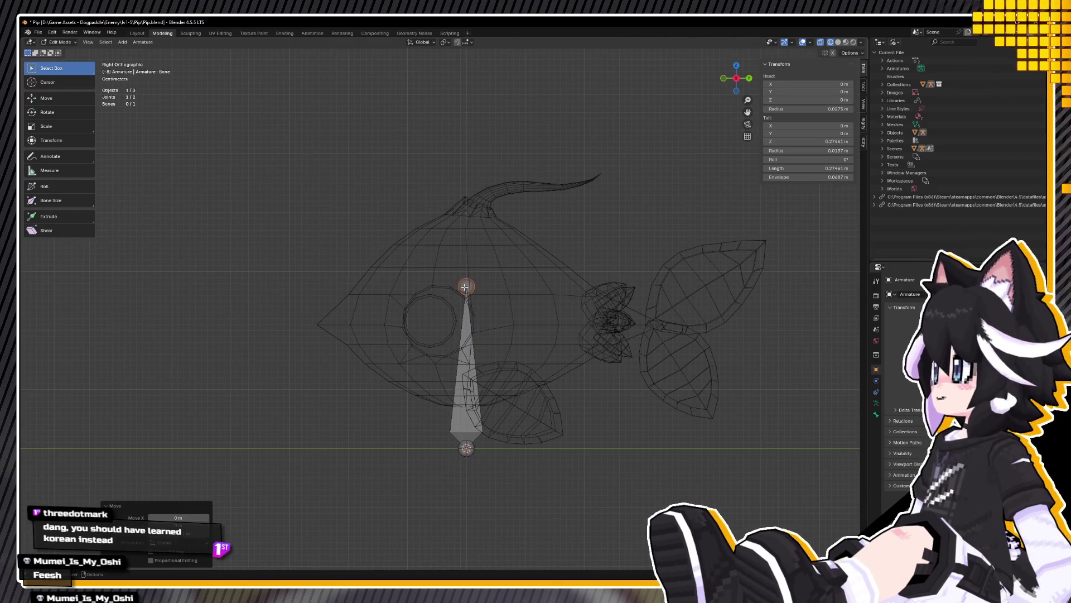
# Step: Raise the whole bone along Z so it stands upright inside the fish's body
pyautogui.press('a')
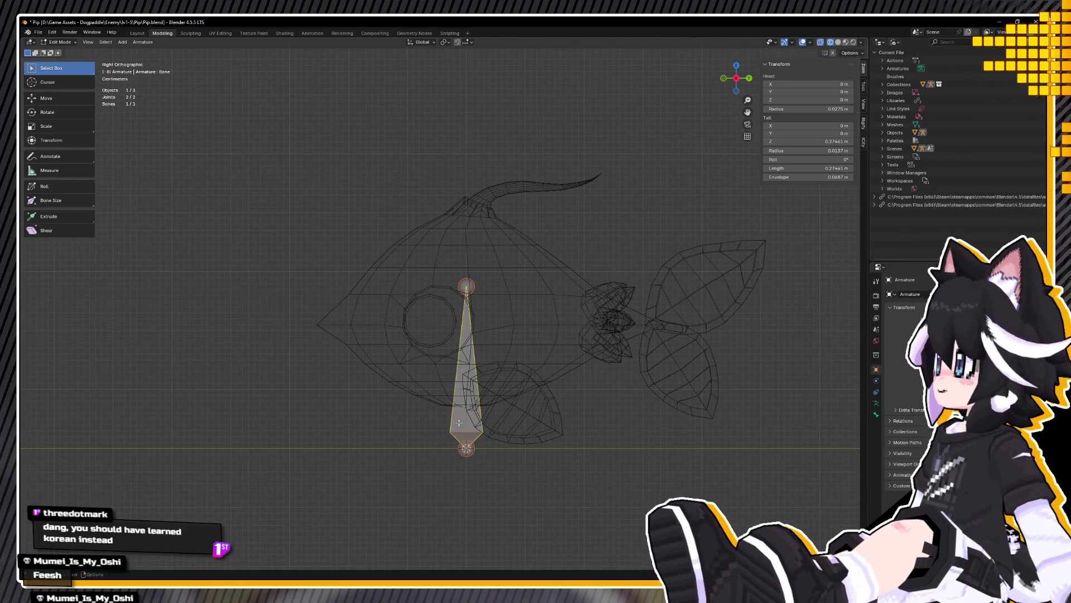
pyautogui.press('g')
pyautogui.press('z')
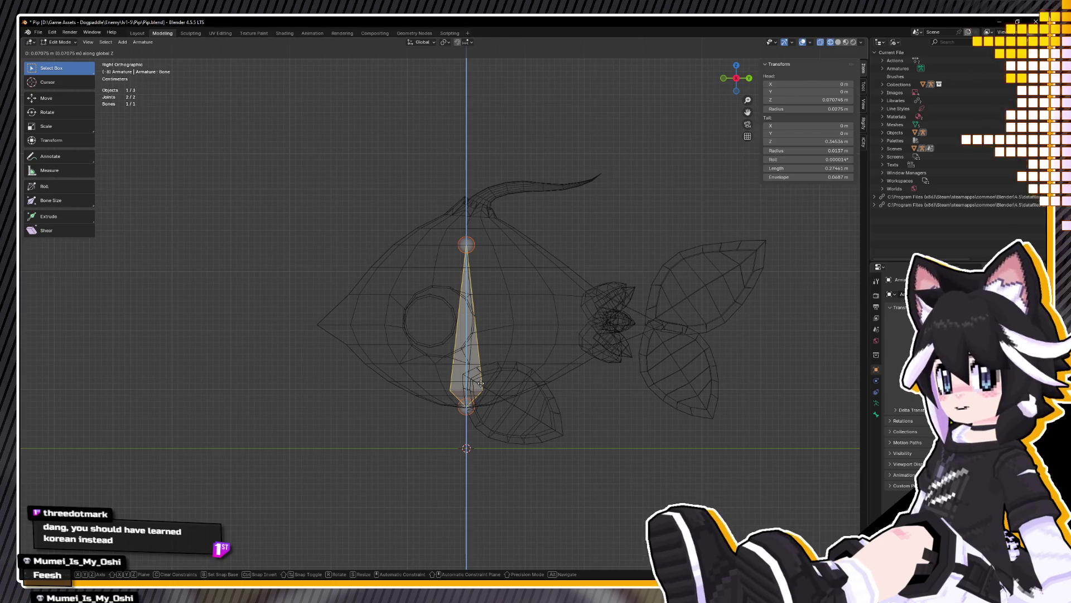
pyautogui.click(479, 384)
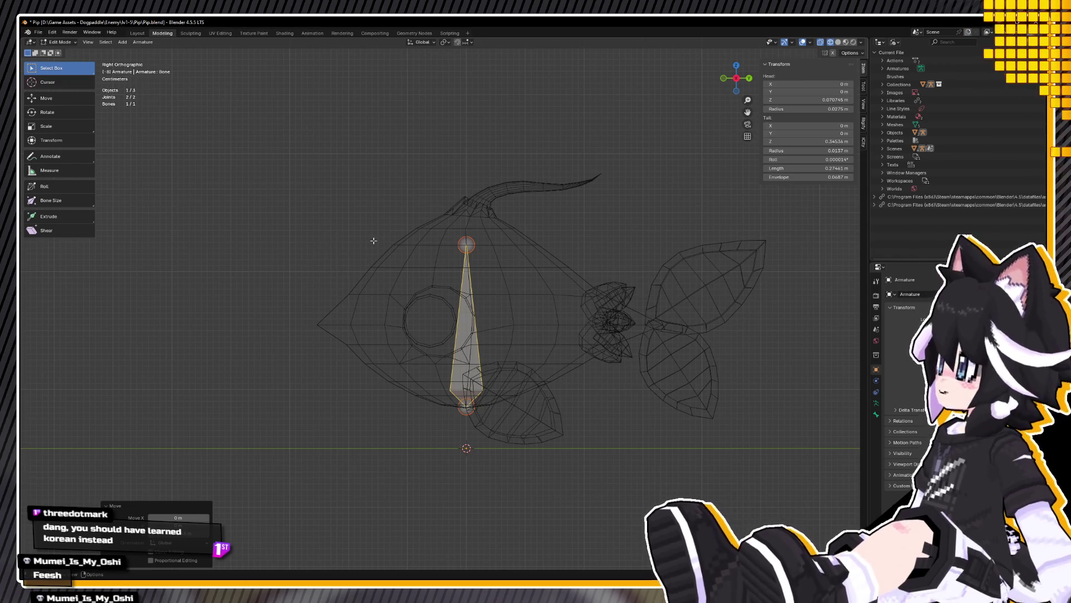
pyautogui.scroll(3, 390, 249)
pyautogui.scroll(2, 418, 247)
pyautogui.scroll(-5, 444, 245)
pyautogui.scroll(-1, 446, 250)
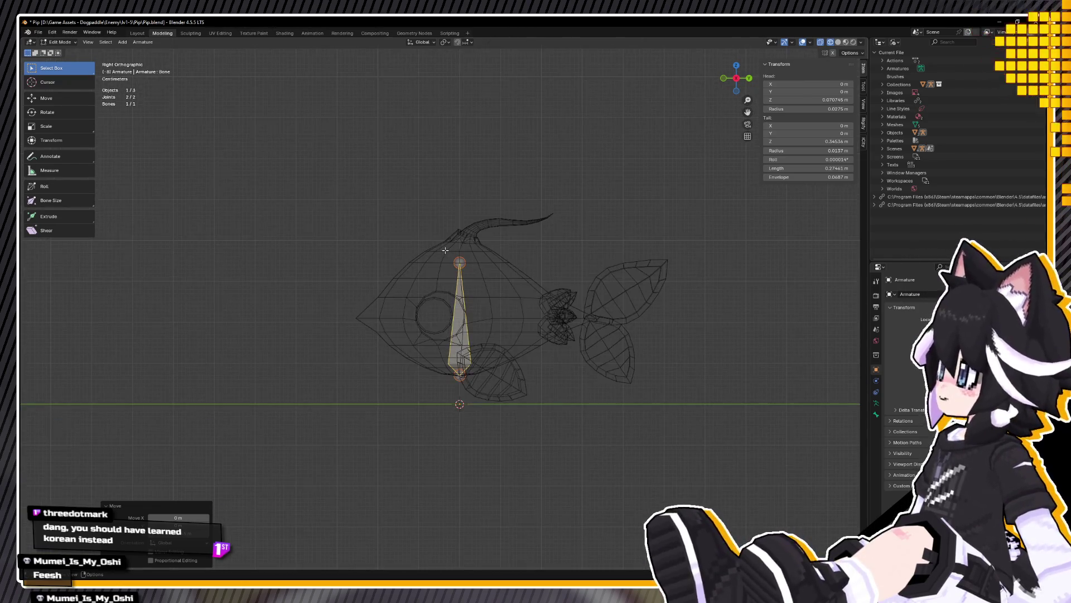
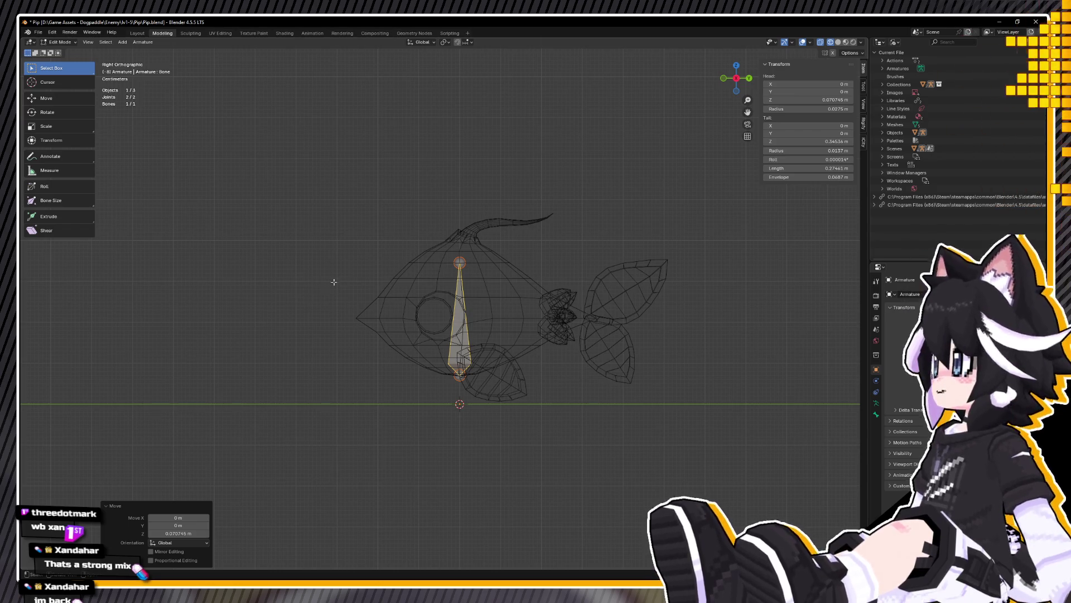
# Step: Raise the spine bone vertically to the fish's eye height after focusing the view on it
pyautogui.moveTo(549, 300); pyautogui.dragTo(425, 310, button='middle')
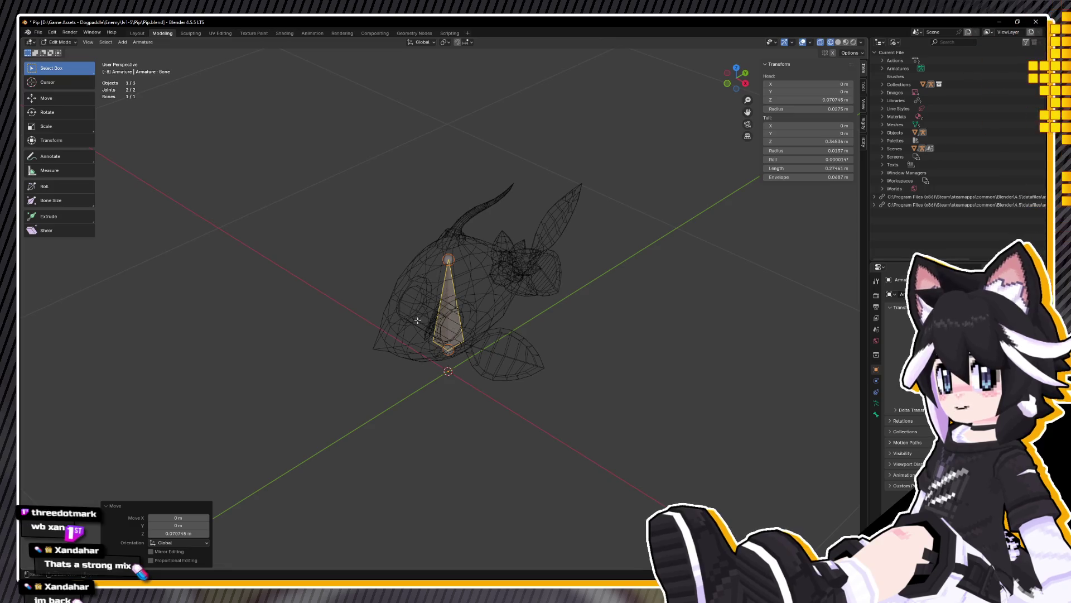
pyautogui.press('KP_Decimal')
pyautogui.moveTo(417, 320)
pyautogui.mouseDown(button='middle')
pyautogui.moveTo(470, 331)
pyautogui.moveTo(468, 340)
pyautogui.mouseUp(button='middle')
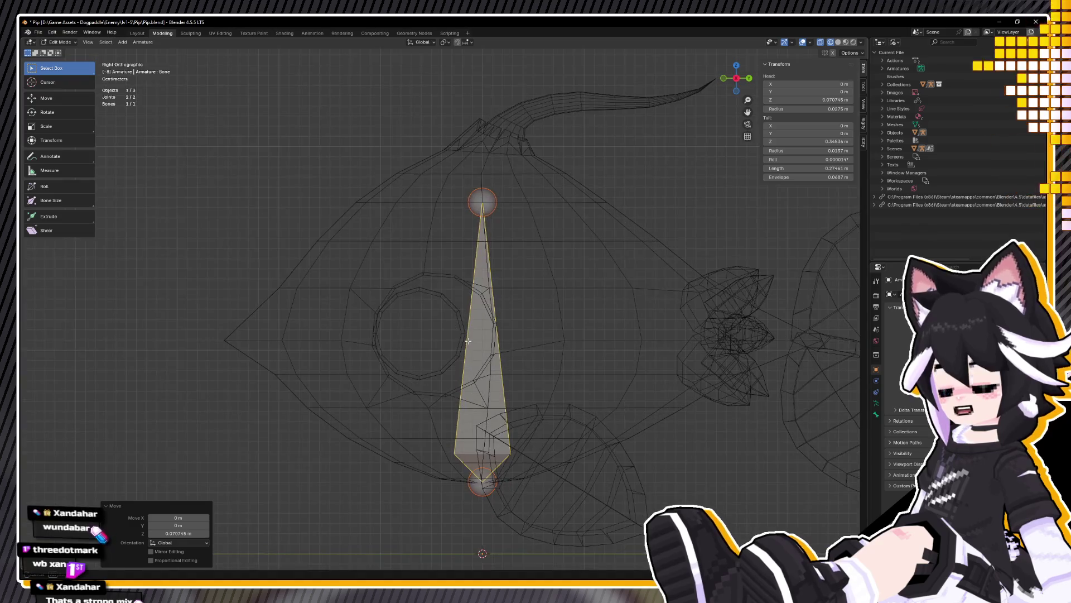
pyautogui.keyDown('shift'); pyautogui.moveTo(466, 340); pyautogui.dragTo(462, 329, button='middle'); pyautogui.keyUp('shift')
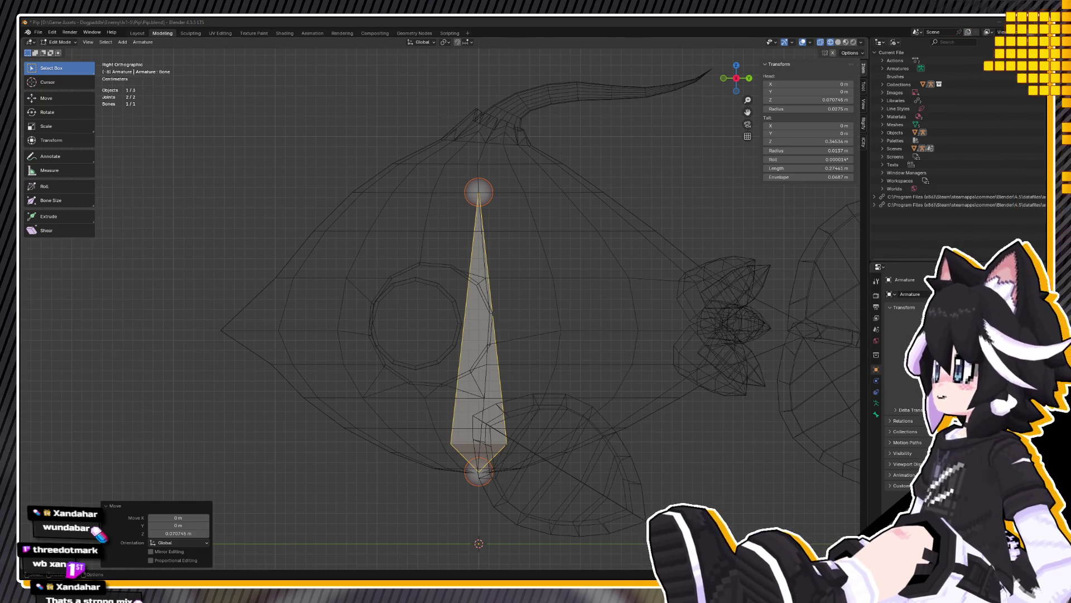
pyautogui.keyDown('shift'); pyautogui.moveTo(475, 405); pyautogui.dragTo(463, 358, button='middle'); pyautogui.keyUp('shift')
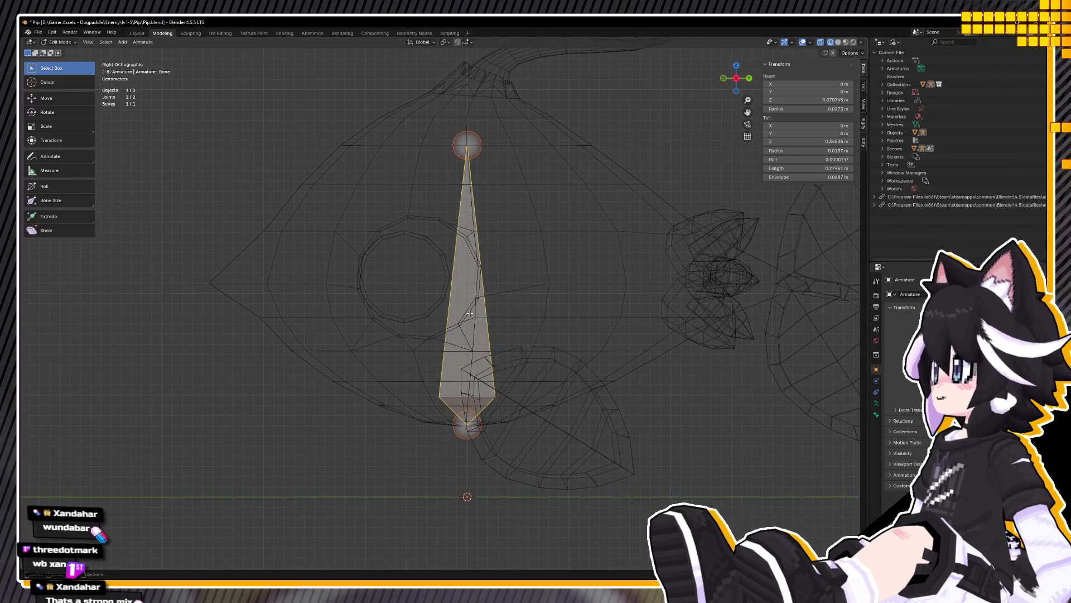
pyautogui.press('g')
pyautogui.press('z')
pyautogui.press('Escape')
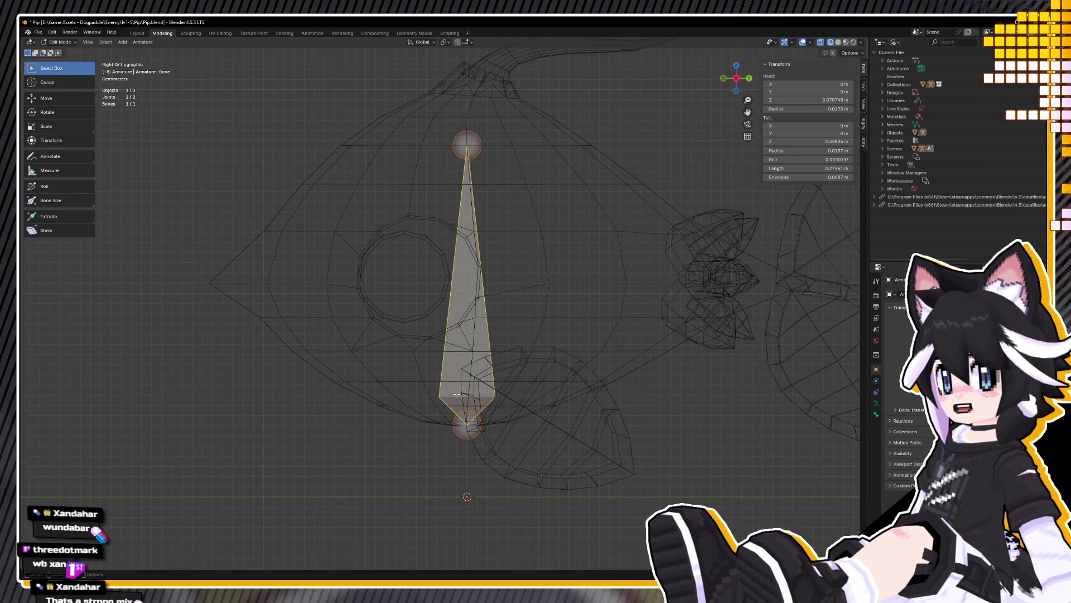
pyautogui.press('g')
pyautogui.press('z')
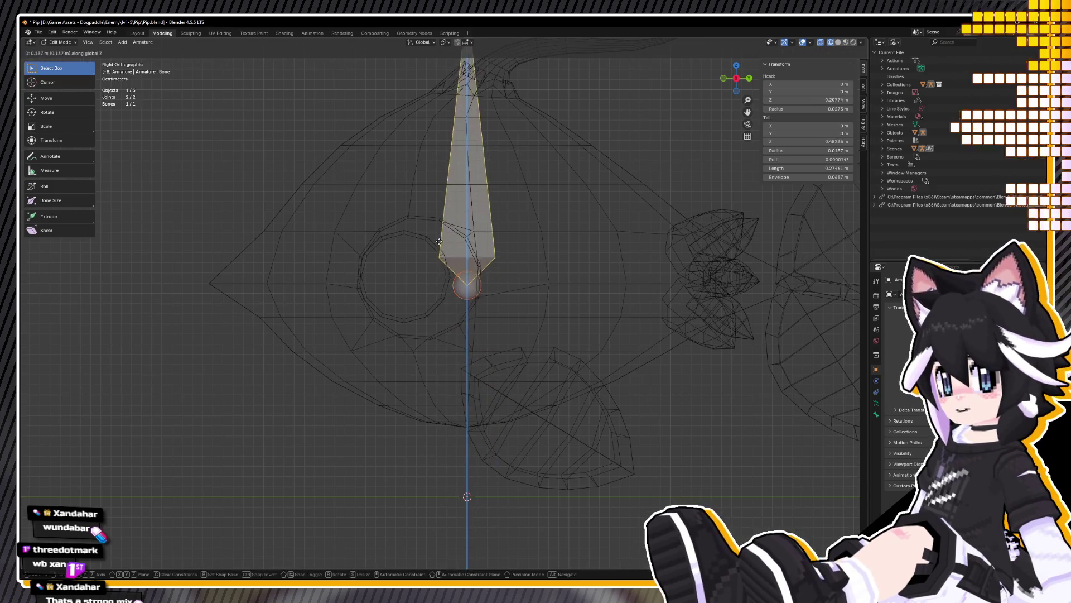
pyautogui.click(457, 251)
# Step: Adjust the bone's height again, then swing its tip toward the fish's front
pyautogui.keyDown('shift'); pyautogui.moveTo(467, 304); pyautogui.dragTo(418, 327, button='middle'); pyautogui.keyUp('shift')
pyautogui.press('g')
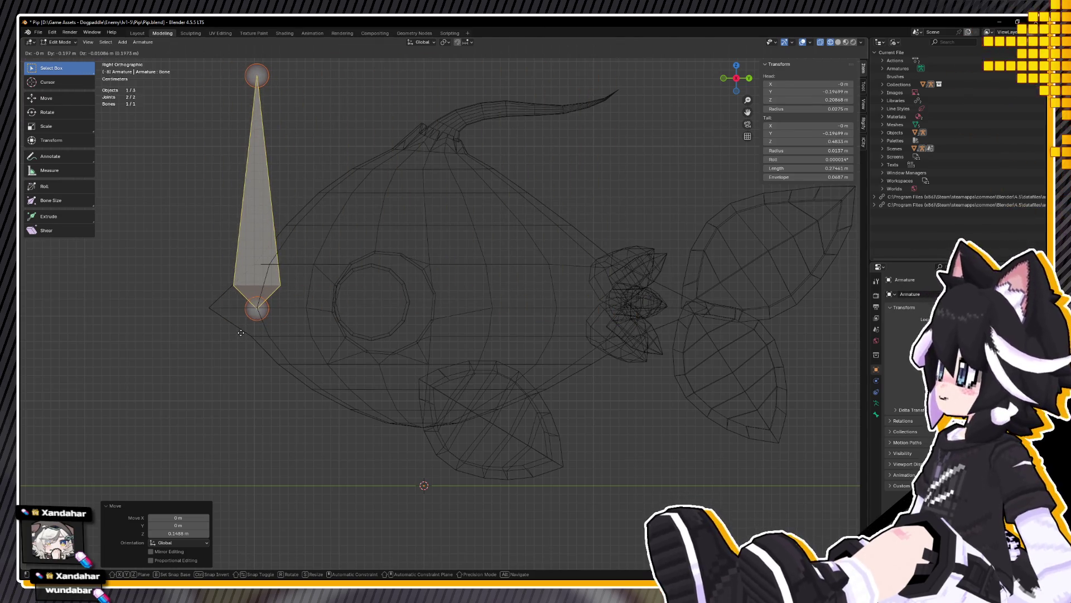
pyautogui.press('Escape')
pyautogui.press('g')
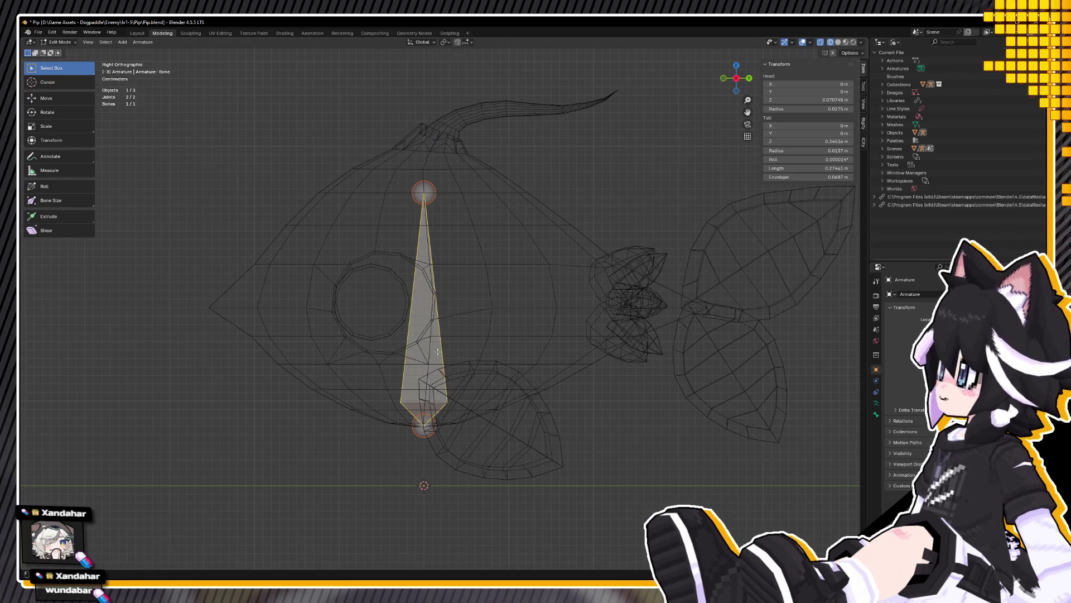
pyautogui.press('z')
pyautogui.click(446, 238)
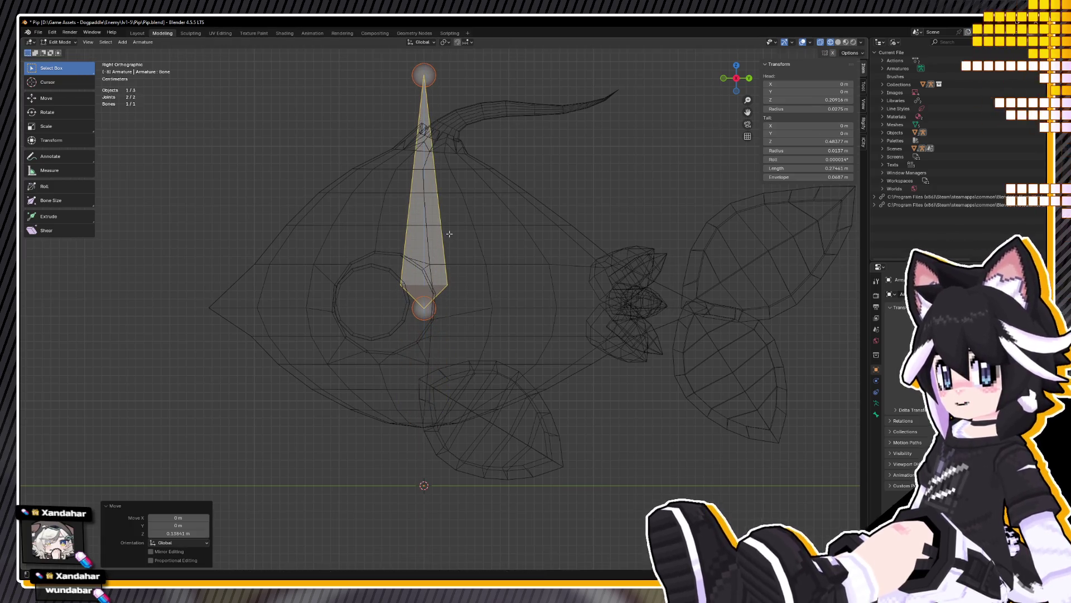
pyautogui.click(536, 136)
pyautogui.press('g')
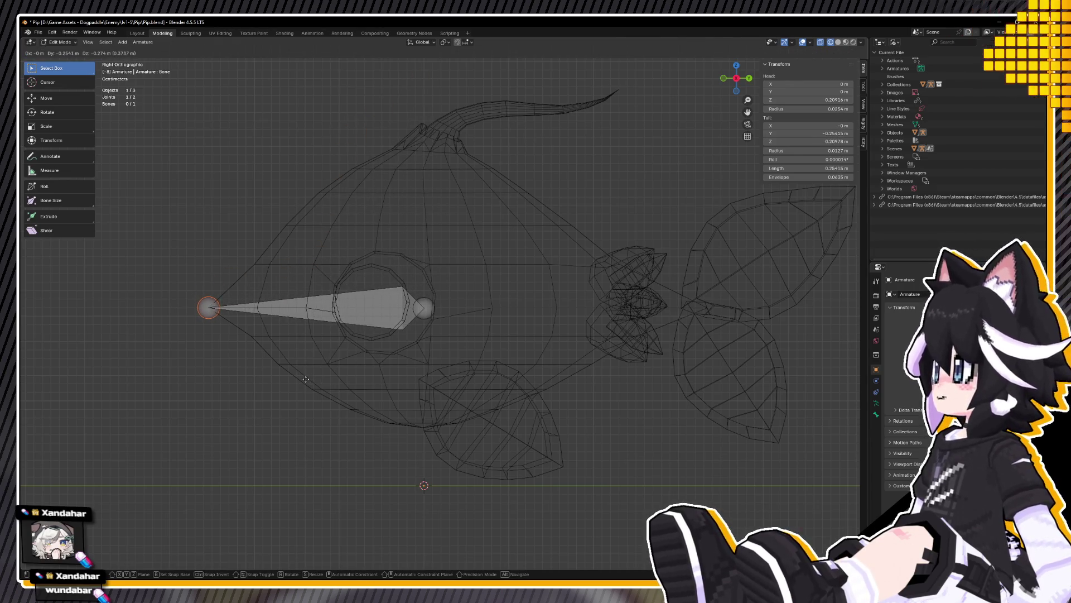
# Step: Flatten the whole spine bone level by scaling it to zero on Z
pyautogui.click(306, 379)
pyautogui.click(335, 310)
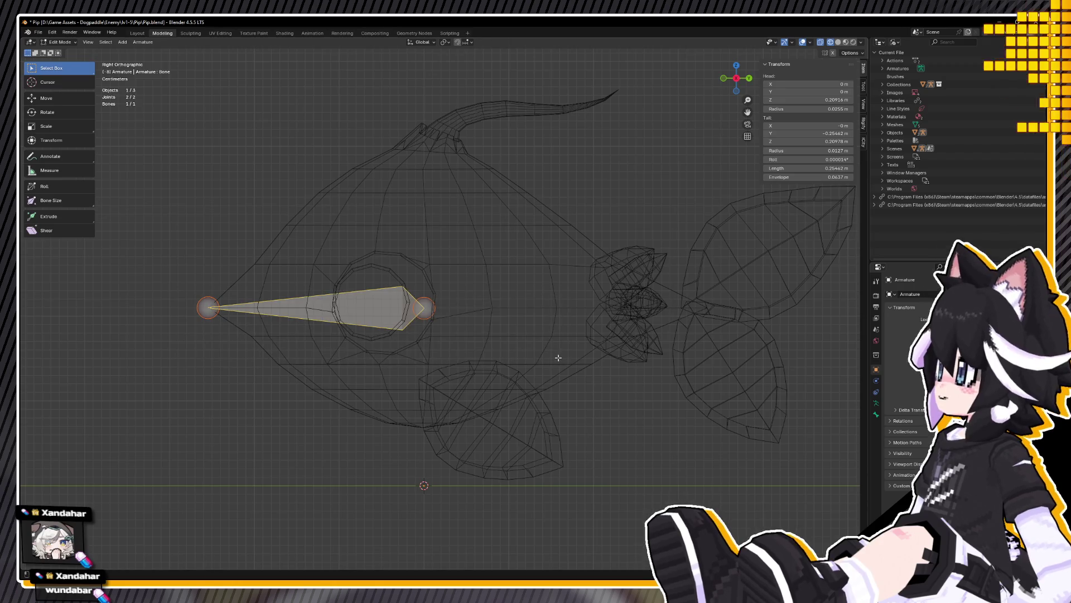
pyautogui.press('s')
pyautogui.press('z')
pyautogui.click(556, 358)
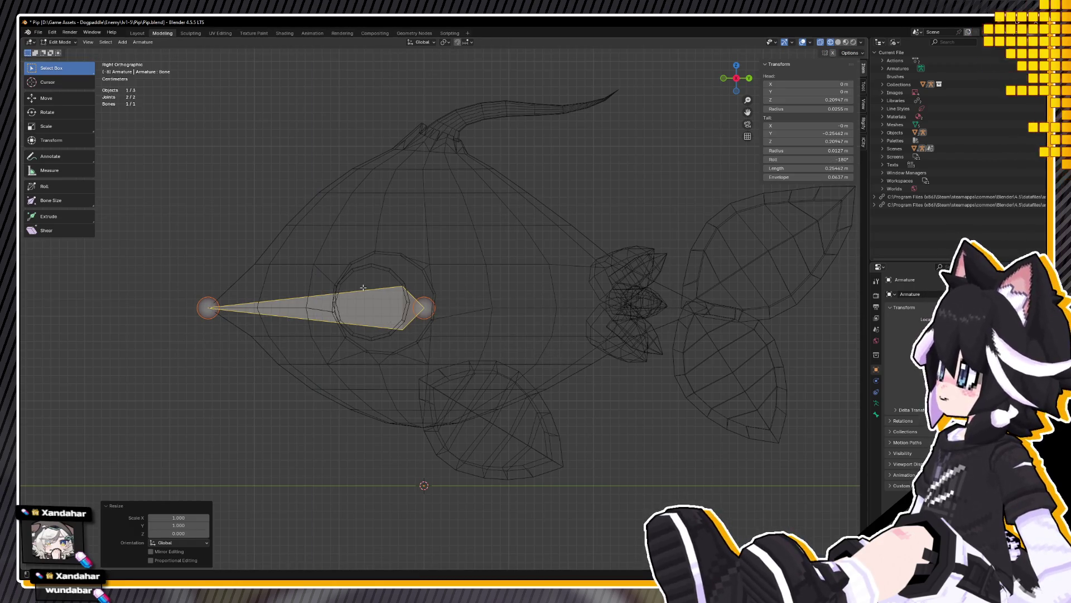
# Step: Select the bone's front joint and begin extruding a second bone from it
pyautogui.keyDown('shift'); pyautogui.moveTo(370, 290); pyautogui.dragTo(420, 315, button='middle'); pyautogui.keyUp('shift')
pyautogui.click(42, 242)
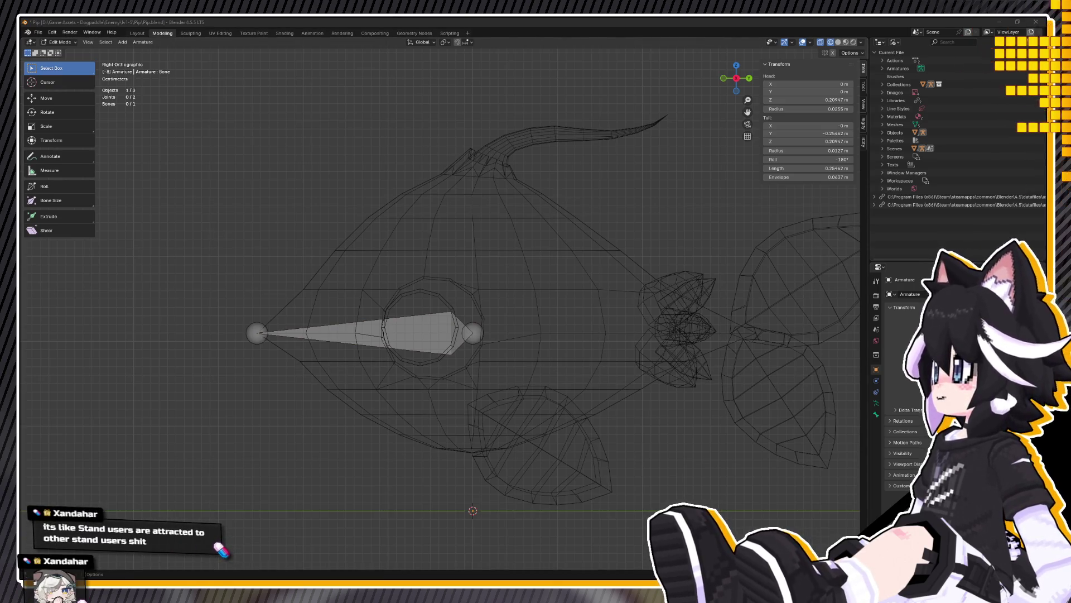
pyautogui.click(373, 350)
pyautogui.keyDown('shift'); pyautogui.moveTo(374, 351); pyautogui.dragTo(330, 302, button='middle'); pyautogui.keyUp('shift')
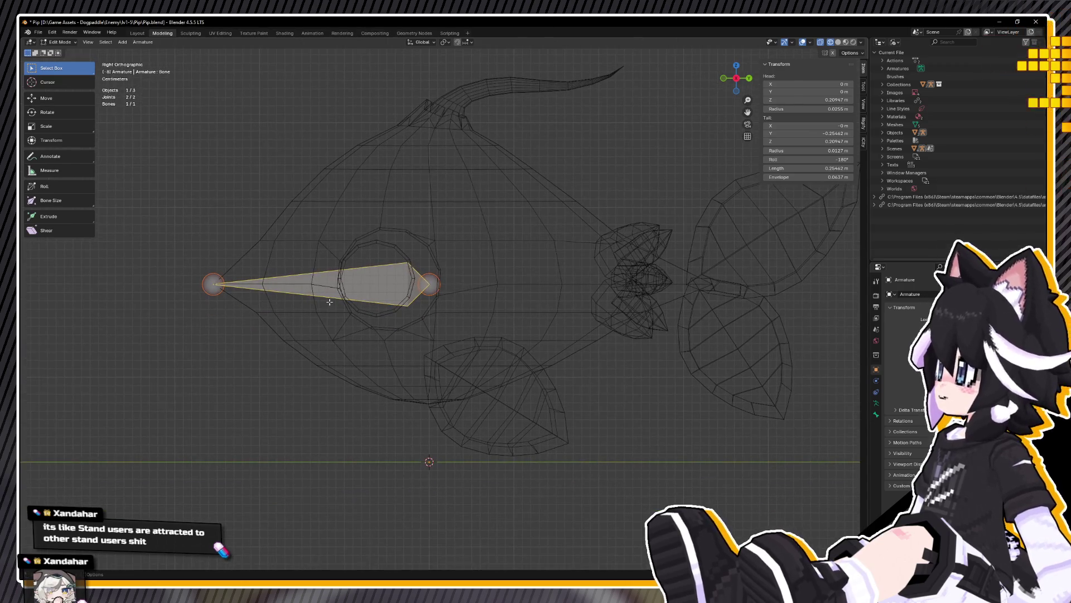
pyautogui.click(225, 269)
pyautogui.moveTo(225, 269)
pyautogui.keyDown('shift'); pyautogui.mouseDown(button='middle')
pyautogui.moveTo(233, 294)
pyautogui.moveTo(207, 316)
pyautogui.mouseUp(button='middle'); pyautogui.keyUp('shift')
pyautogui.click(240, 301)
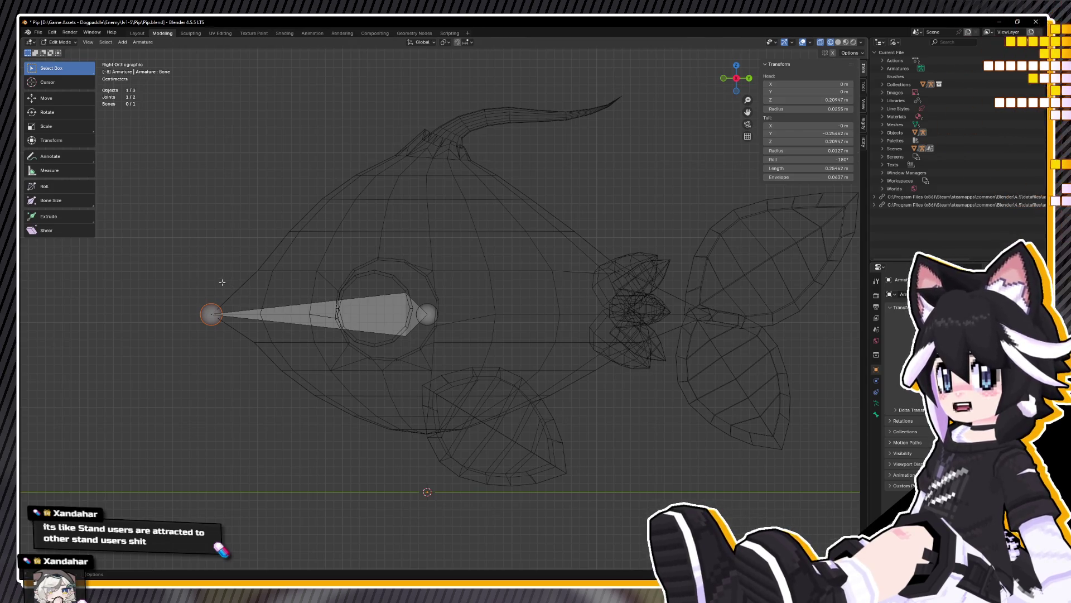
pyautogui.press('e')
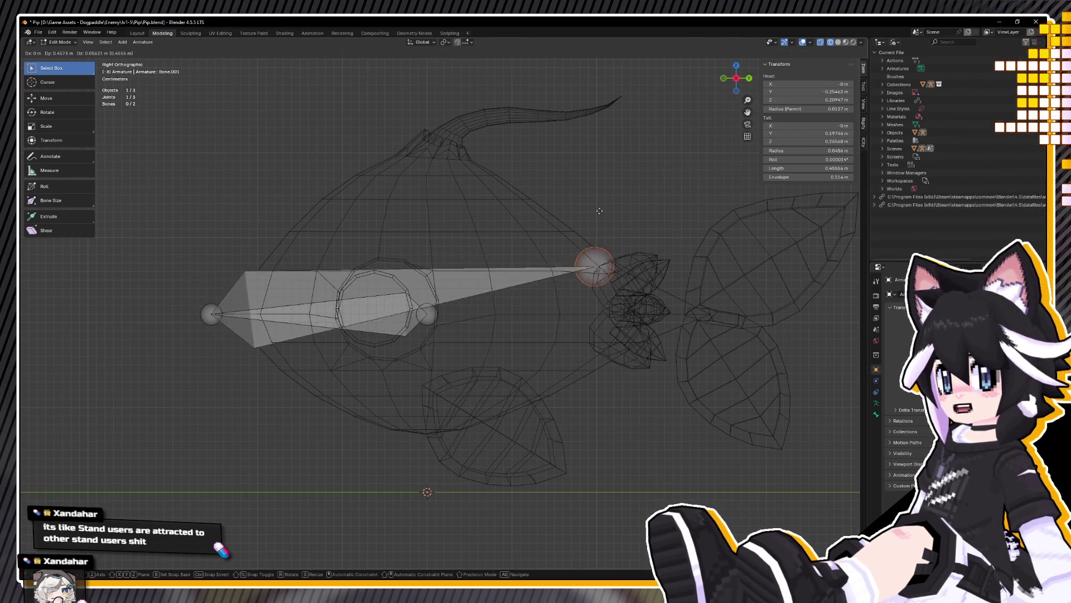
# Step: Place the extruded bone's end, then scale both bones to zero on Z so they stay level
pyautogui.click(541, 260)
pyautogui.moveTo(138, 245)
pyautogui.mouseDown()
pyautogui.moveTo(337, 287)
pyautogui.moveTo(649, 329)
pyautogui.mouseUp()
pyautogui.press('s')
pyautogui.press('z')
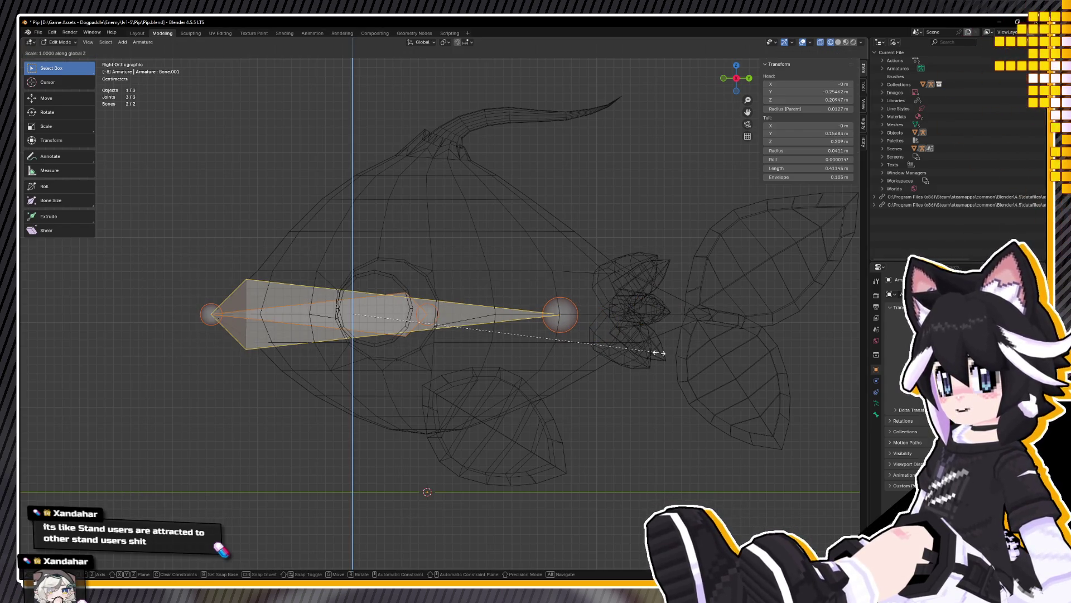
pyautogui.click(545, 319)
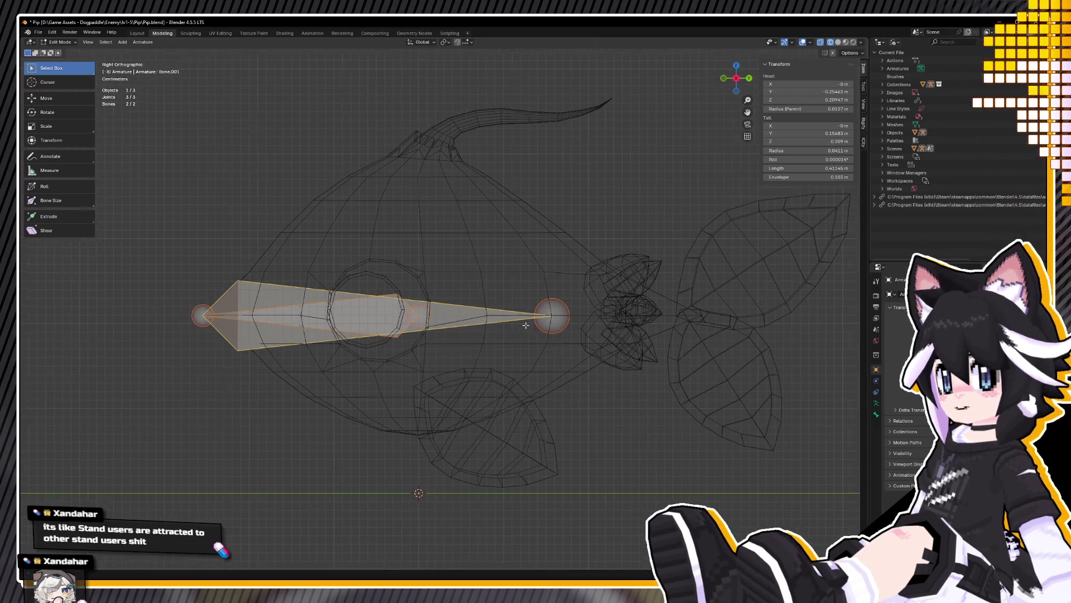
# Step: Shorten the new bone by sliding its end joint along Y, then reselect the spine bone
pyautogui.keyDown('shift'); pyautogui.moveTo(559, 316); pyautogui.dragTo(405, 304, button='middle'); pyautogui.keyUp('shift')
pyautogui.press('g')
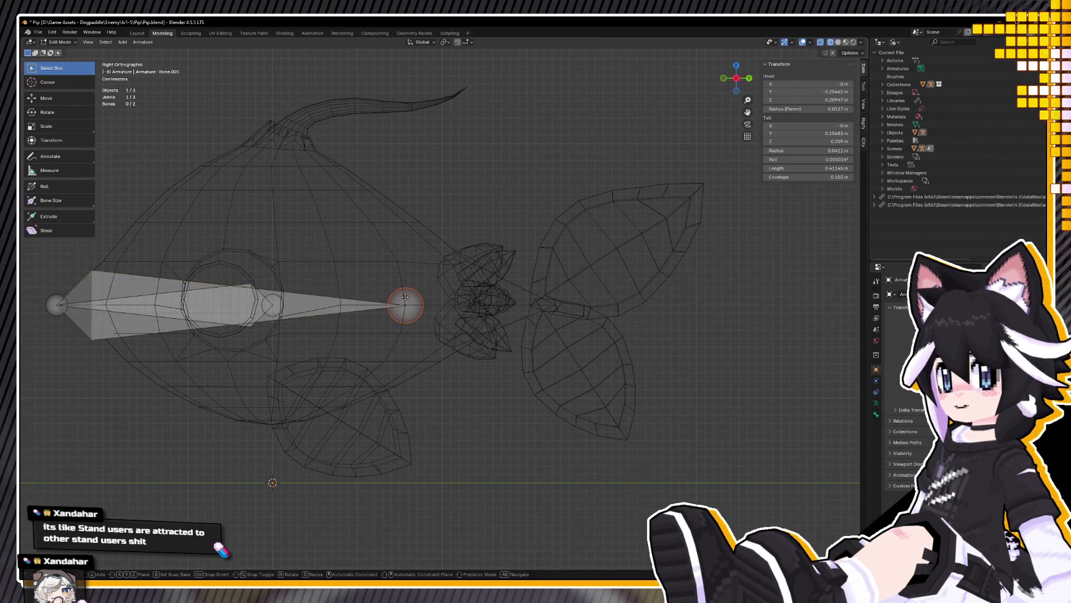
pyautogui.press('y')
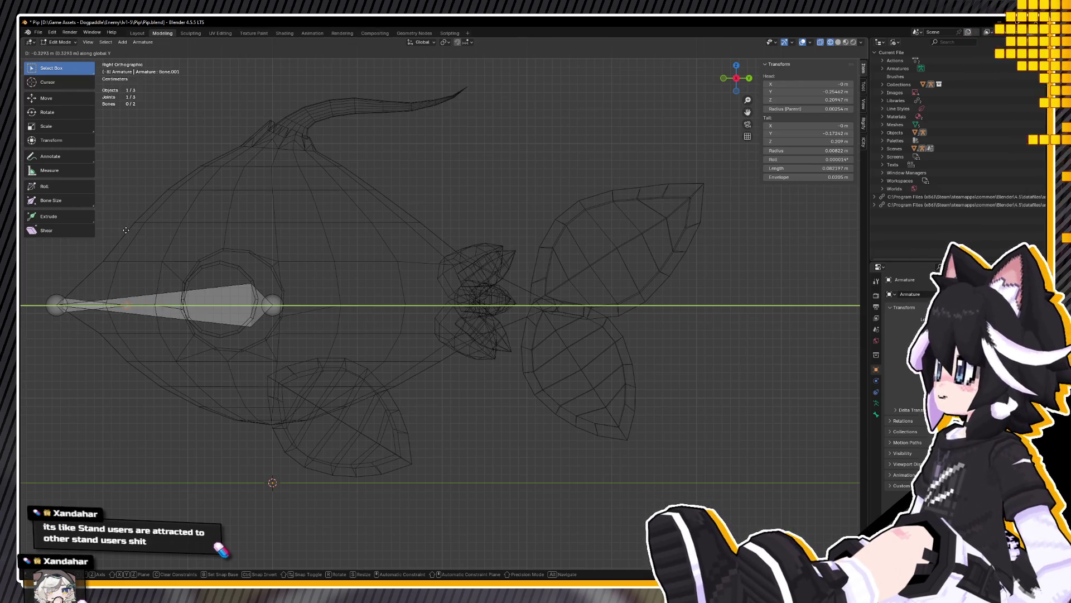
pyautogui.click(125, 230)
pyautogui.click(210, 309)
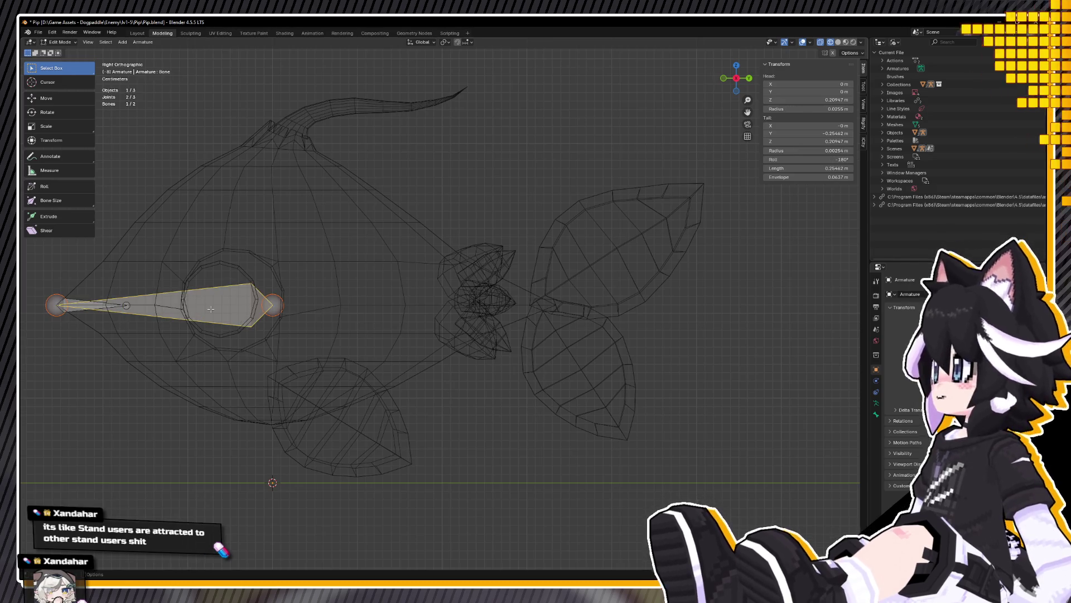
# Step: Rename the spine bone to Fish_Base and start repositioning it vertically
pyautogui.keyDown('shift'); pyautogui.moveTo(210, 309); pyautogui.dragTo(298, 314, button='middle'); pyautogui.keyUp('shift')
pyautogui.press('F2')
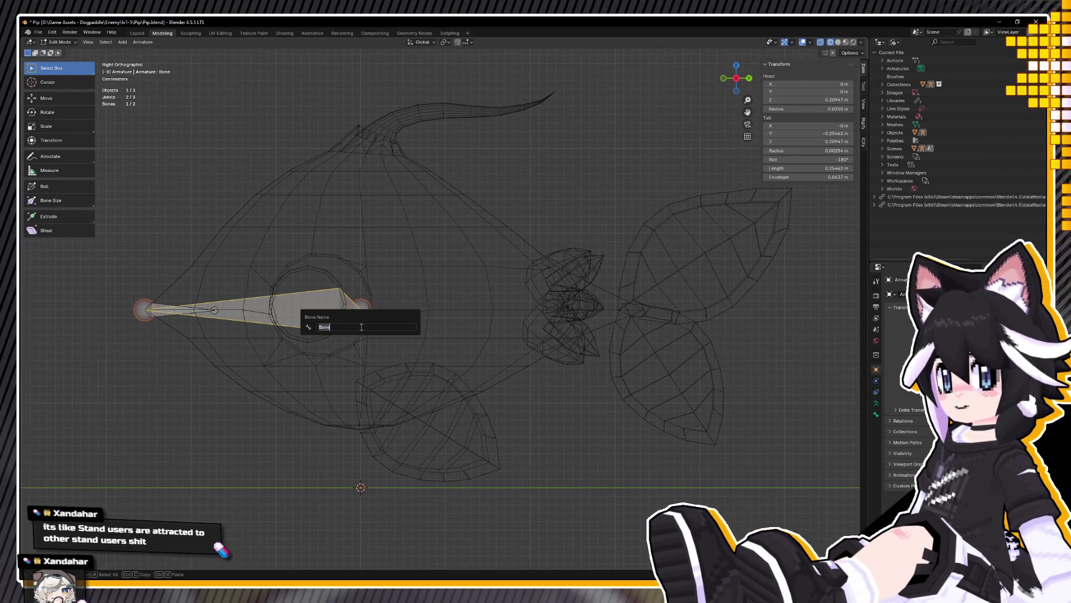
pyautogui.write('Fish B')
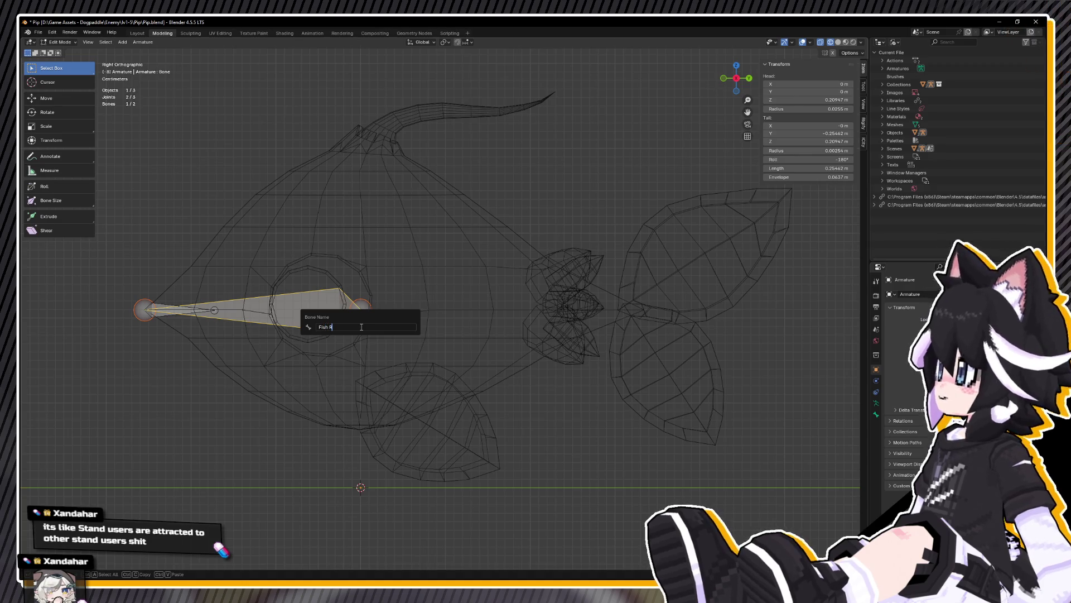
pyautogui.press('BackSpace')
pyautogui.press('BackSpace')
pyautogui.write('_Root')
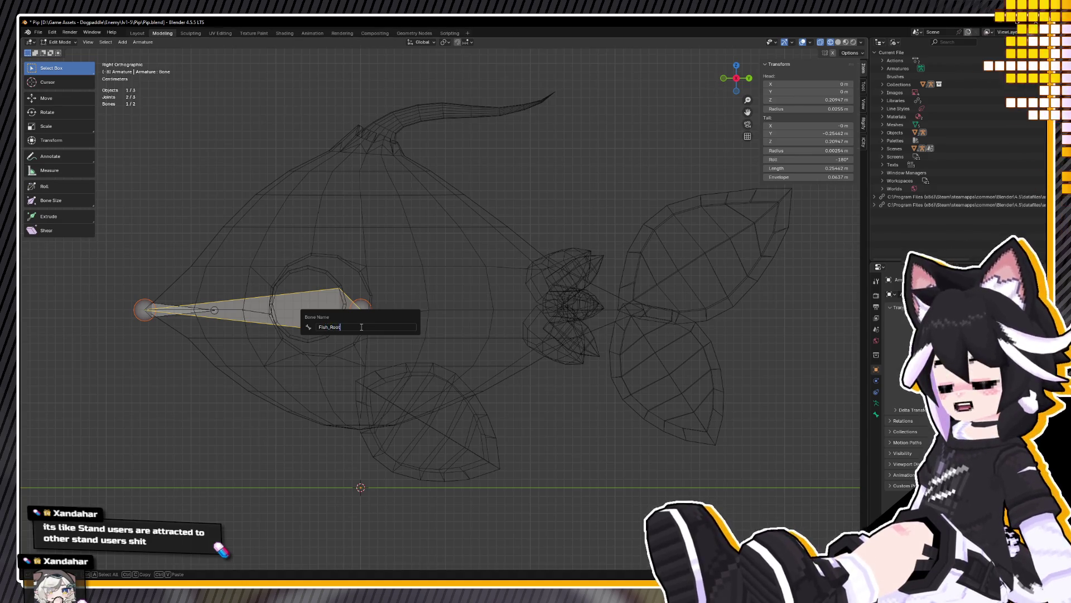
pyautogui.press('BackSpace')
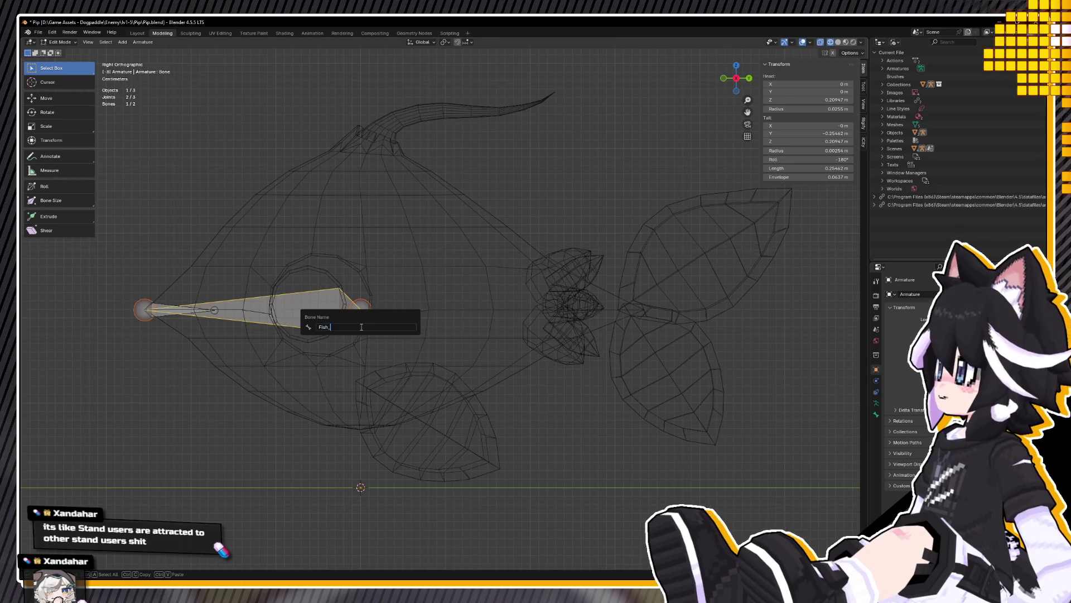
pyautogui.write('Base')
pyautogui.press('Return')
pyautogui.press('g')
pyautogui.press('z')
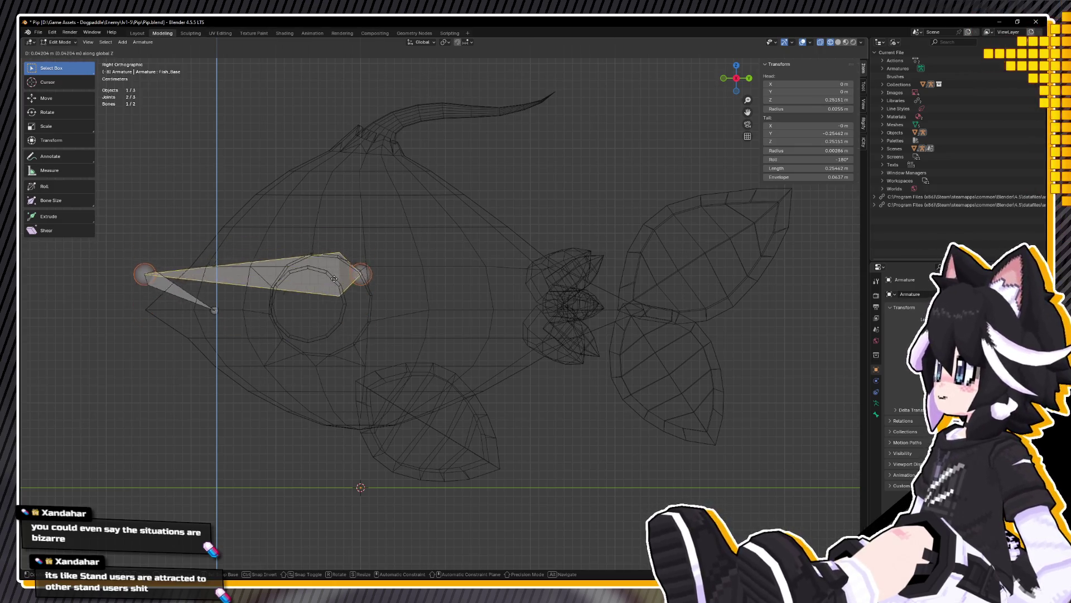
# Step: Confirm Fish_Base's height and select the short bone's front joint in side view
pyautogui.click(331, 307)
pyautogui.moveTo(331, 307); pyautogui.dragTo(341, 316, button='middle')
pyautogui.click(167, 285)
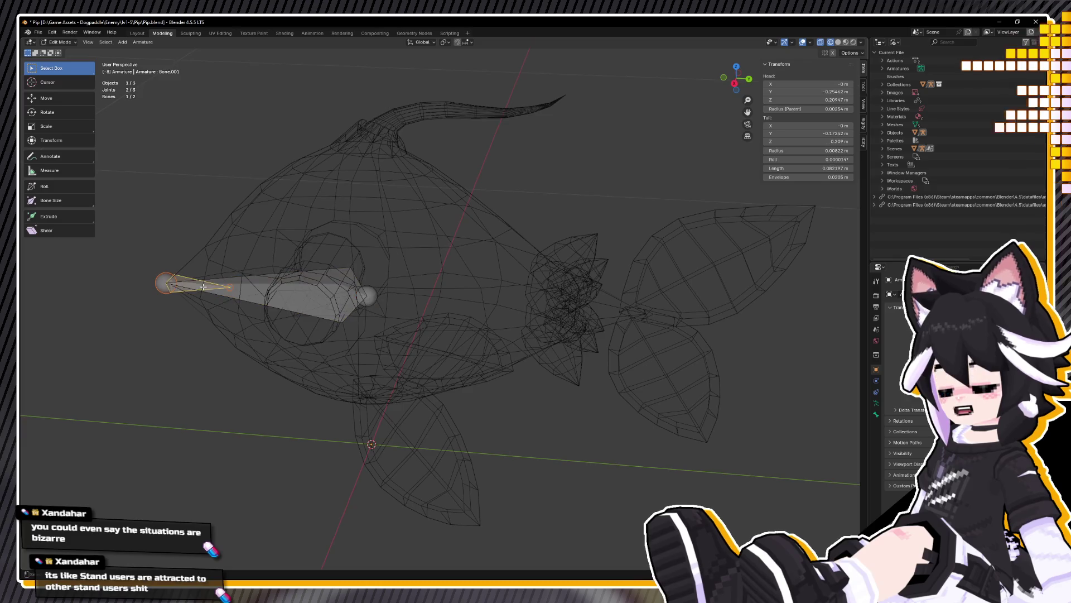
pyautogui.moveTo(167, 285); pyautogui.dragTo(175, 326, button='middle')
pyautogui.press('KP_3')
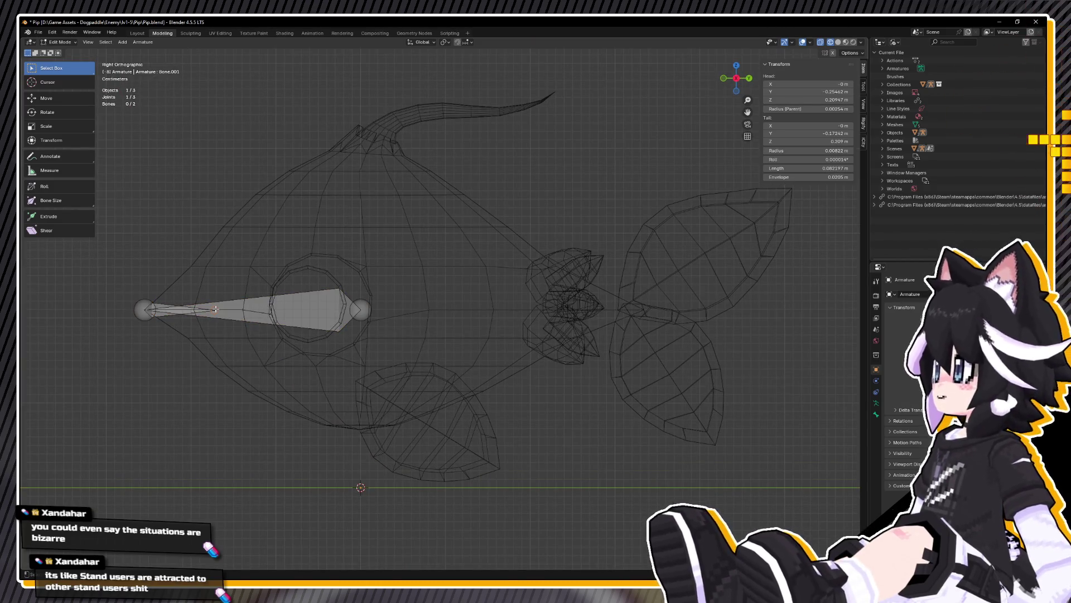
# Step: Extrude a long bone along Y back to the tail base and select it for editing
pyautogui.press('e')
pyautogui.press('y')
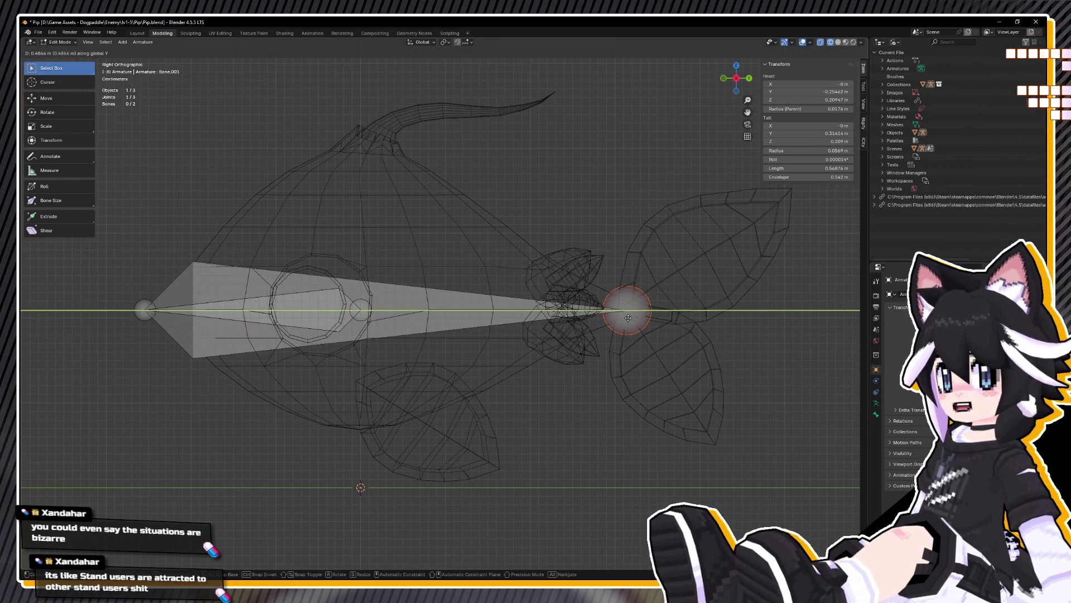
pyautogui.click(628, 311)
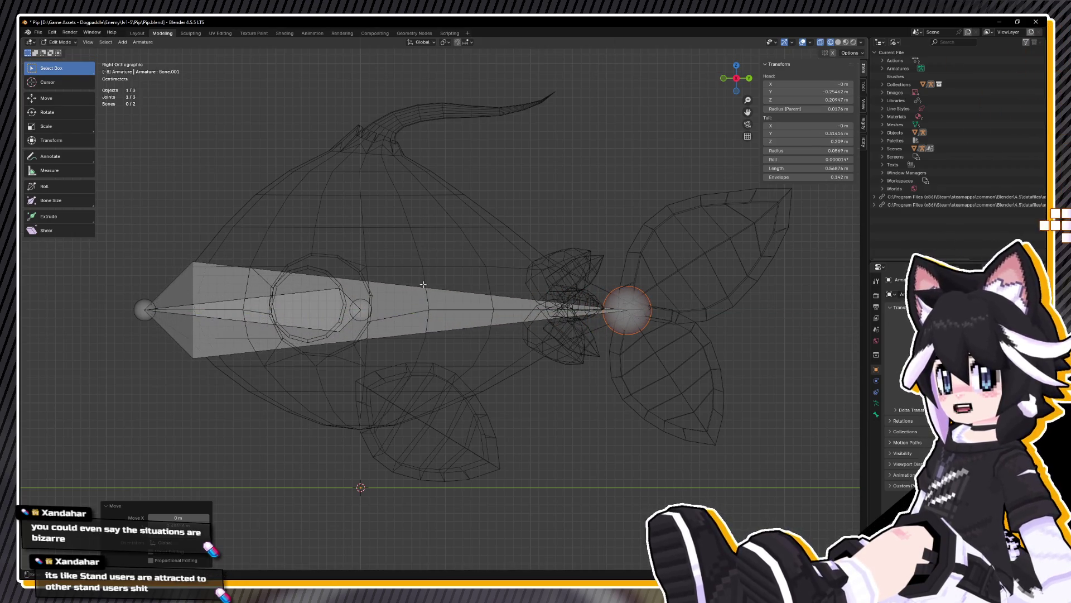
pyautogui.click(427, 318)
pyautogui.moveTo(428, 318); pyautogui.dragTo(530, 345, button='middle')
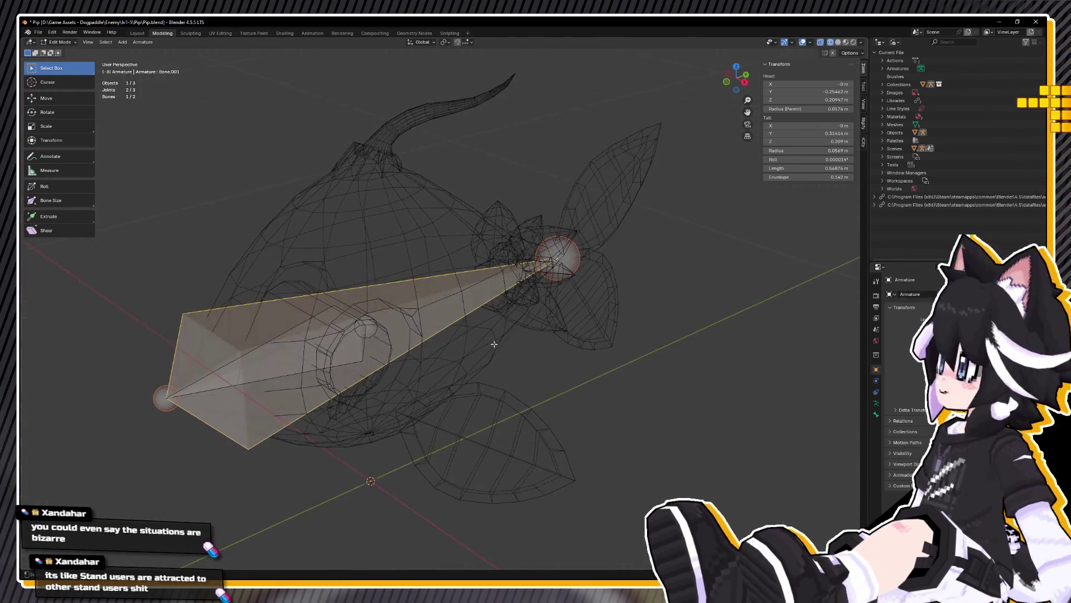
pyautogui.rightClick(530, 346)
# Step: Subdivide the long spine bone once, undoing an extra second subdivision
pyautogui.click(494, 290)
pyautogui.rightClick(494, 290)
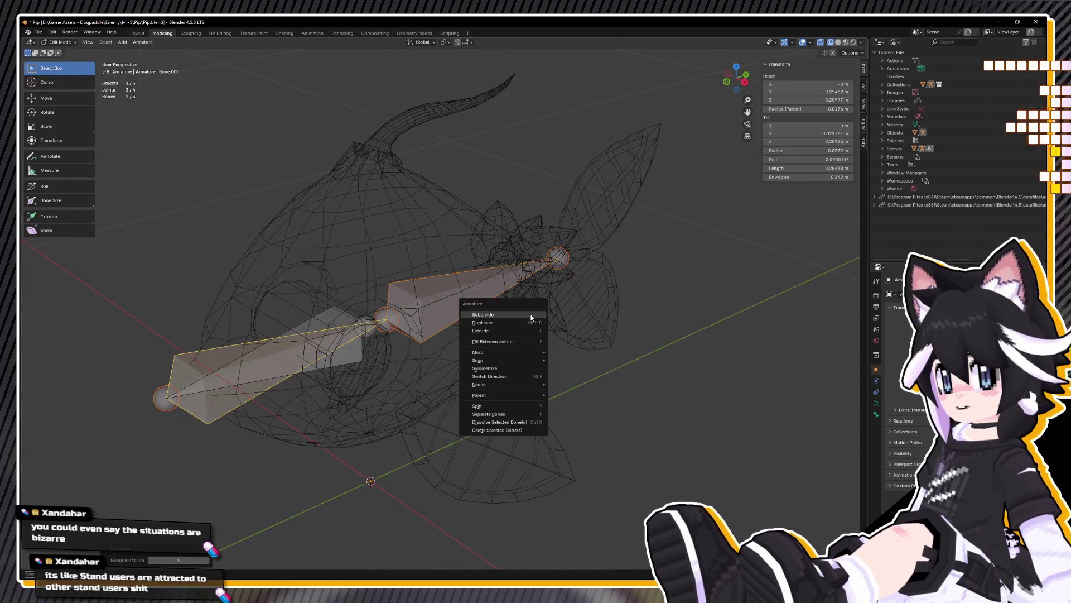
pyautogui.click(494, 290)
pyautogui.moveTo(494, 290)
pyautogui.mouseDown(button='middle')
pyautogui.moveTo(467, 321)
pyautogui.moveTo(439, 323)
pyautogui.mouseUp(button='middle')
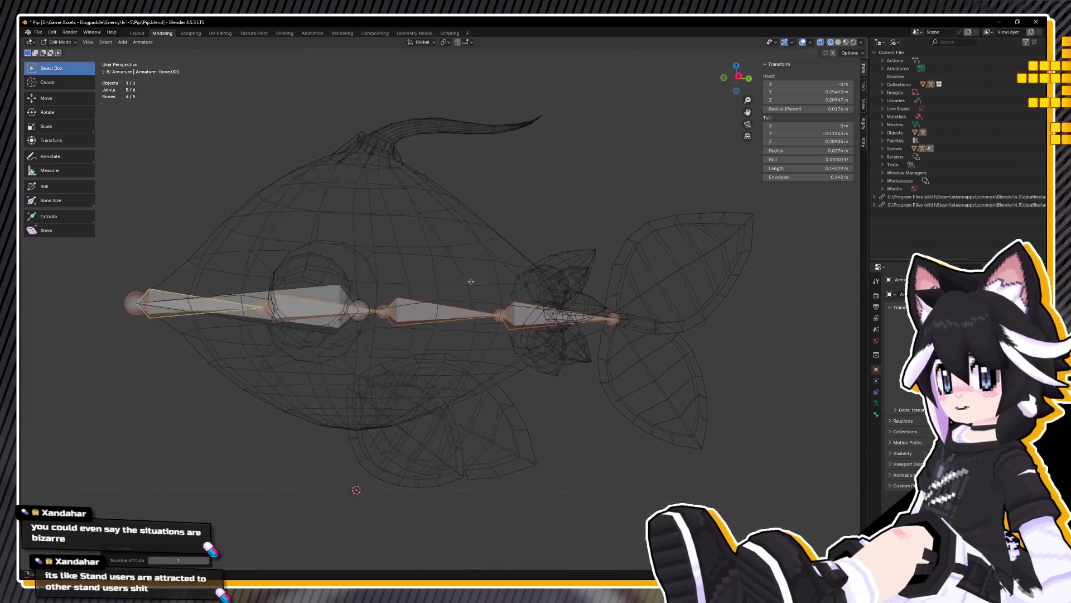
pyautogui.rightClick(439, 323)
pyautogui.click(440, 323)
pyautogui.moveTo(439, 322)
pyautogui.mouseDown(button='middle')
pyautogui.moveTo(498, 326)
pyautogui.moveTo(492, 290)
pyautogui.moveTo(492, 330)
pyautogui.mouseUp(button='middle')
pyautogui.hotkey('ctrl', 'z')
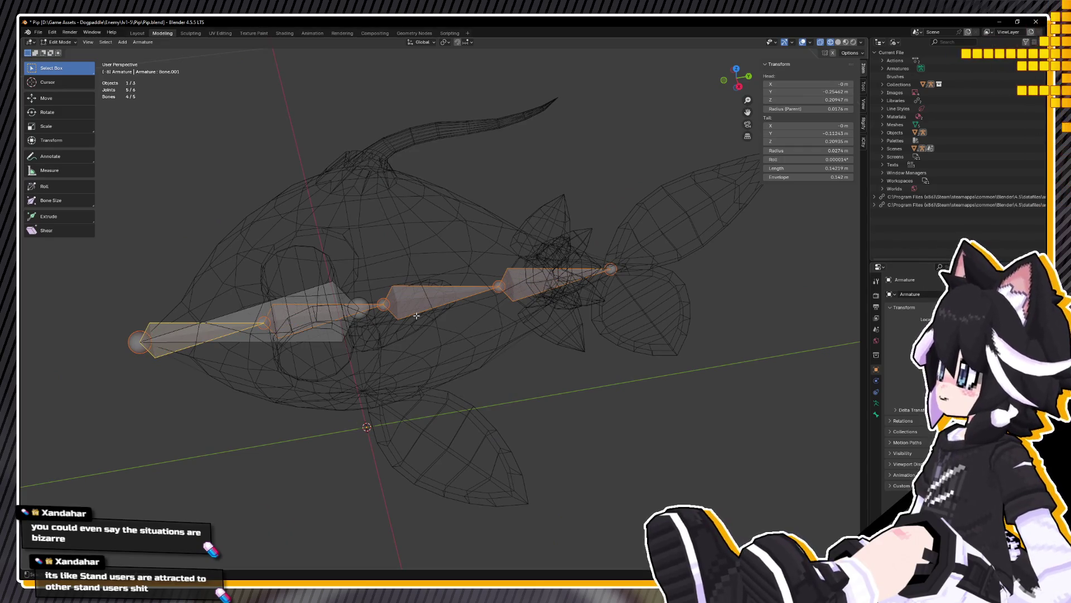
# Step: Select one of the subdivided body bones and begin renaming it
pyautogui.keyDown('alt'); pyautogui.moveTo(440, 343); pyautogui.dragTo(351, 305, button='middle'); pyautogui.keyUp('alt')
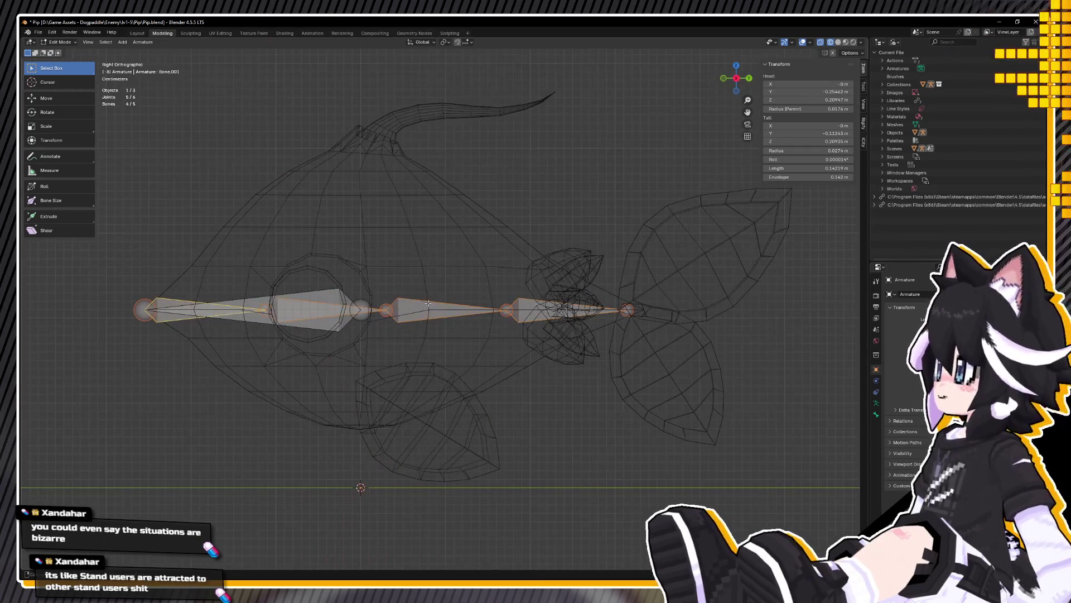
pyautogui.click(280, 309)
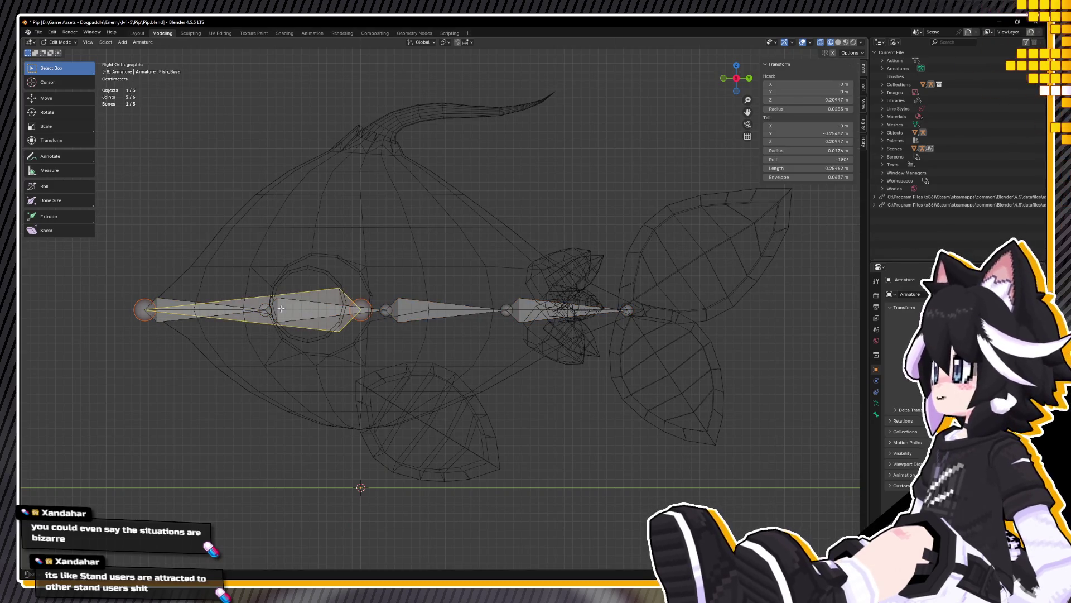
pyautogui.click(311, 309)
pyautogui.moveTo(310, 309)
pyautogui.mouseDown(button='middle')
pyautogui.moveTo(357, 342)
pyautogui.moveTo(278, 325)
pyautogui.mouseUp(button='middle')
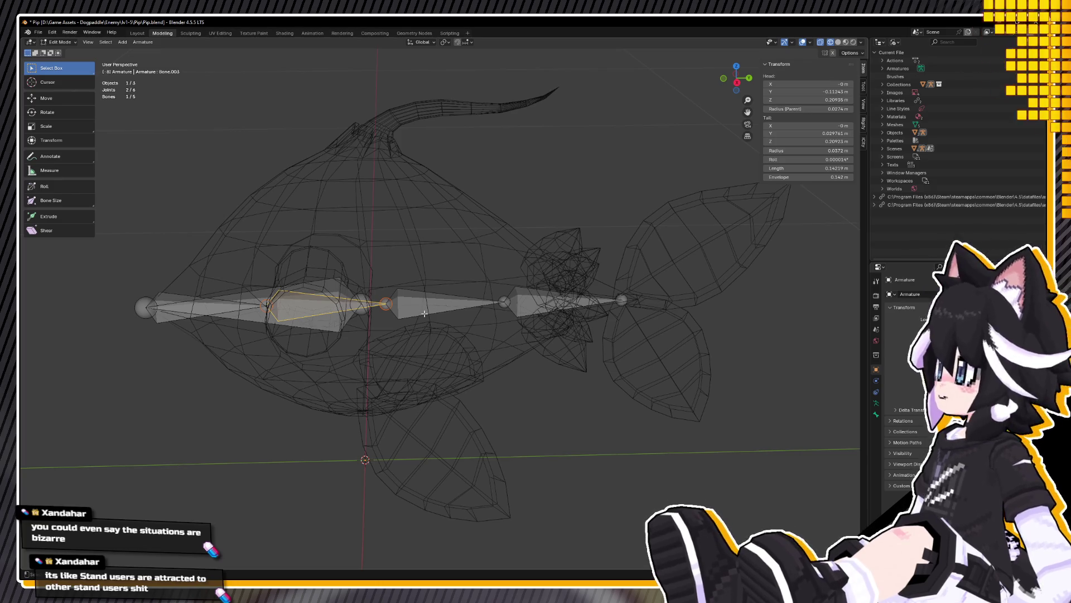
pyautogui.moveTo(543, 309); pyautogui.dragTo(270, 268, button='middle')
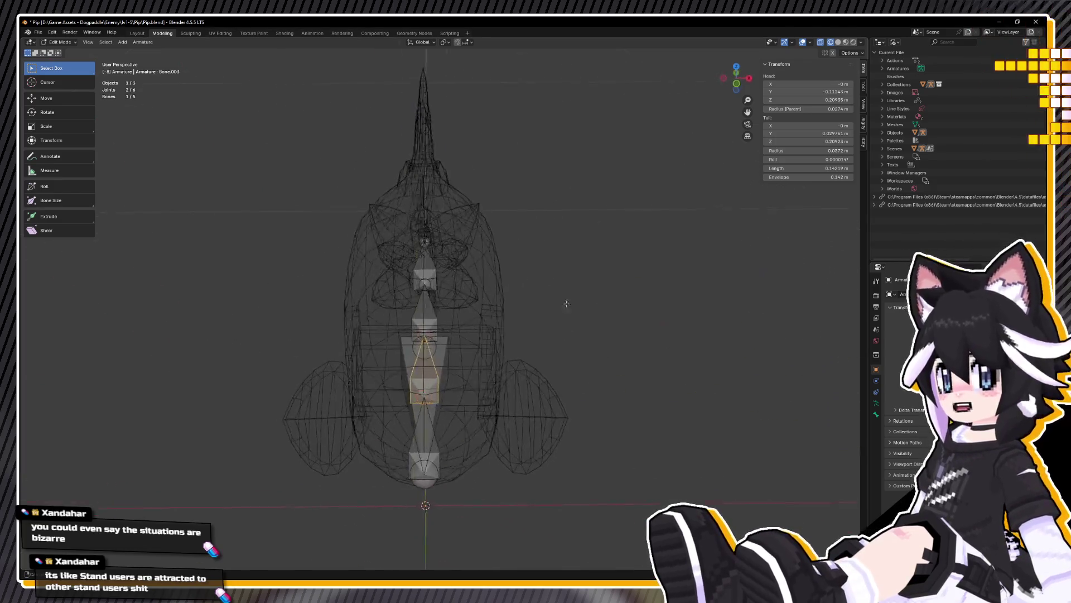
pyautogui.click(270, 268)
pyautogui.press('F2')
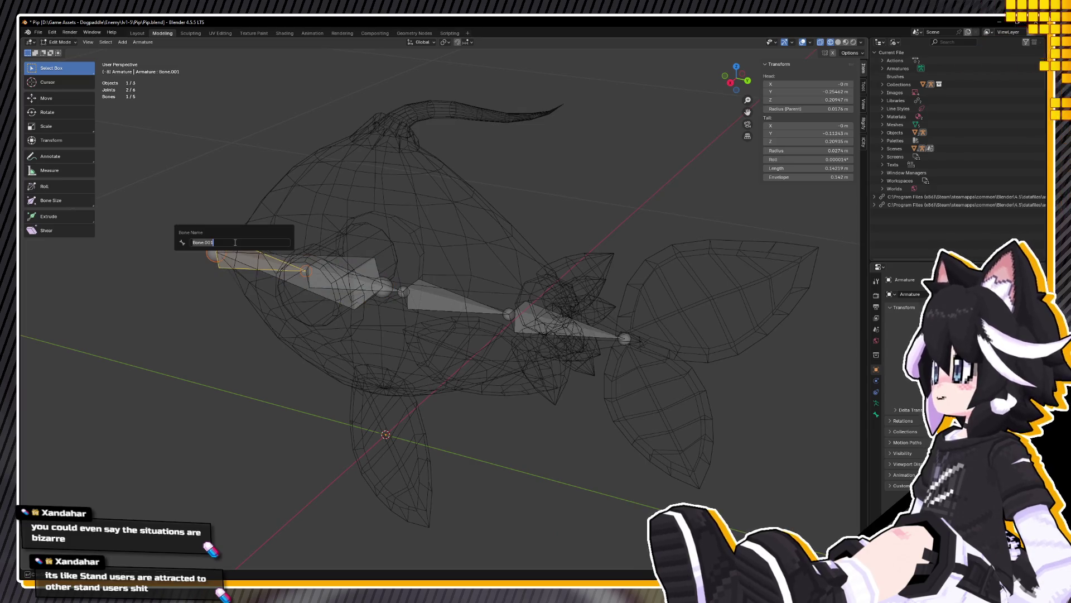
pyautogui.write('Fish_Spine1')
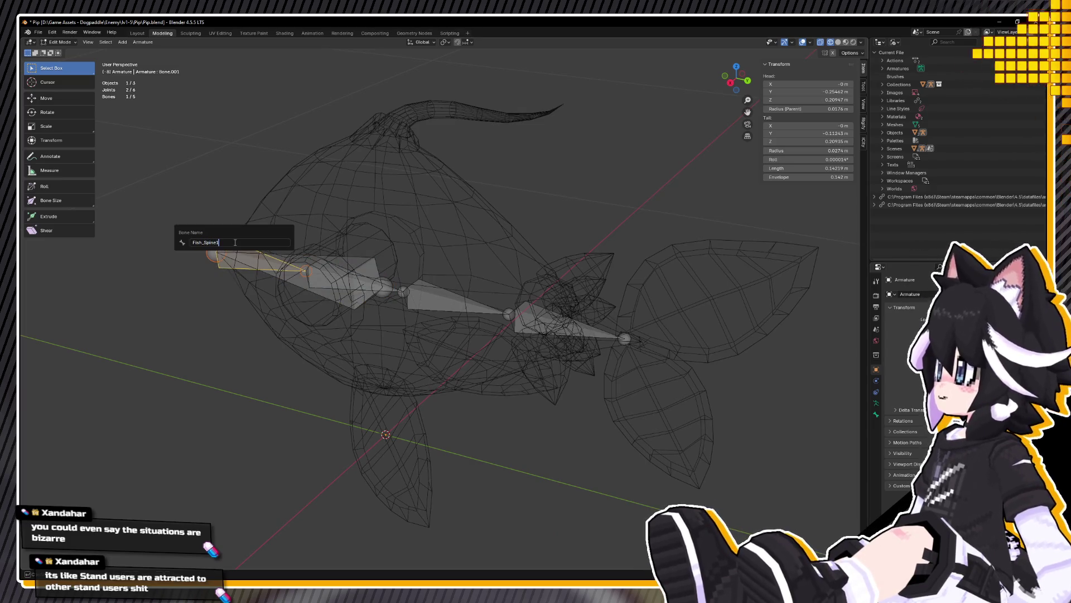
# Step: Name the first two chain bones Fish_Spine1 and Fish_Spine2
pyautogui.press('Return')
pyautogui.click(332, 285)
pyautogui.press('F2')
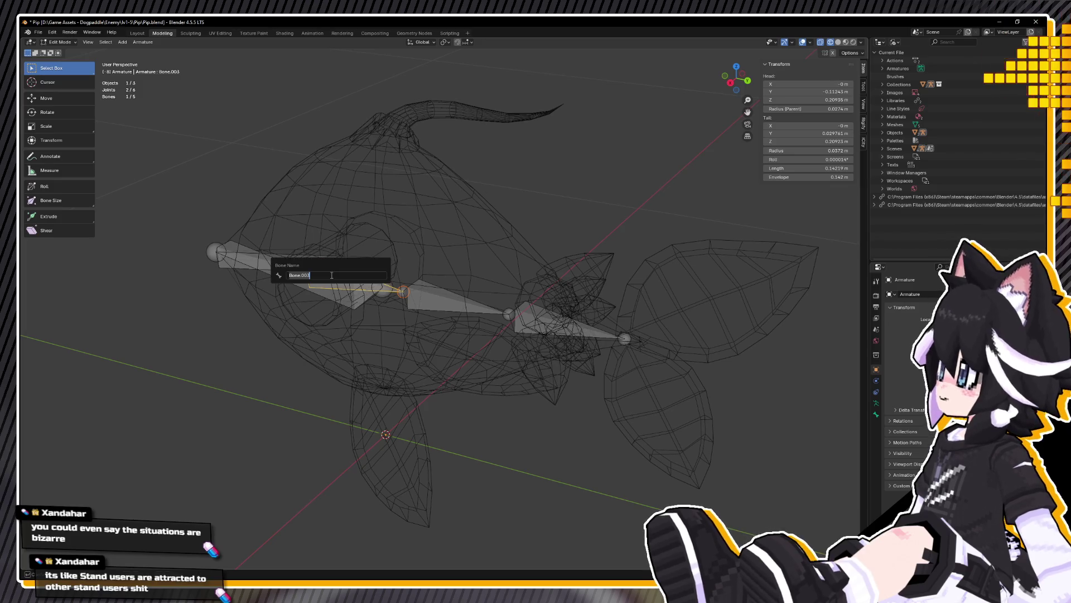
pyautogui.write('ish_Spine2')
pyautogui.press('Return')
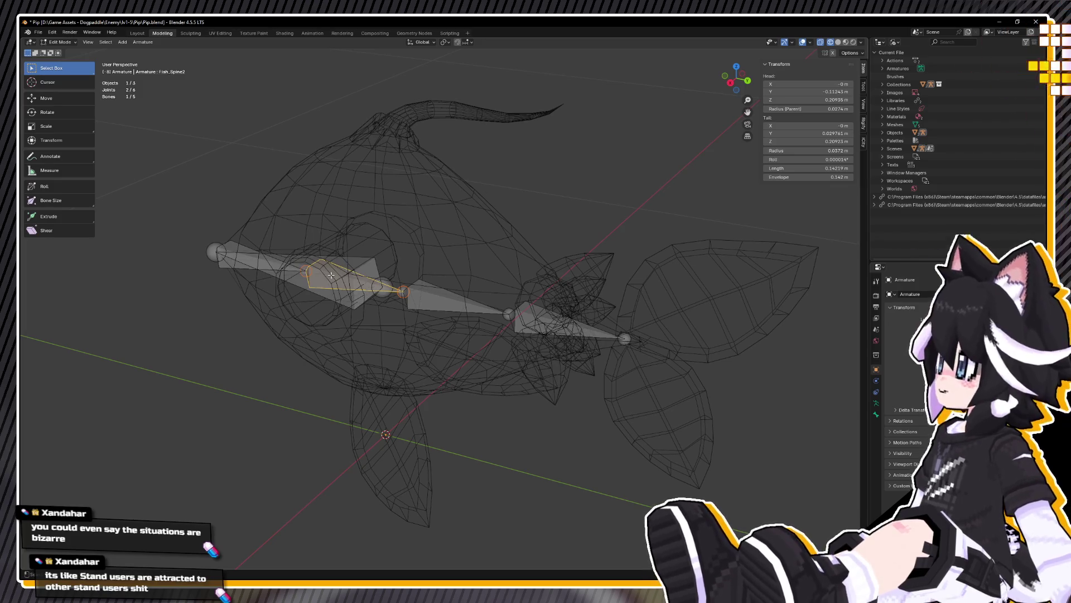
pyautogui.click(438, 303)
pyautogui.press('F2')
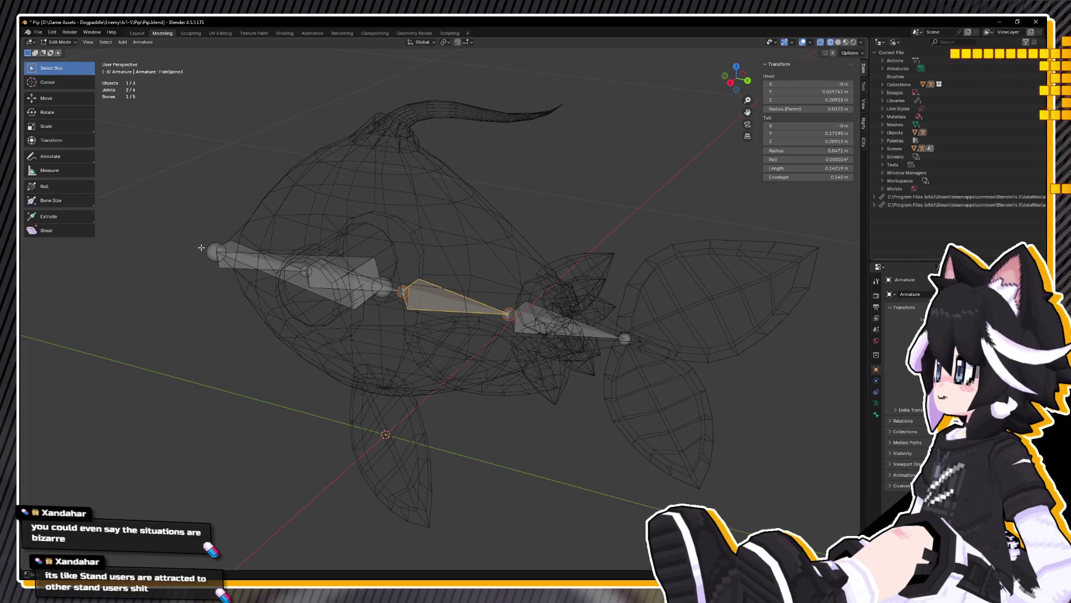
# Step: Name the remaining bones Fish_Spine3 and Fish_Spine4, ending at the tail
pyautogui.moveTo(230, 244); pyautogui.dragTo(453, 302, button='middle')
pyautogui.click(472, 307)
pyautogui.press('F2')
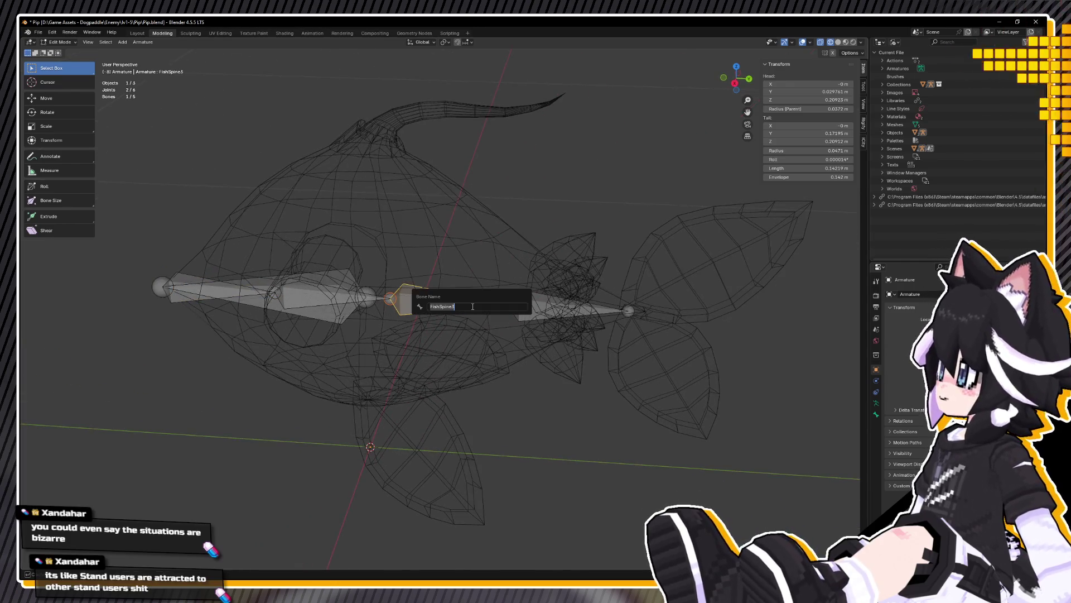
pyautogui.write('ine3')
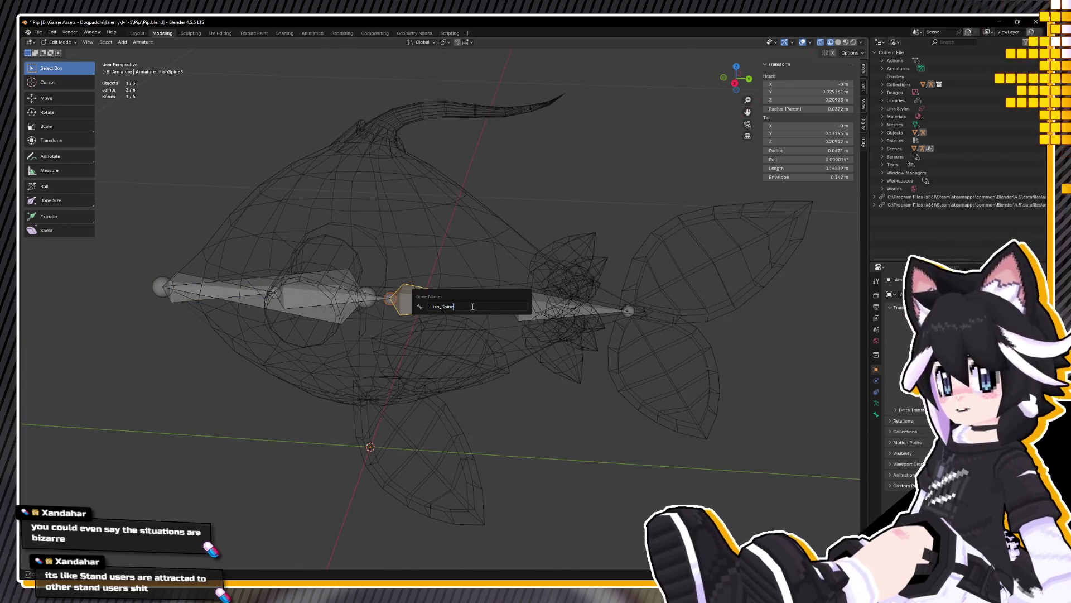
pyautogui.press('Return')
pyautogui.click(522, 303)
pyautogui.press('F2')
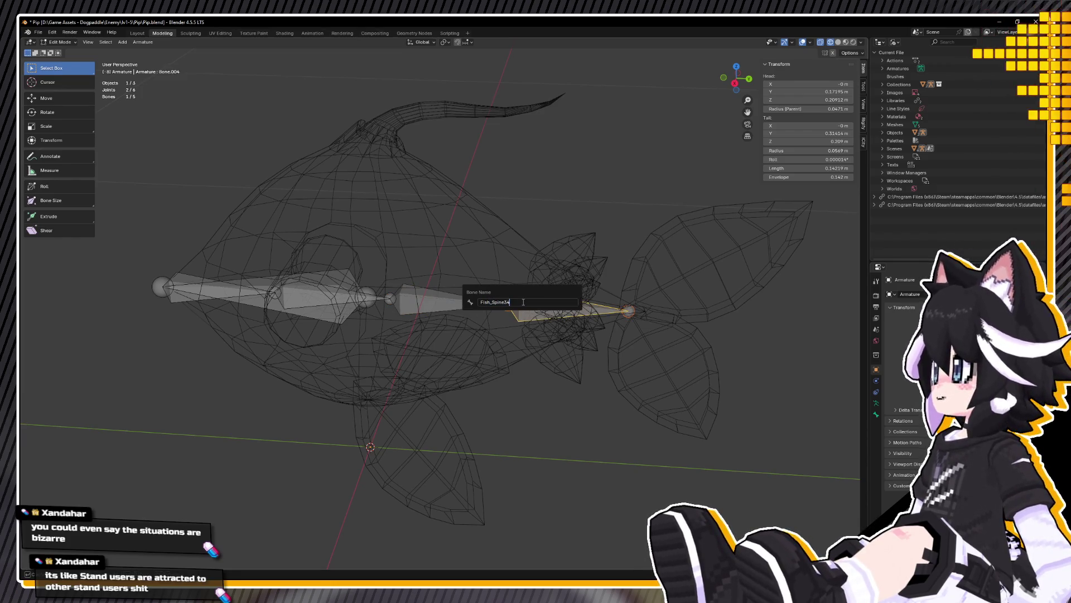
pyautogui.write('4')
pyautogui.press('Return')
pyautogui.moveTo(523, 301)
pyautogui.mouseDown(button='middle')
pyautogui.moveTo(481, 266)
pyautogui.moveTo(510, 222)
pyautogui.mouseUp(button='middle')
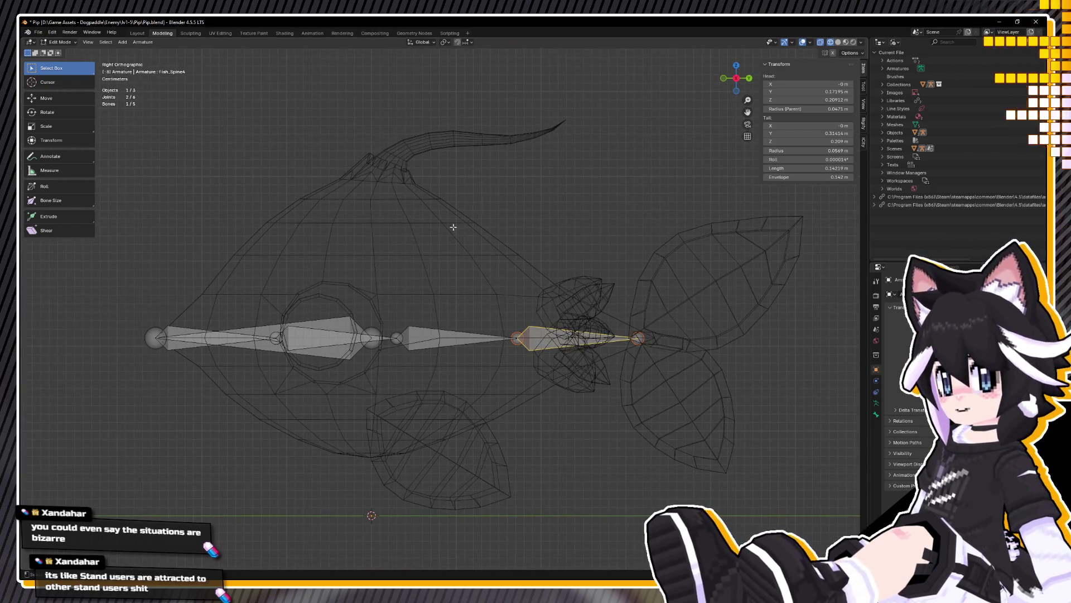
# Step: Extrude a trial bone from Fish_Base's front joint up toward the head top and nudge its tip
pyautogui.click(185, 332)
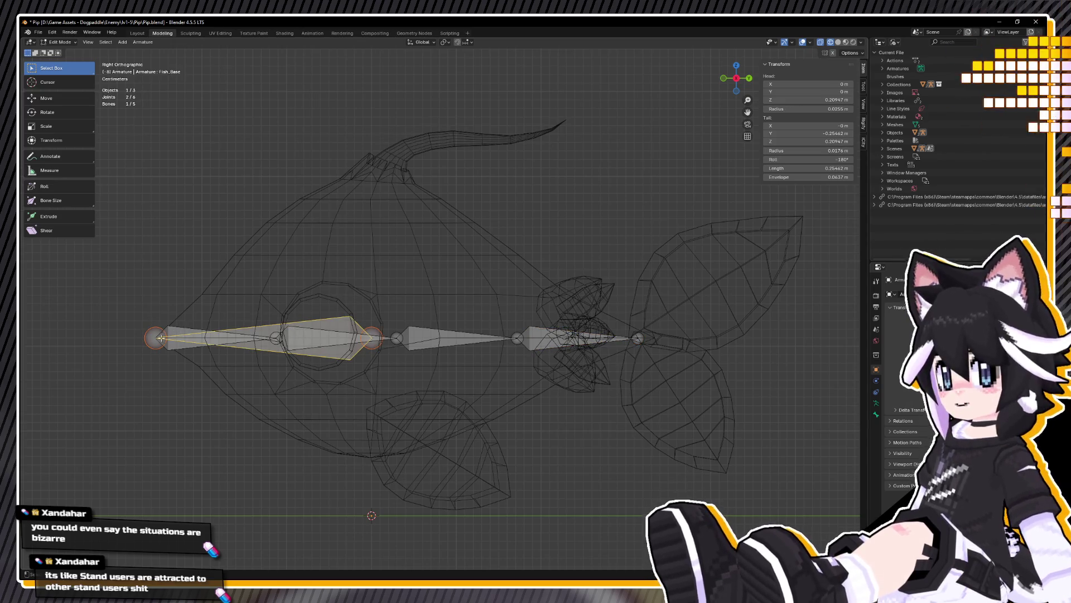
pyautogui.click(157, 340)
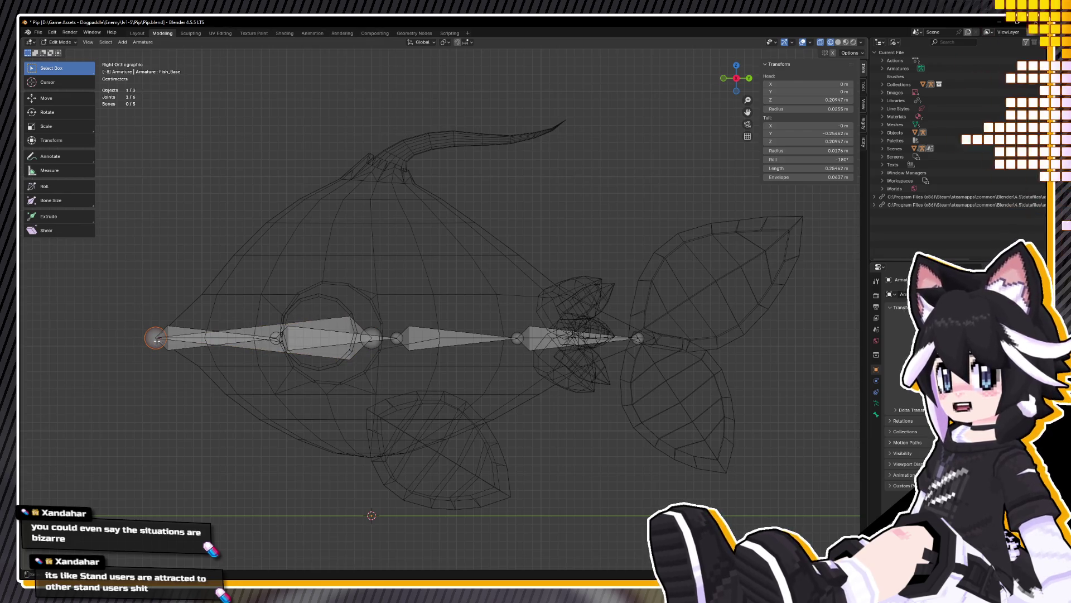
pyautogui.press('e')
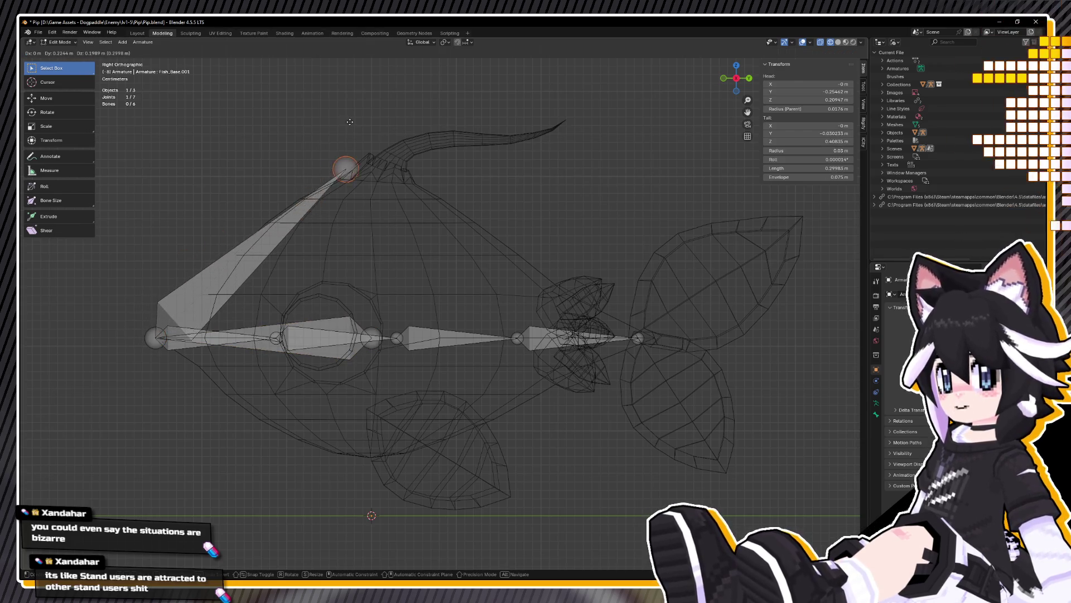
pyautogui.click(373, 167)
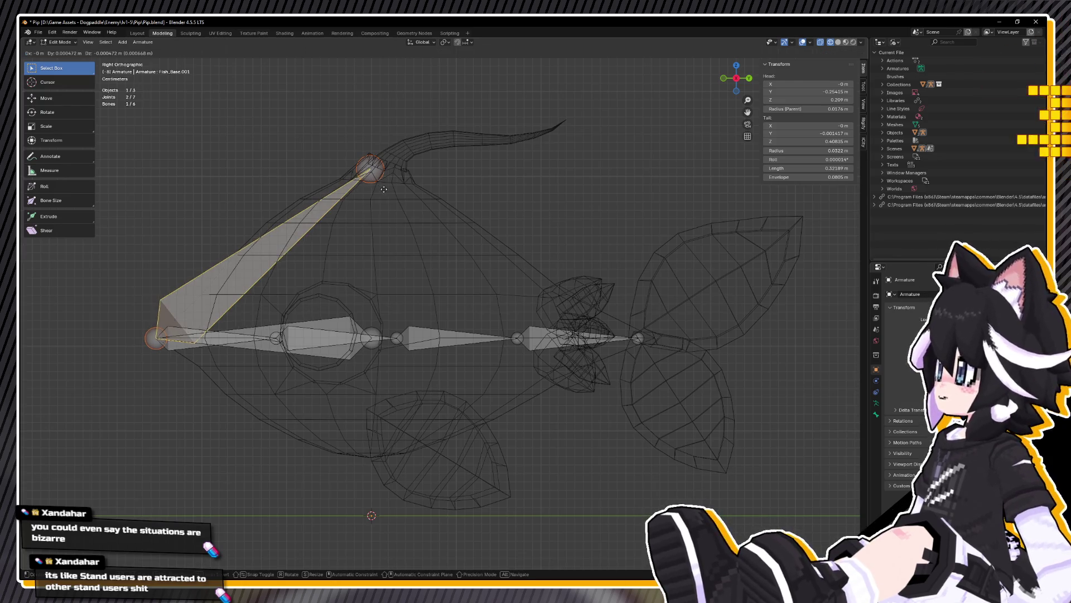
pyautogui.click(371, 165)
pyautogui.press('g')
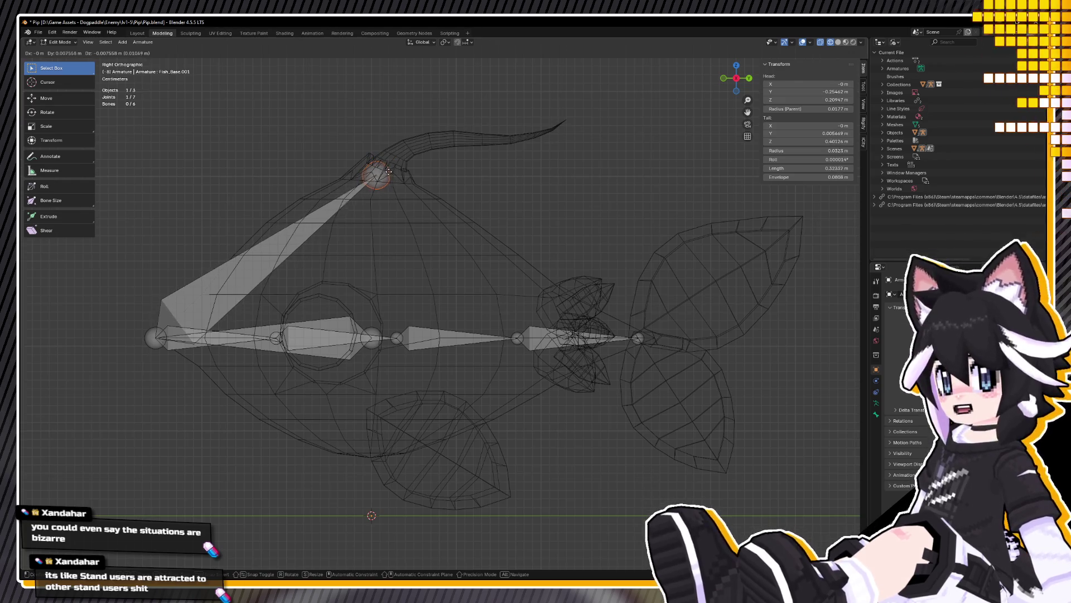
pyautogui.click(377, 171)
# Step: Delete that trial bone and extrude a fresh one from the front joint instead
pyautogui.moveTo(378, 172)
pyautogui.mouseDown(button='middle')
pyautogui.moveTo(421, 192)
pyautogui.moveTo(423, 156)
pyautogui.mouseUp(button='middle')
pyautogui.click(388, 189)
pyautogui.press('Delete')
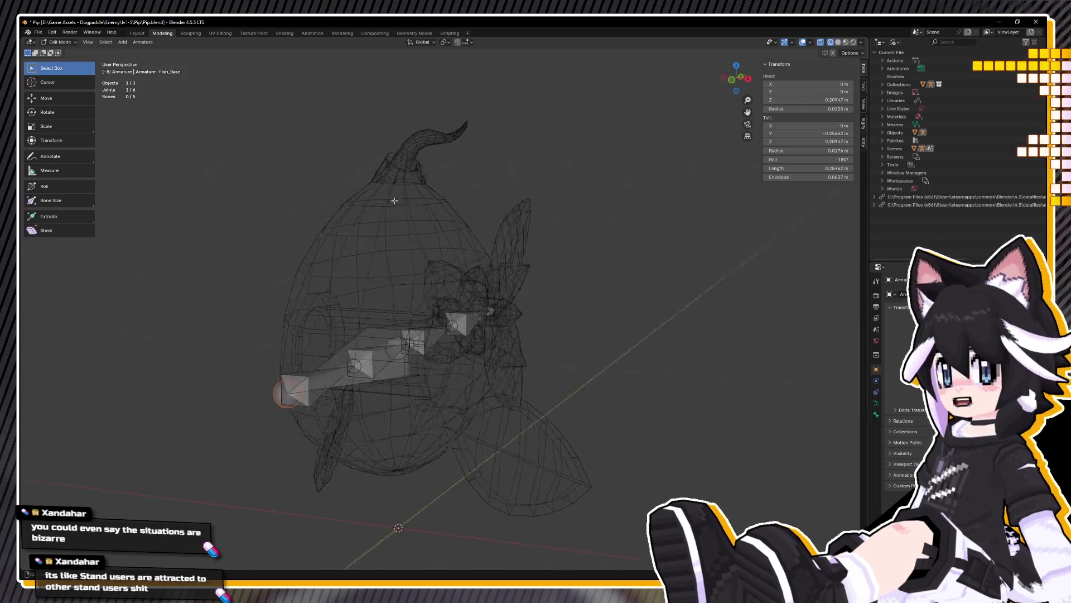
pyautogui.moveTo(391, 212)
pyautogui.mouseDown(button='middle')
pyautogui.moveTo(327, 295)
pyautogui.moveTo(351, 302)
pyautogui.moveTo(338, 331)
pyautogui.moveTo(360, 332)
pyautogui.mouseUp(button='middle')
pyautogui.scroll(-3, 351, 302)
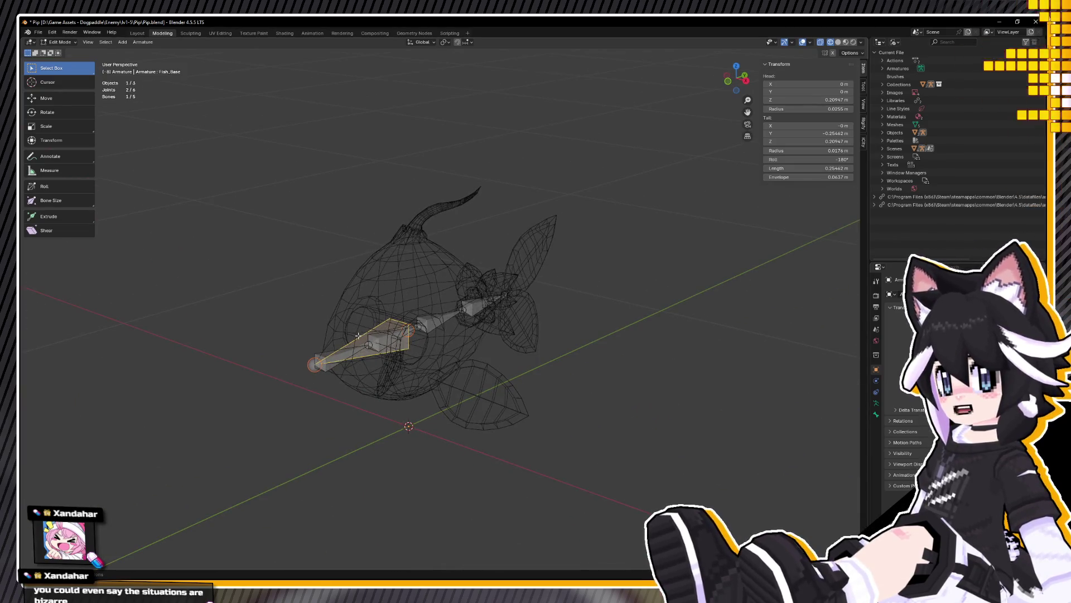
pyautogui.press('e')
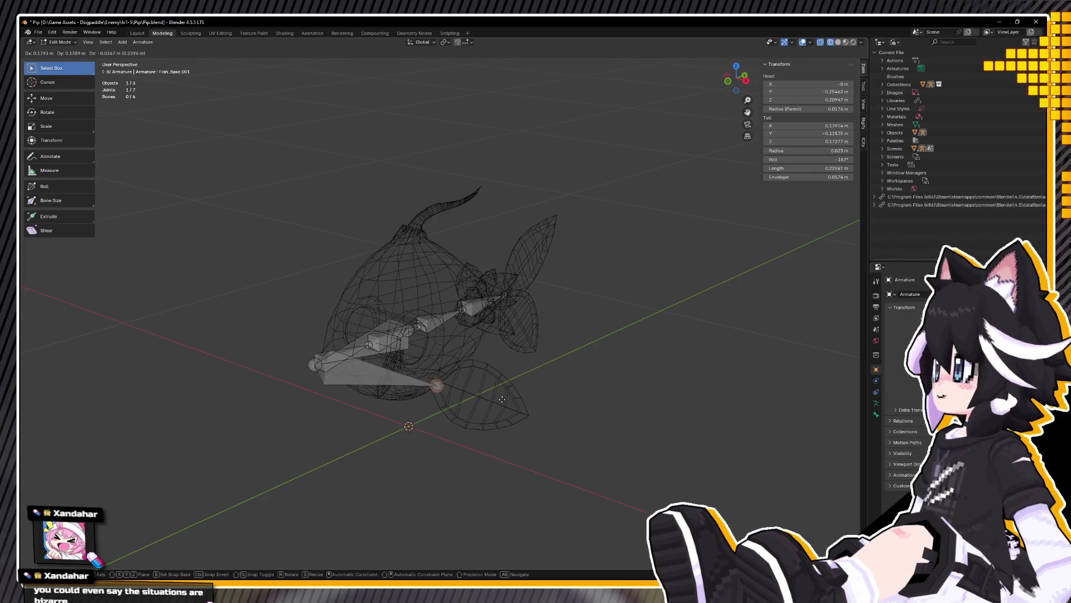
# Step: Place Fish_Base.001's end and show its Bone properties, cancelling a stray move
pyautogui.click(394, 381)
pyautogui.moveTo(393, 381); pyautogui.dragTo(392, 419, button='middle')
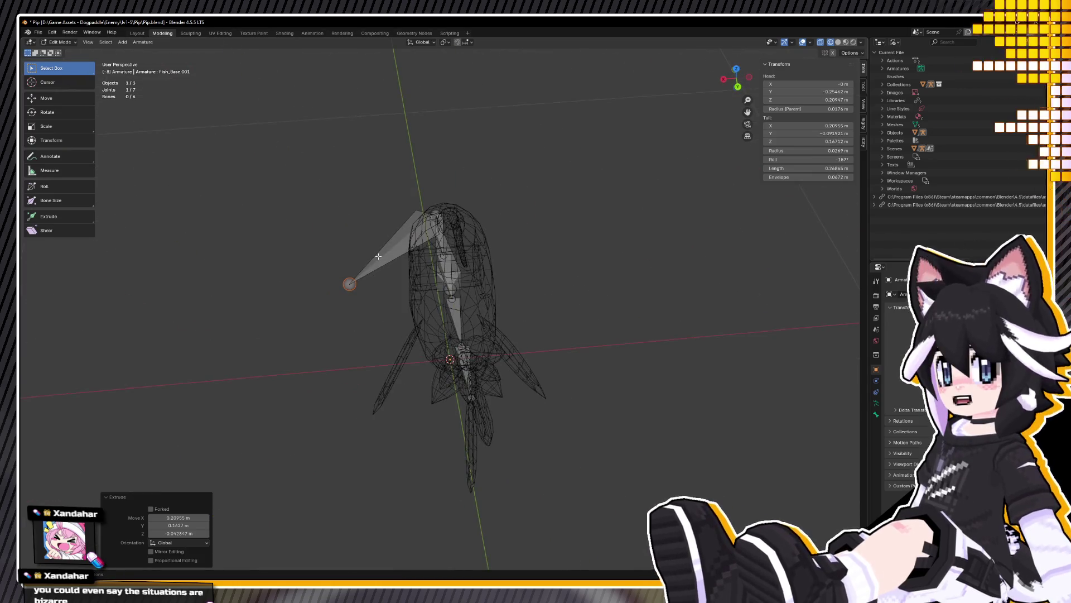
pyautogui.click(381, 251)
pyautogui.click(876, 416)
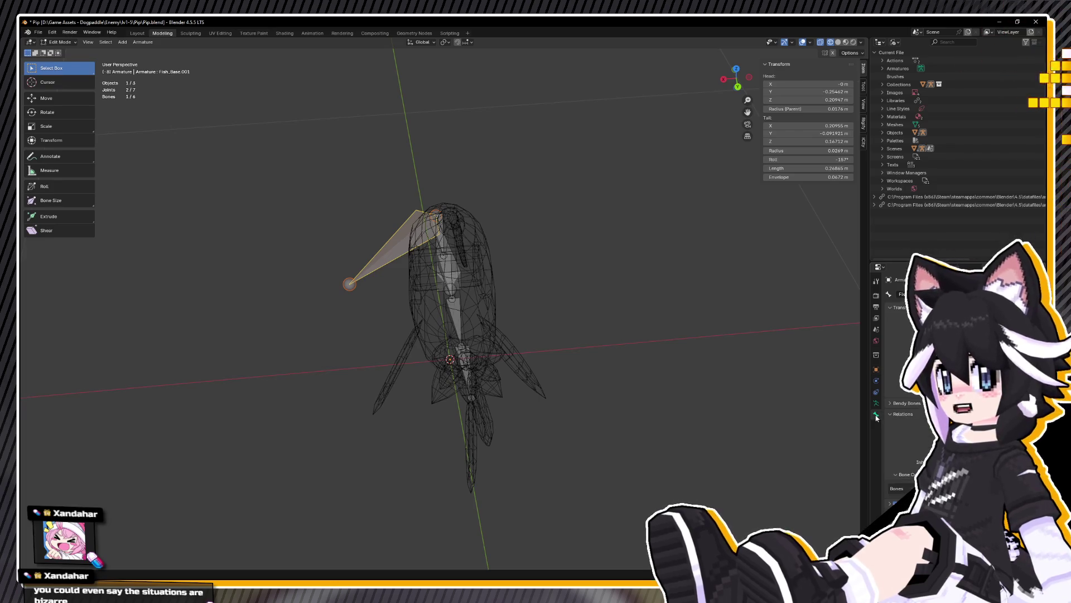
pyautogui.press('g')
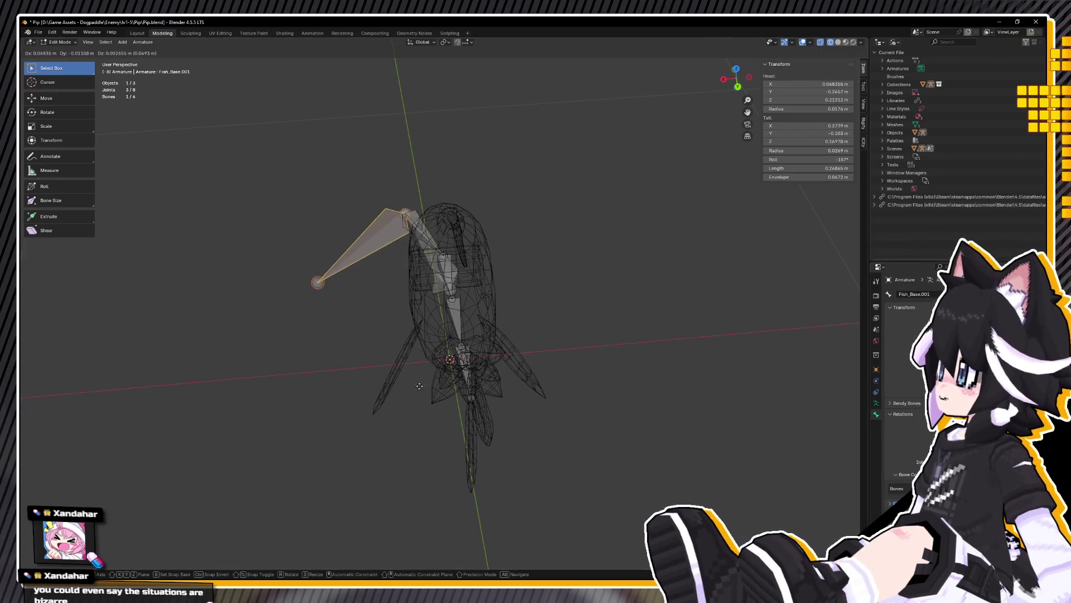
pyautogui.press('Escape')
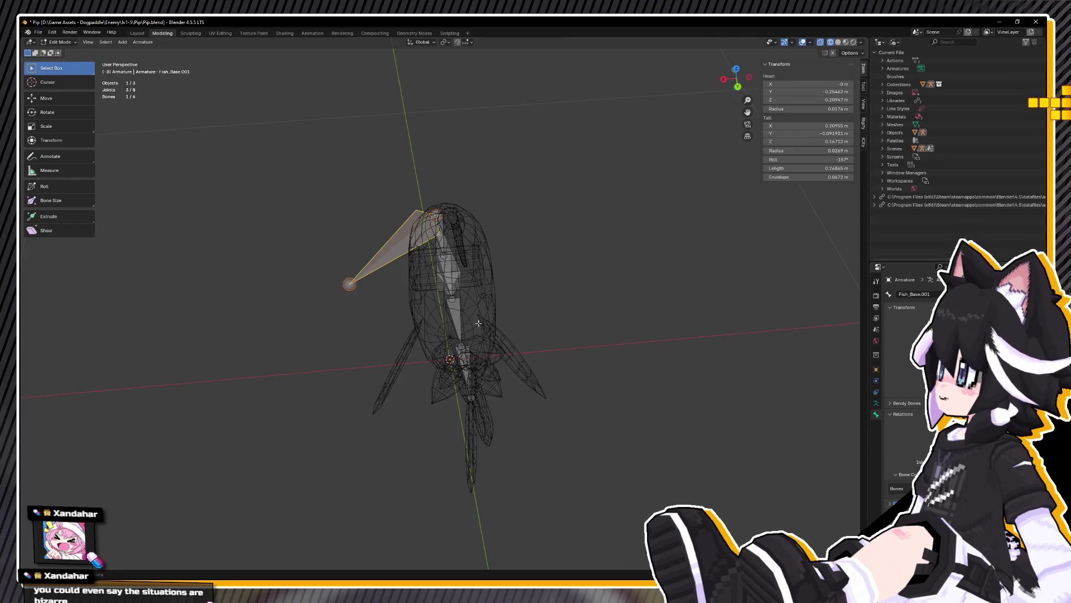
# Step: Move Fish_Base.001 below the fish's front, leave Edit Mode and select the fish mesh
pyautogui.moveTo(479, 323); pyautogui.dragTo(456, 330, button='middle')
pyautogui.click(352, 338)
pyautogui.press('g')
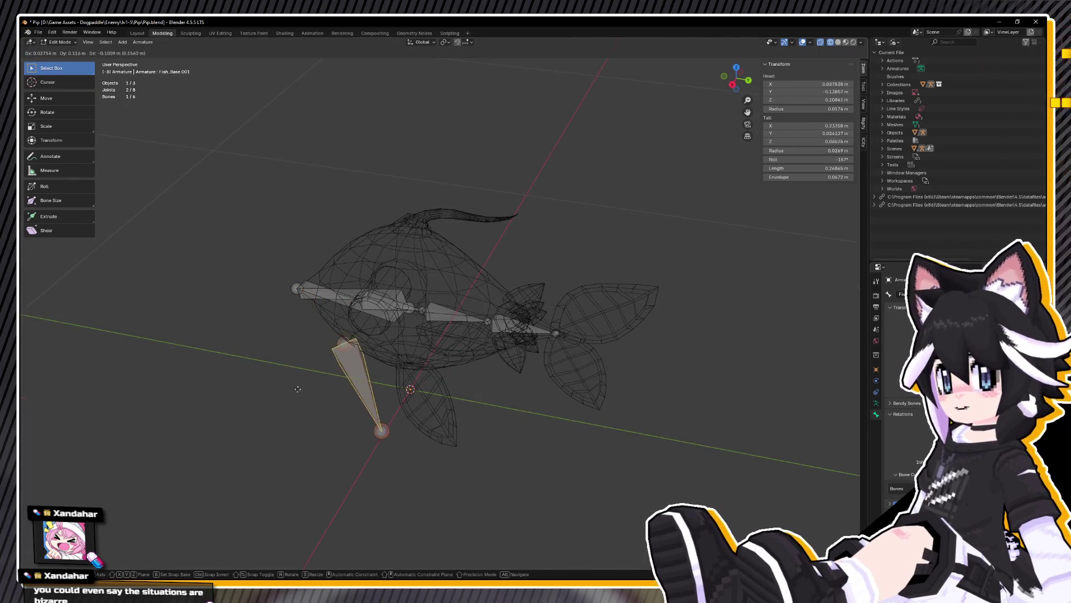
pyautogui.click(383, 402)
pyautogui.moveTo(383, 402); pyautogui.dragTo(437, 355, button='middle')
pyautogui.press('Tab')
pyautogui.click(450, 390)
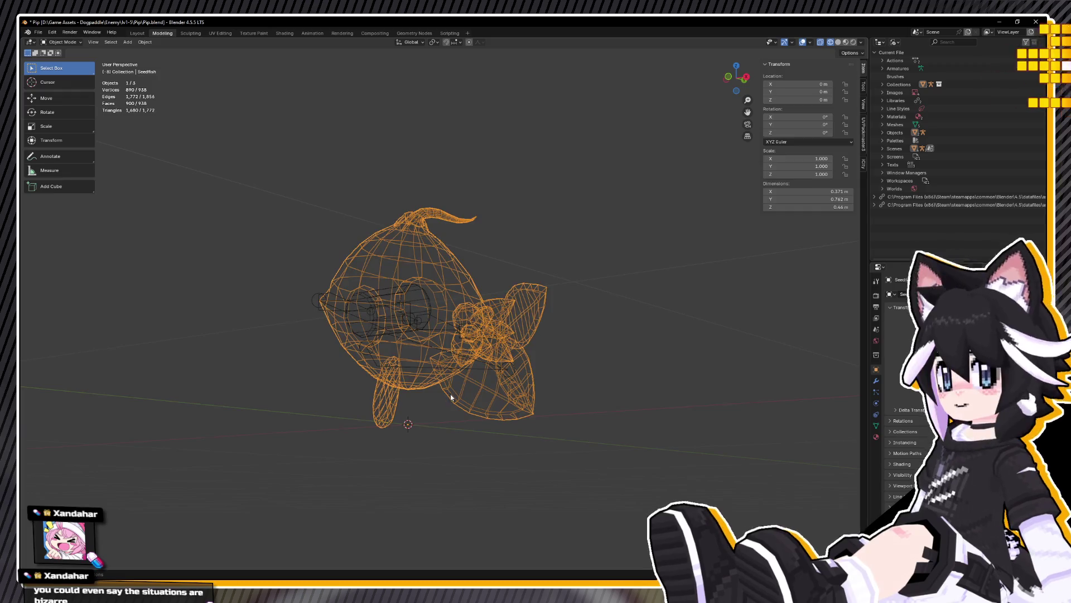
# Step: Snap the 3D cursor to a vertex at the lower fin's root on the fish mesh
pyautogui.press('Tab')
pyautogui.scroll(4, 450, 390)
pyautogui.click(421, 393)
pyautogui.press('1')
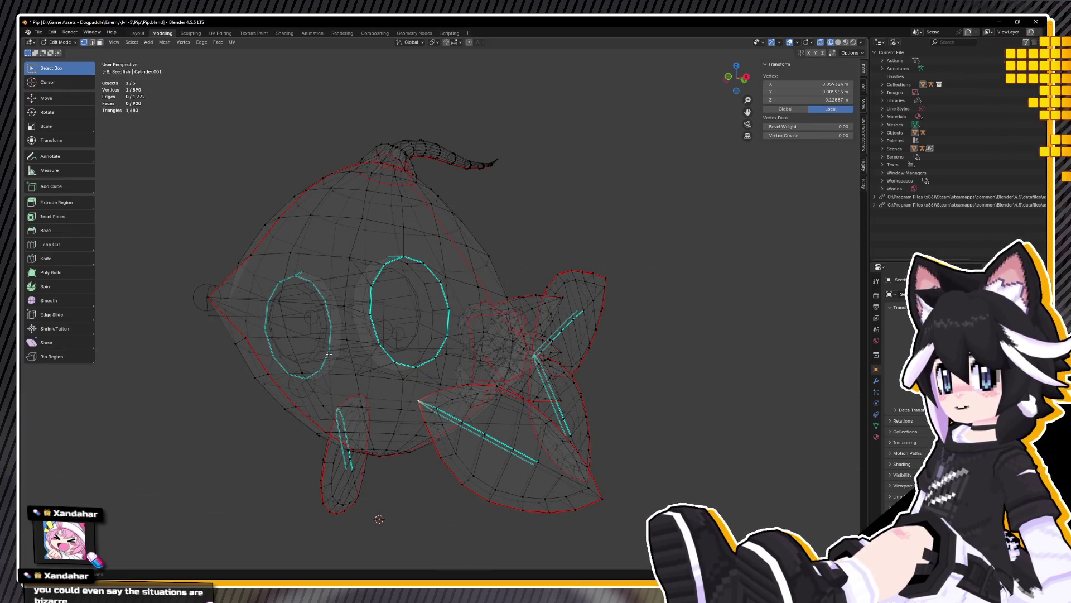
pyautogui.hotkey('shift', 's')
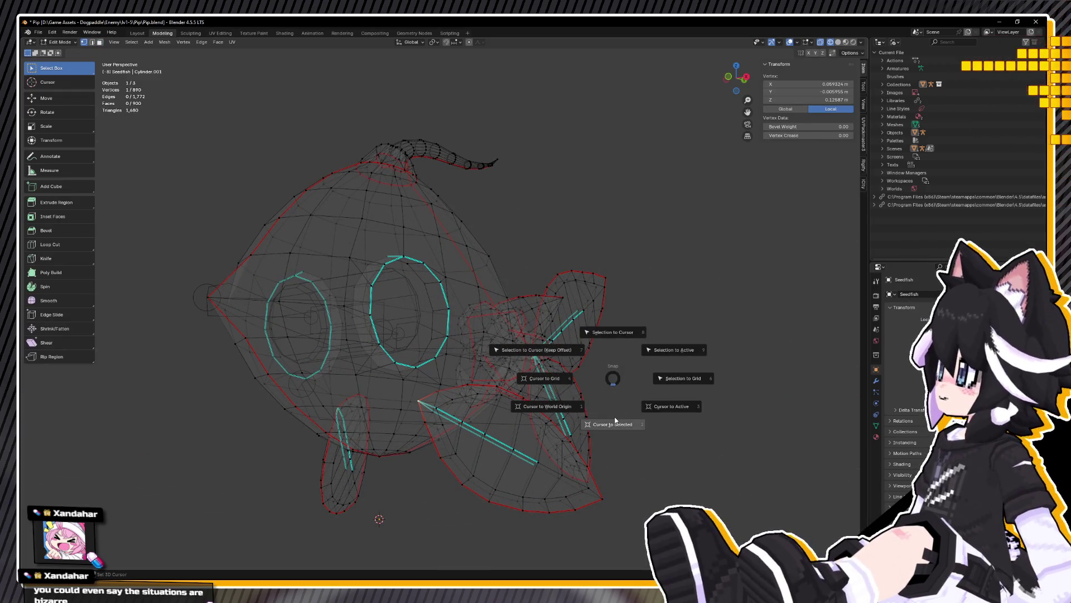
pyautogui.click(616, 423)
pyautogui.moveTo(616, 420); pyautogui.dragTo(586, 401, button='middle')
pyautogui.hotkey('alt', 'z')
pyautogui.scroll(2, 587, 402)
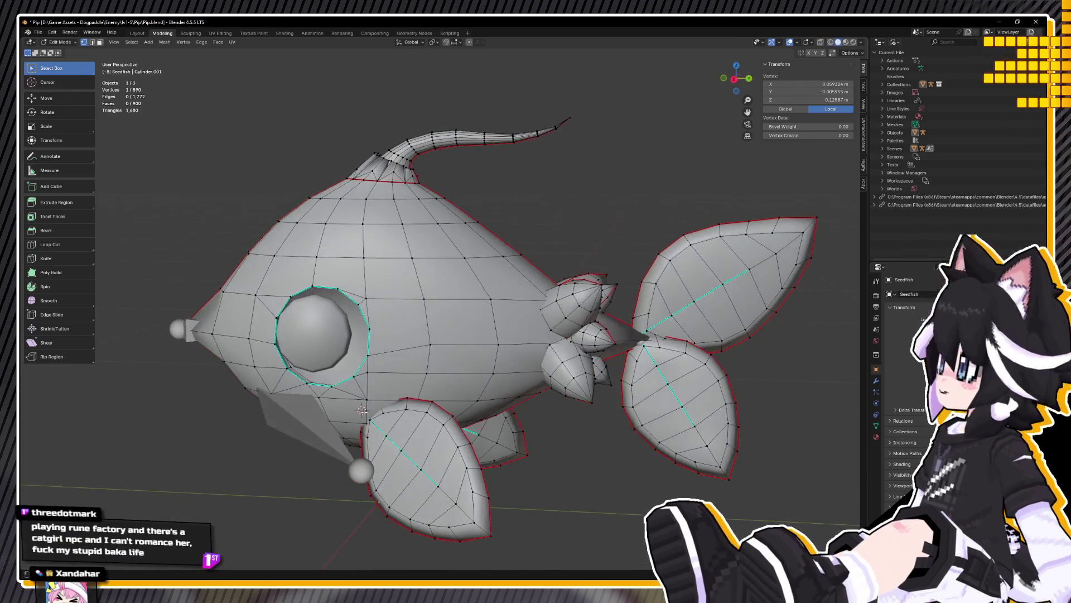
pyautogui.press('Tab')
# Step: Snap the lower bone's head joint onto the 3D cursor at the fin root
pyautogui.click(329, 423)
pyautogui.press('Tab')
pyautogui.hotkey('alt', 'z')
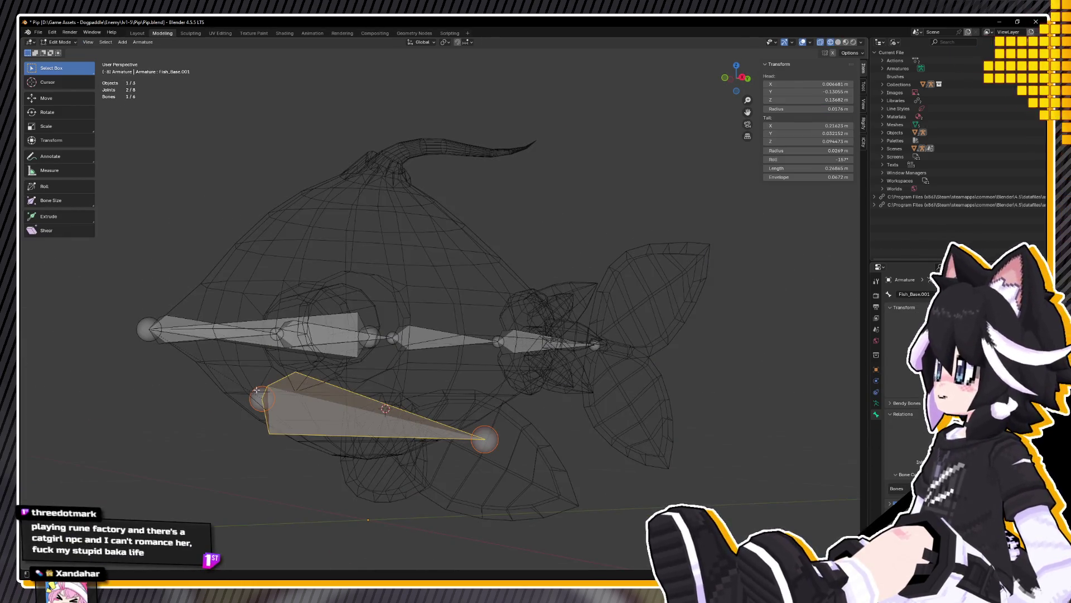
pyautogui.click(257, 389)
pyautogui.hotkey('shift', 's')
pyautogui.click(330, 356)
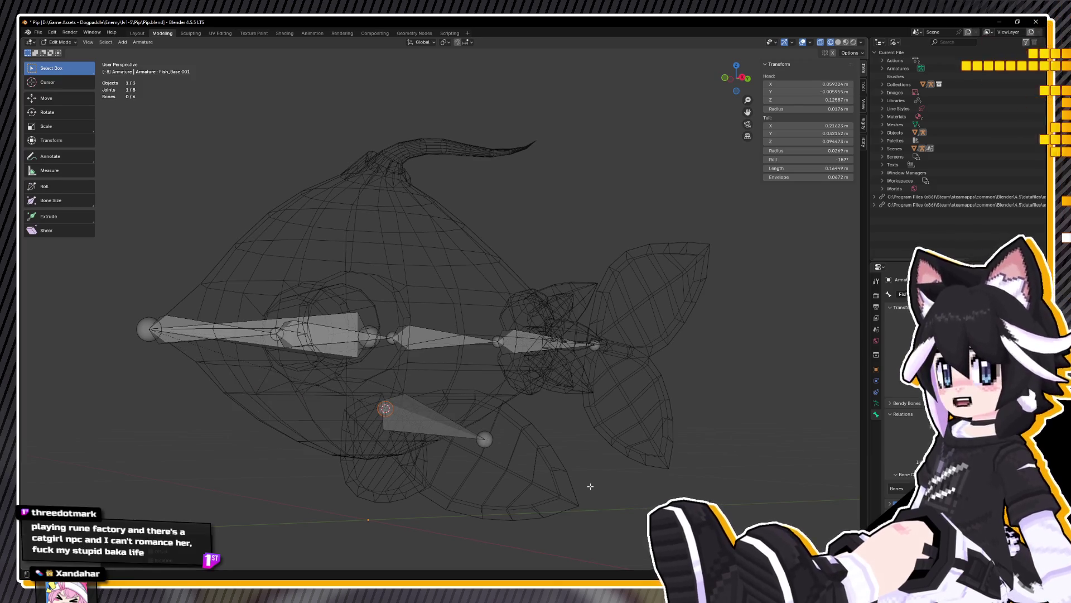
# Step: Snap the lower bone's tail onto the cursor at the fin tip and begin renaming it
pyautogui.press('Tab')
pyautogui.click(584, 504)
pyautogui.press('Tab')
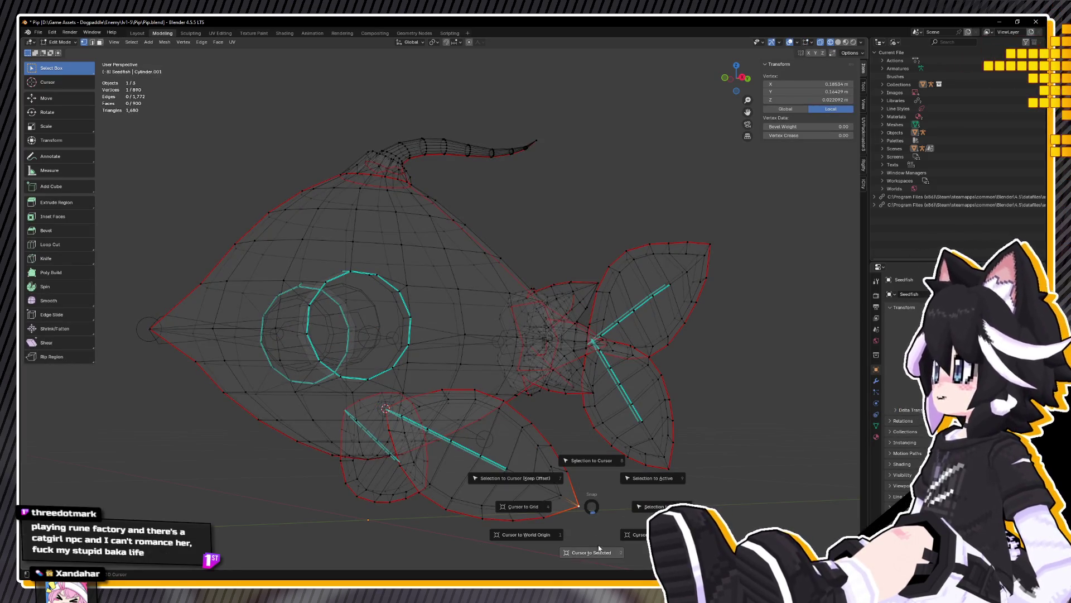
pyautogui.moveTo(592, 505); pyautogui.dragTo(373, 464, button='middle')
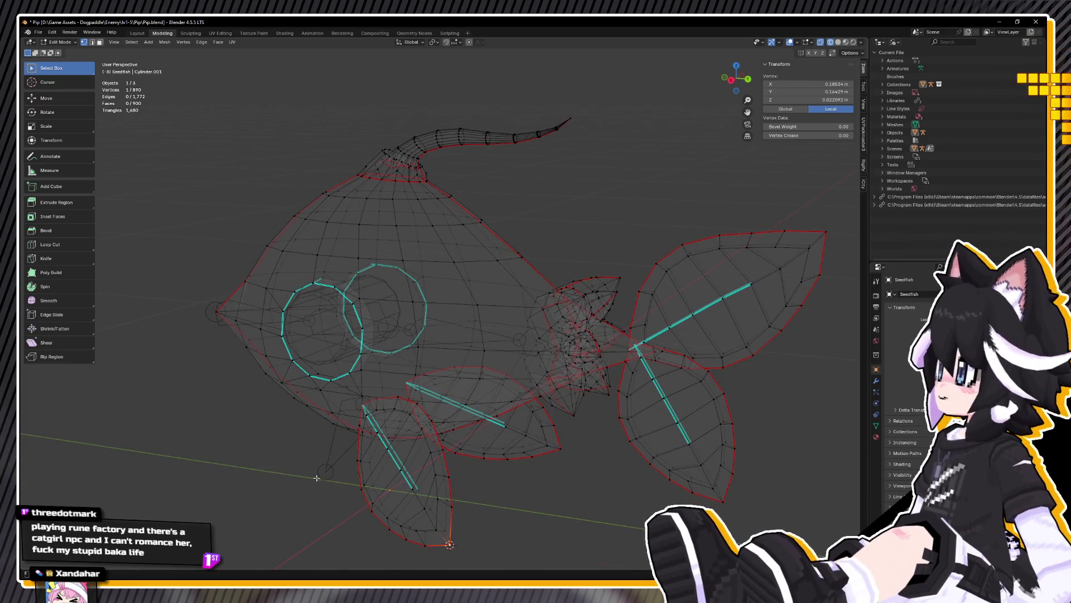
pyautogui.press('Tab')
pyautogui.click(370, 470)
pyautogui.press('Tab')
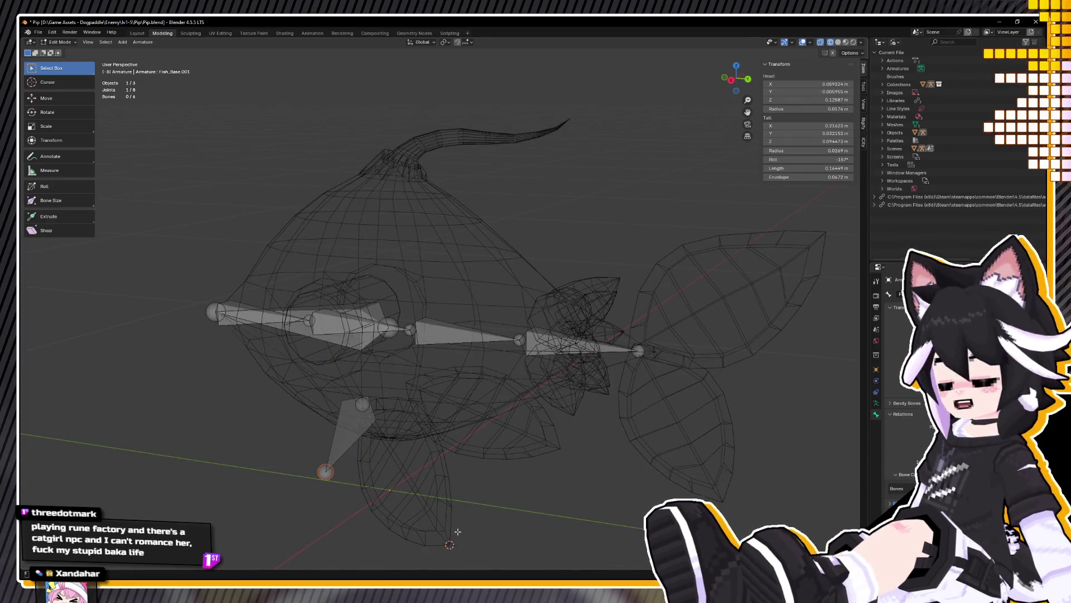
pyautogui.hotkey('shift', 's')
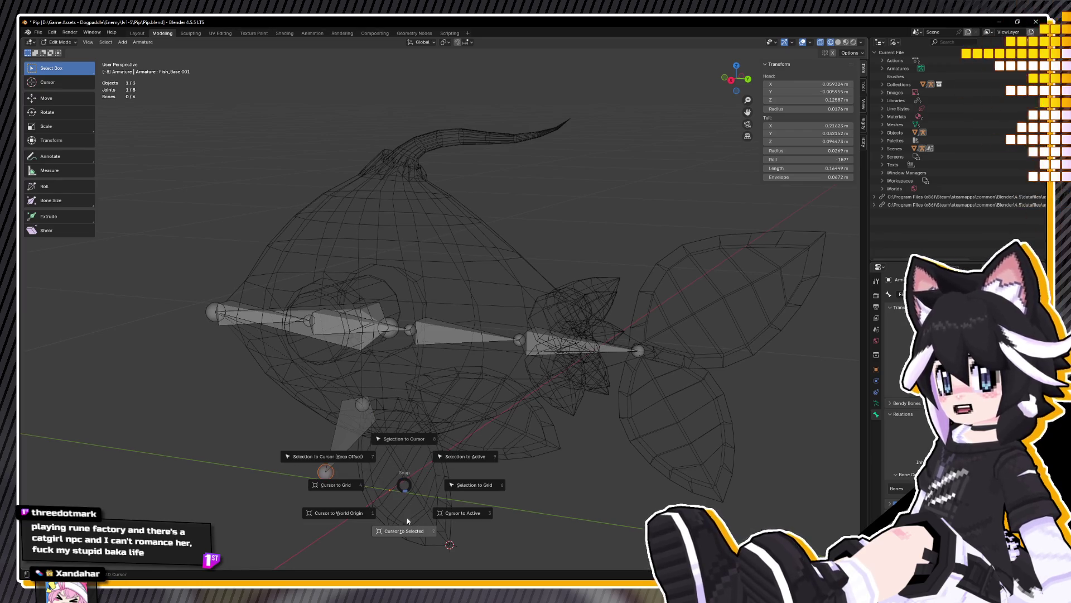
pyautogui.click(404, 444)
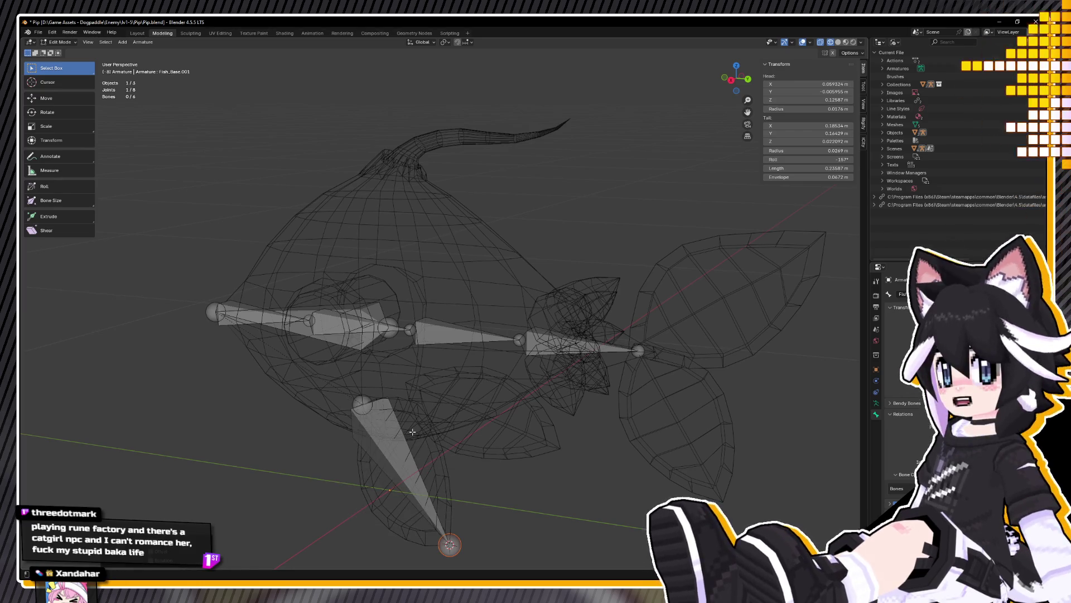
pyautogui.moveTo(410, 444); pyautogui.dragTo(421, 431, button='middle')
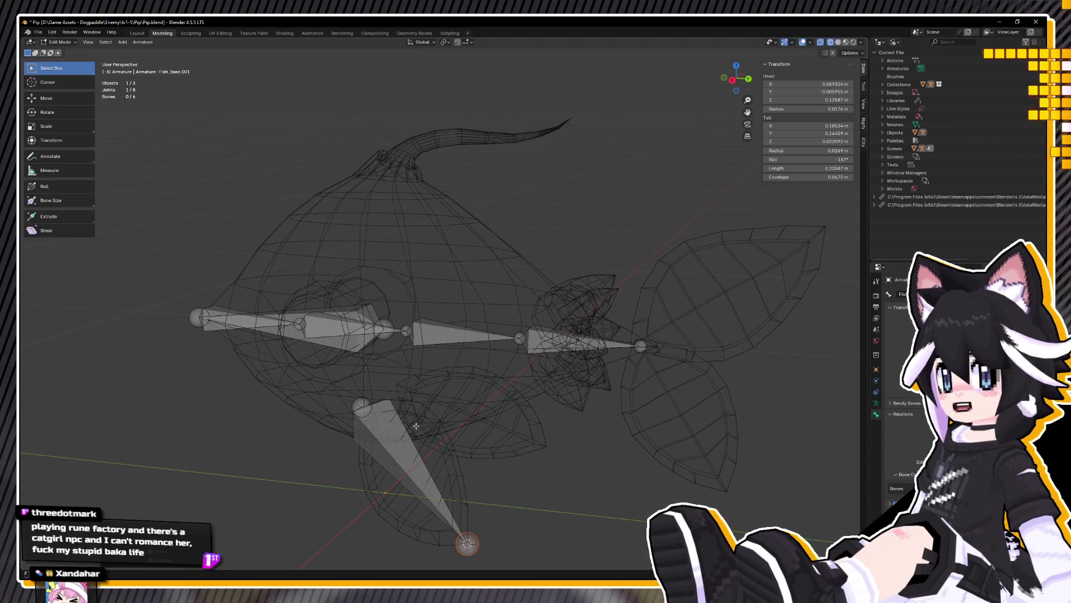
pyautogui.moveTo(586, 430); pyautogui.dragTo(519, 418, button='middle')
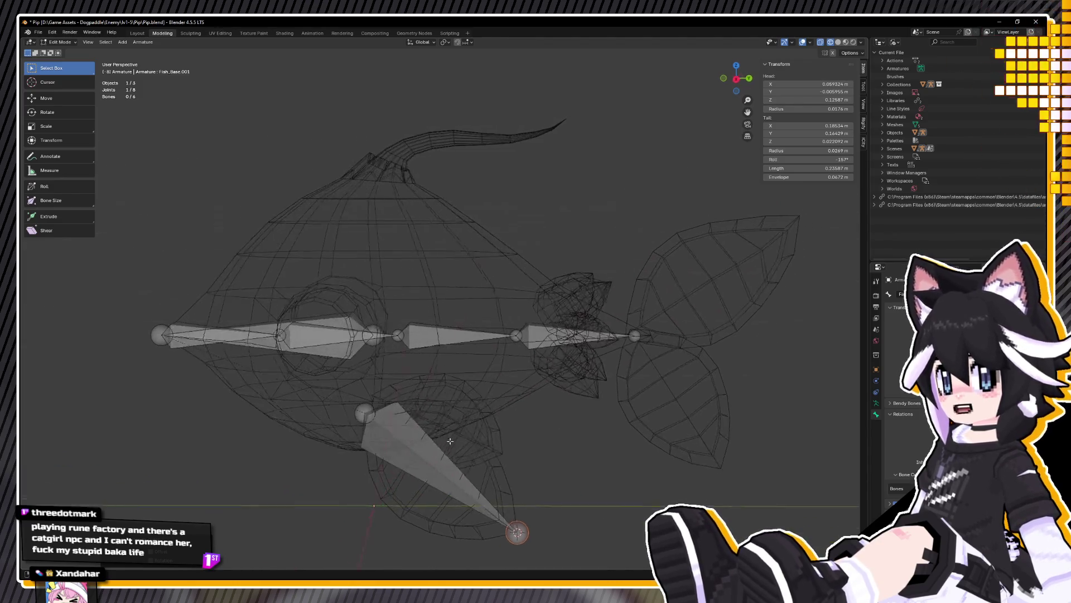
pyautogui.click(402, 444)
pyautogui.press('F2')
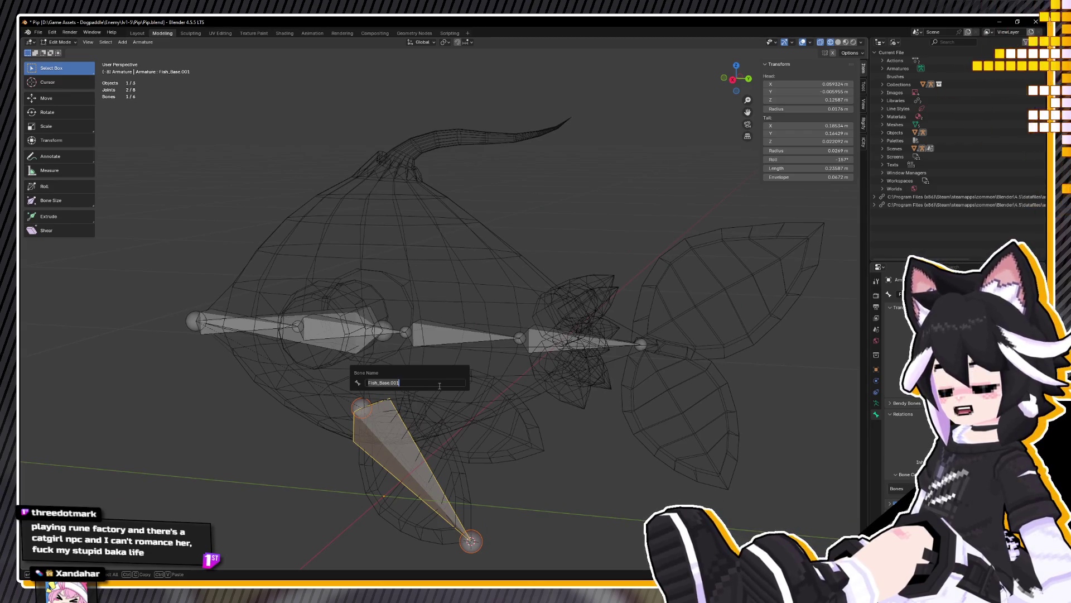
pyautogui.write('Fish_LeafFin')
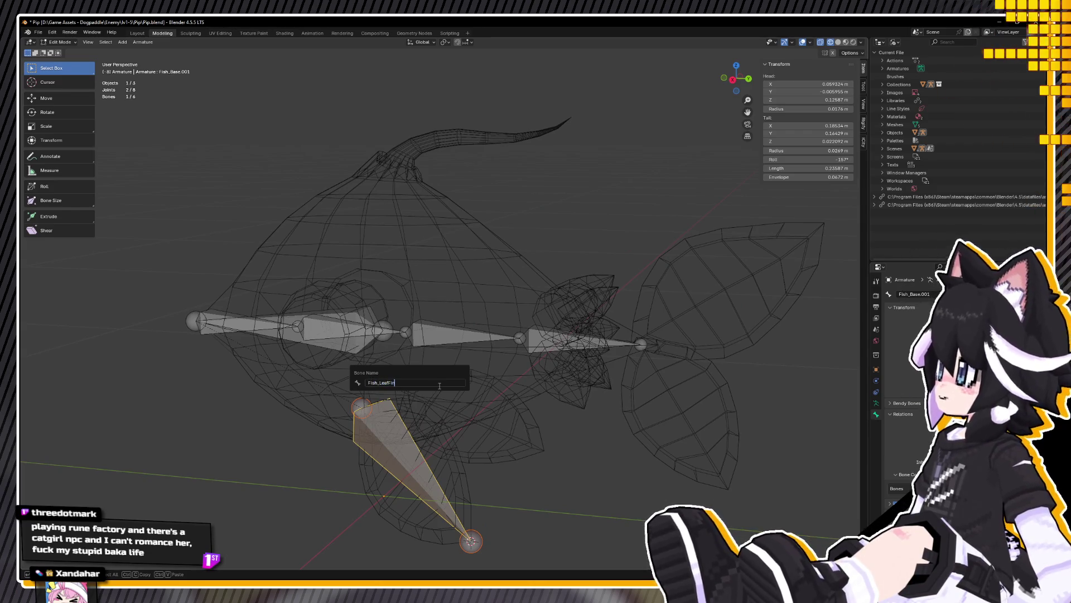
pyautogui.write('.L')
# Step: Confirm the bone name Fish_LeafFin.L and turn to a front view of the rig
pyautogui.press('Return')
pyautogui.moveTo(86, 440)
pyautogui.mouseDown(button='middle')
pyautogui.moveTo(288, 489)
pyautogui.moveTo(326, 450)
pyautogui.mouseUp(button='middle')
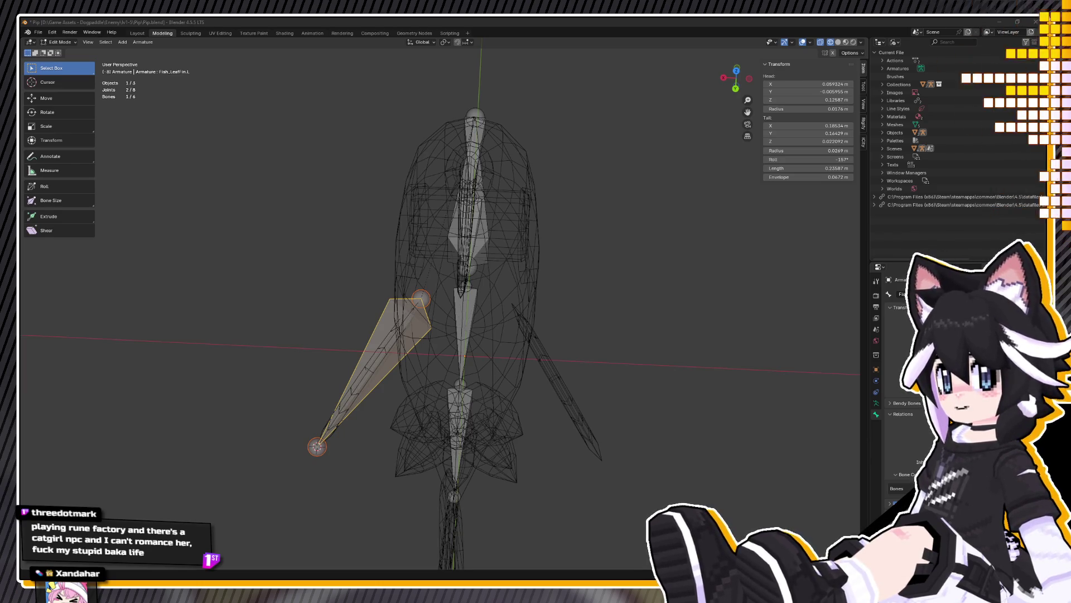
# Step: Symmetrize the fin bone to create Fish_LeafFin.R on the other side
pyautogui.rightClick(255, 243)
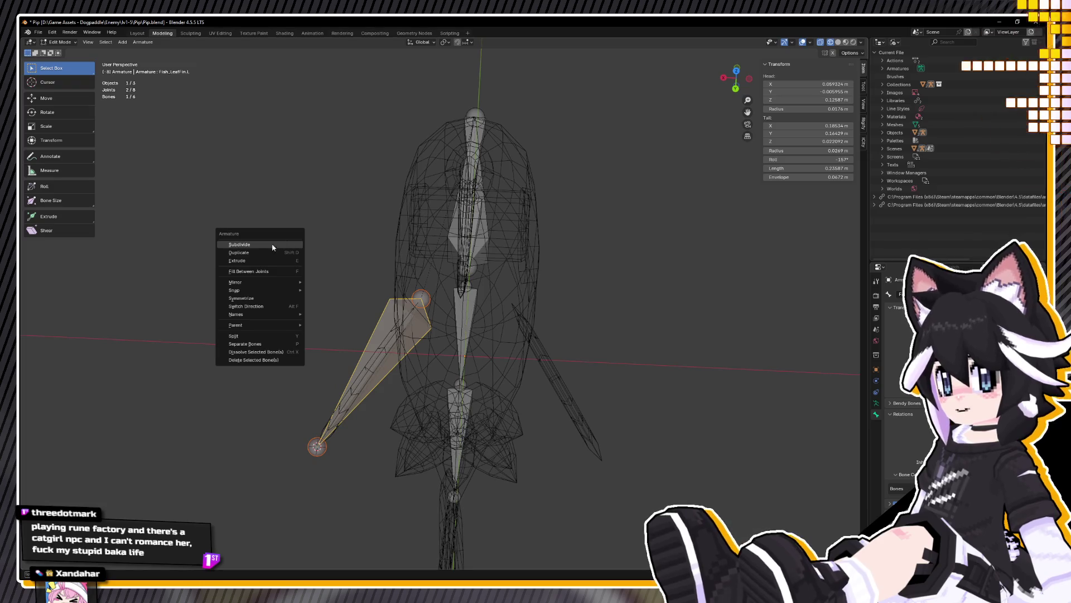
pyautogui.rightClick(340, 238)
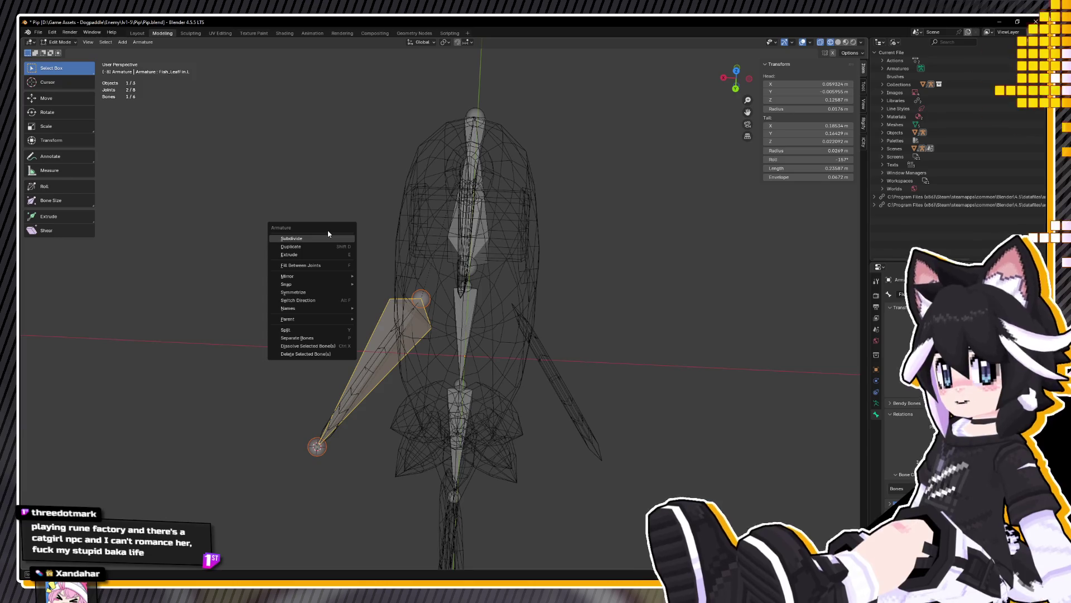
pyautogui.click(302, 292)
pyautogui.moveTo(302, 291); pyautogui.dragTo(392, 233, button='middle')
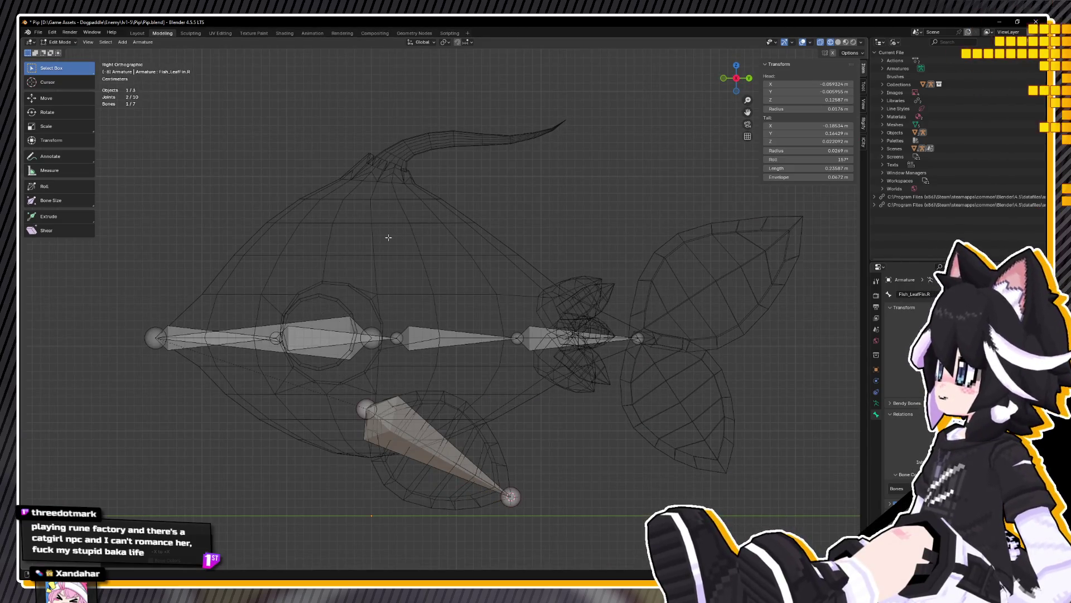
# Step: Move toward the tail and select the spine's tail-end joint
pyautogui.keyDown('shift'); pyautogui.moveTo(425, 244); pyautogui.dragTo(277, 211, button='middle'); pyautogui.keyUp('shift')
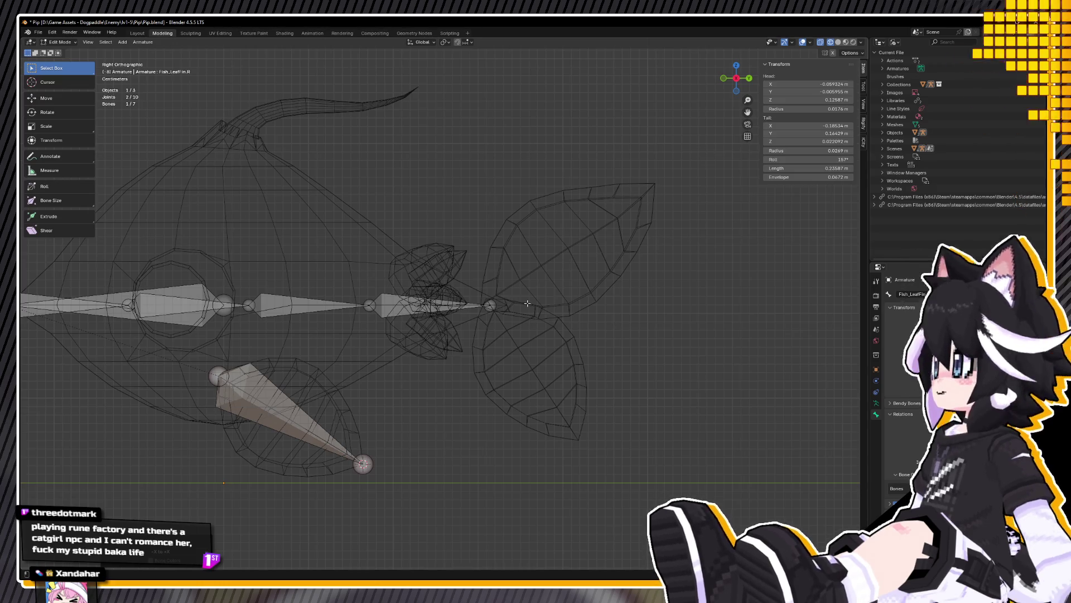
pyautogui.click(485, 304)
pyautogui.moveTo(484, 302)
pyautogui.mouseDown(button='middle')
pyautogui.moveTo(320, 398)
pyautogui.moveTo(343, 309)
pyautogui.mouseUp(button='middle')
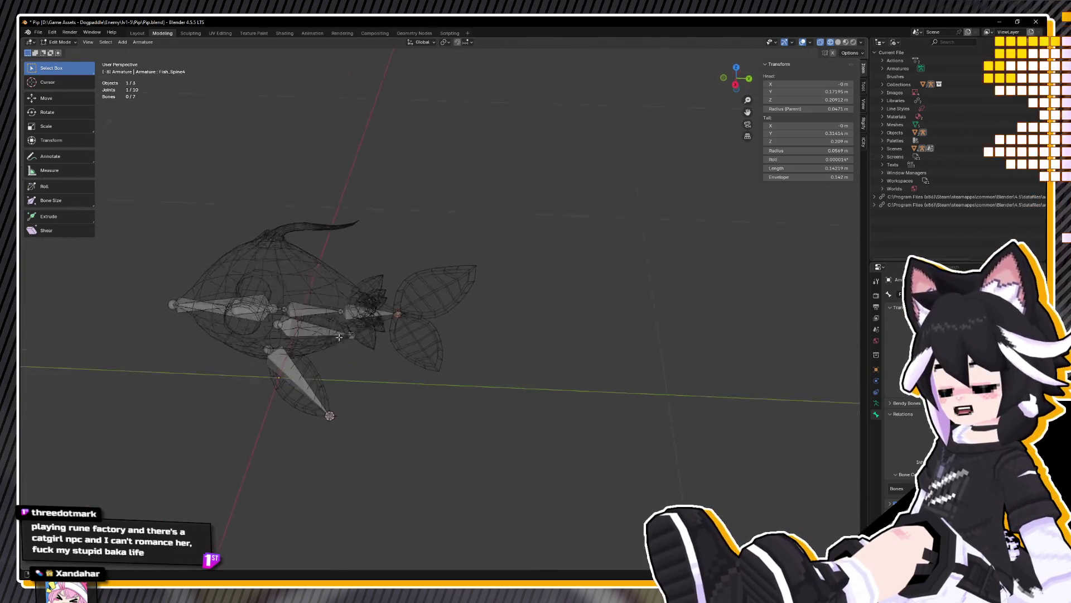
pyautogui.scroll(4, 445, 306)
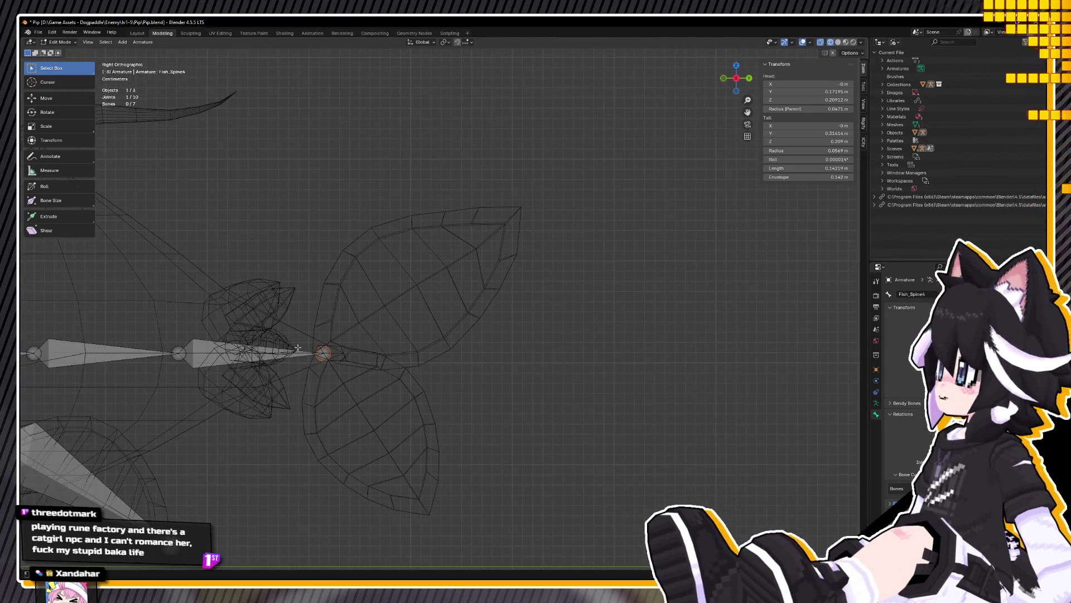
pyautogui.moveTo(360, 335)
pyautogui.mouseDown(button='middle')
pyautogui.moveTo(309, 339)
pyautogui.moveTo(392, 330)
pyautogui.moveTo(236, 400)
pyautogui.moveTo(256, 366)
pyautogui.mouseUp(button='middle')
pyautogui.scroll(-5, 308, 338)
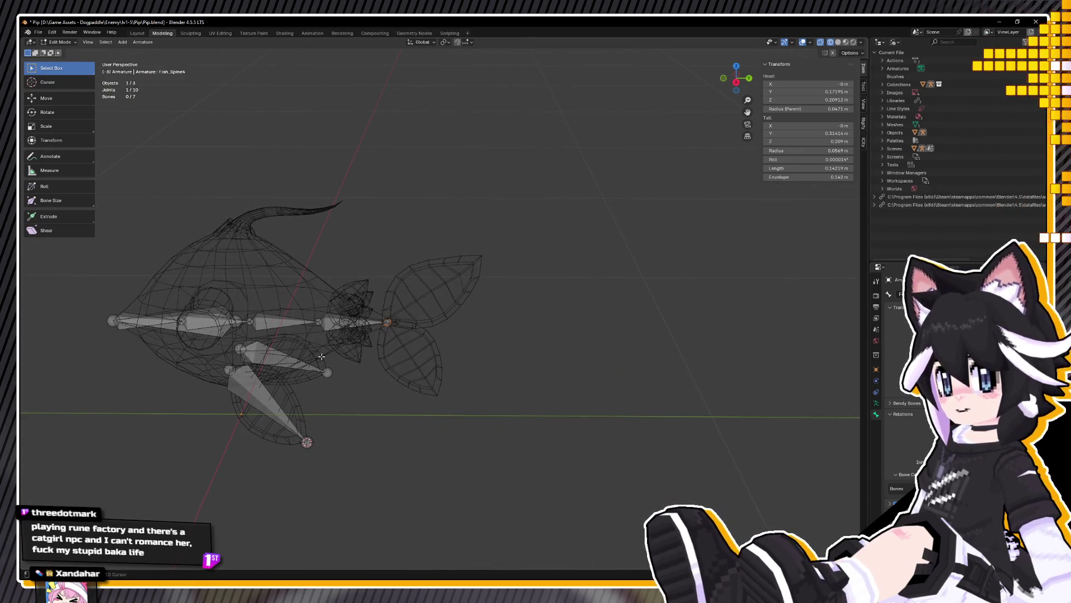
pyautogui.press('KP_3')
pyautogui.scroll(2, 377, 336)
pyautogui.scroll(2, 403, 318)
pyautogui.scroll(1, 429, 308)
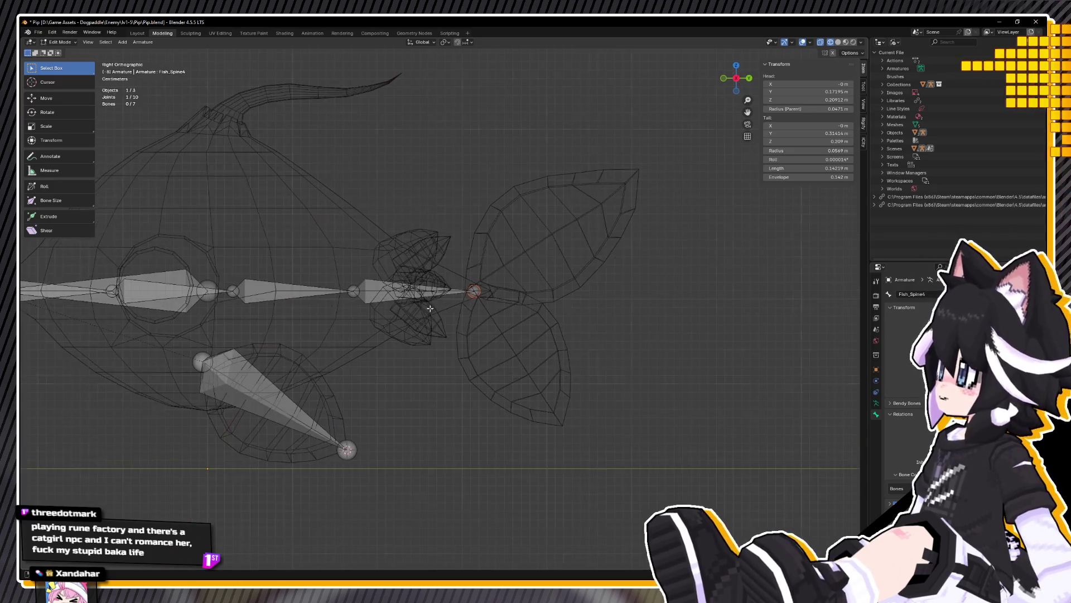
pyautogui.keyDown('shift'); pyautogui.moveTo(430, 308); pyautogui.dragTo(639, 306, button='middle'); pyautogui.keyUp('shift')
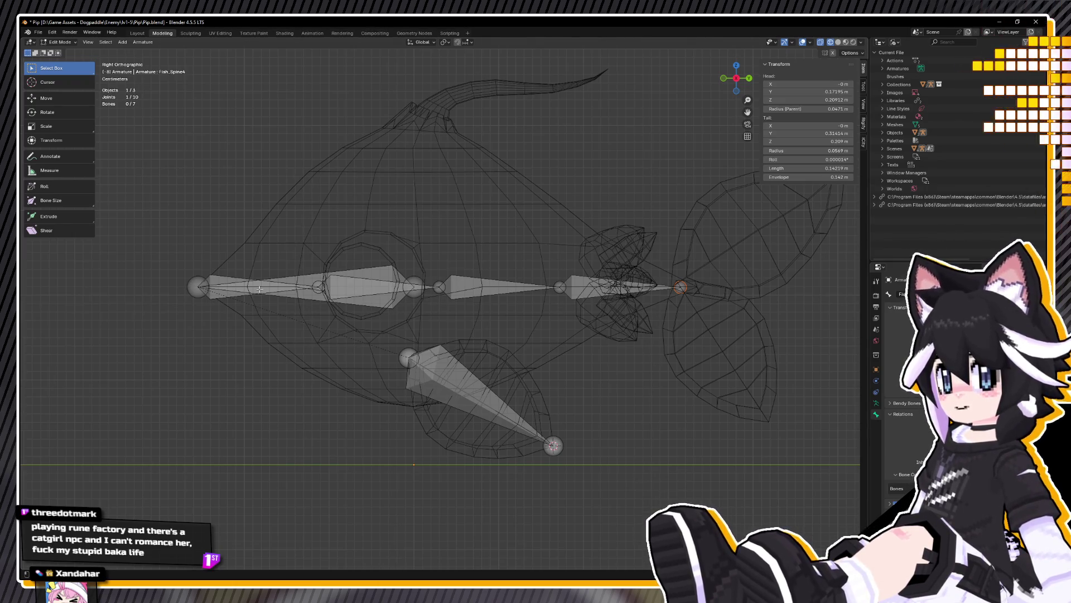
pyautogui.click(193, 288)
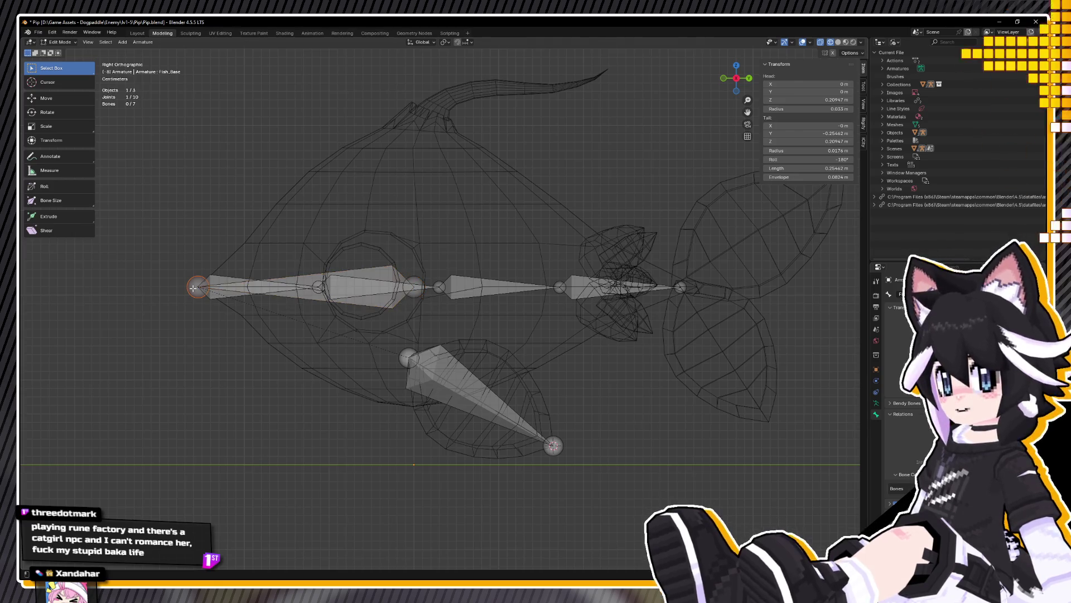
pyautogui.press('g')
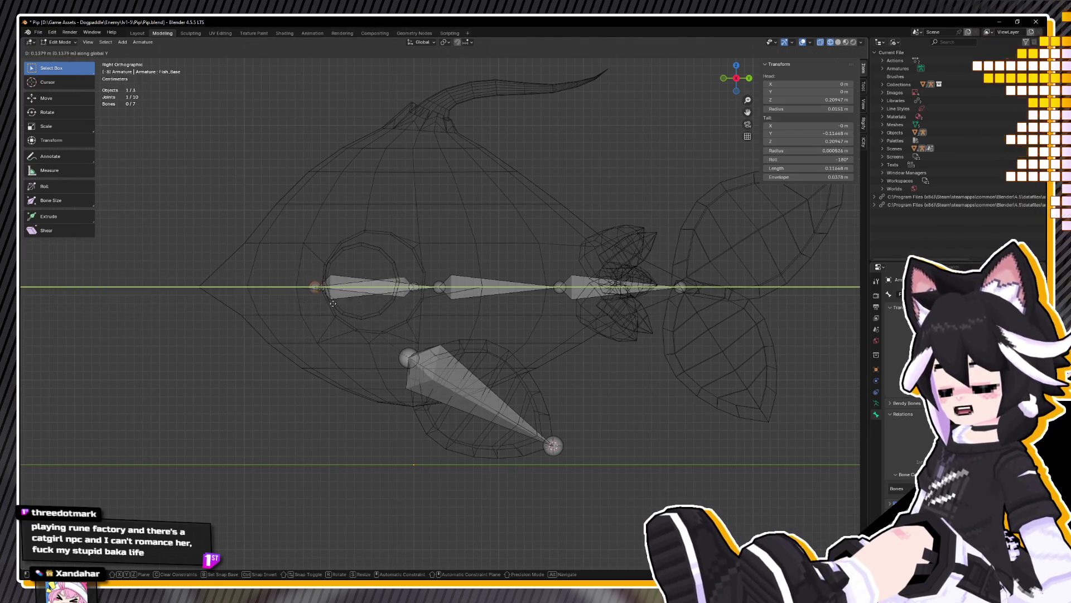
pyautogui.rightClick(260, 285)
pyautogui.keyDown('shift'); pyautogui.moveTo(244, 285); pyautogui.dragTo(436, 281, button='middle'); pyautogui.keyUp('shift')
pyautogui.press('g')
pyautogui.press('y')
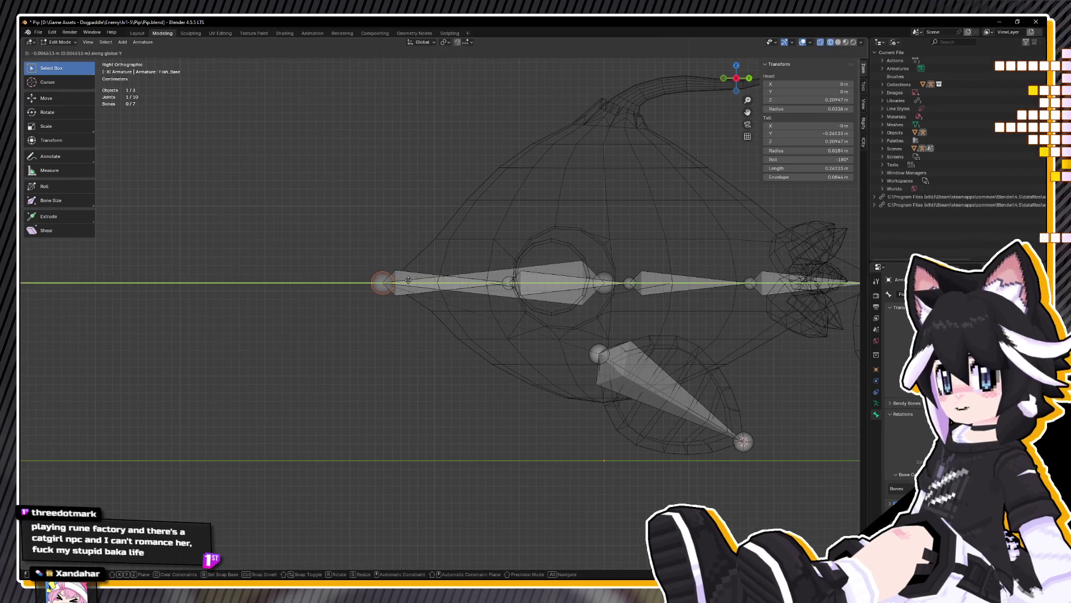
pyautogui.rightClick(575, 306)
pyautogui.moveTo(574, 306)
pyautogui.mouseDown(button='middle')
pyautogui.moveTo(658, 339)
pyautogui.moveTo(524, 348)
pyautogui.mouseUp(button='middle')
pyautogui.press('KP_3')
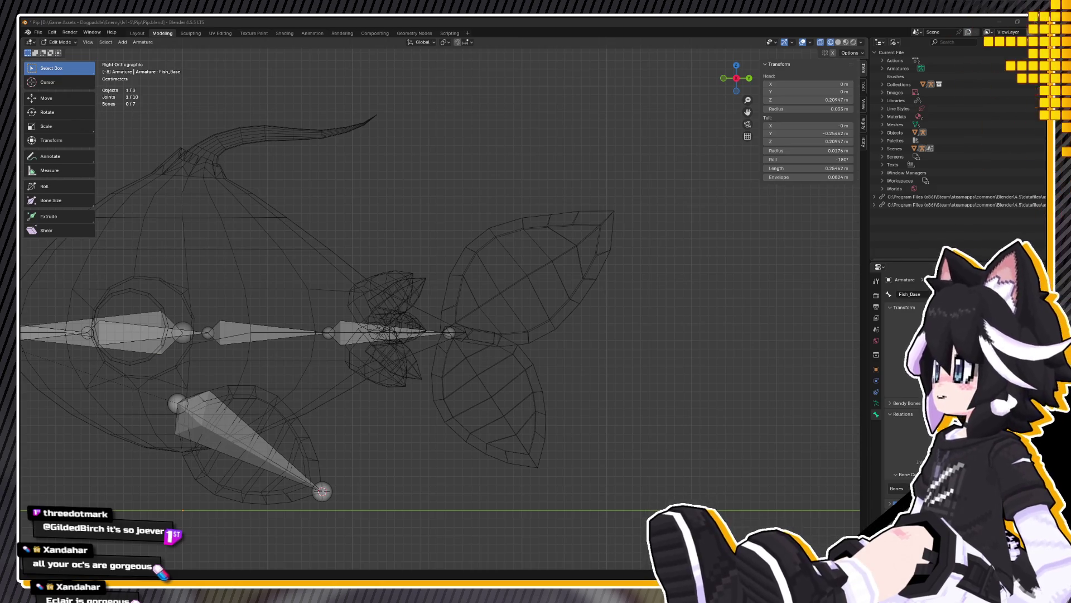
# Step: Extrude two bones from the tail tip into the upper and lower tail fins in side view
pyautogui.moveTo(442, 330)
pyautogui.mouseDown(button='middle')
pyautogui.moveTo(464, 325)
pyautogui.moveTo(409, 338)
pyautogui.mouseUp(button='middle')
pyautogui.press('KP_3')
pyautogui.press('KP_3')
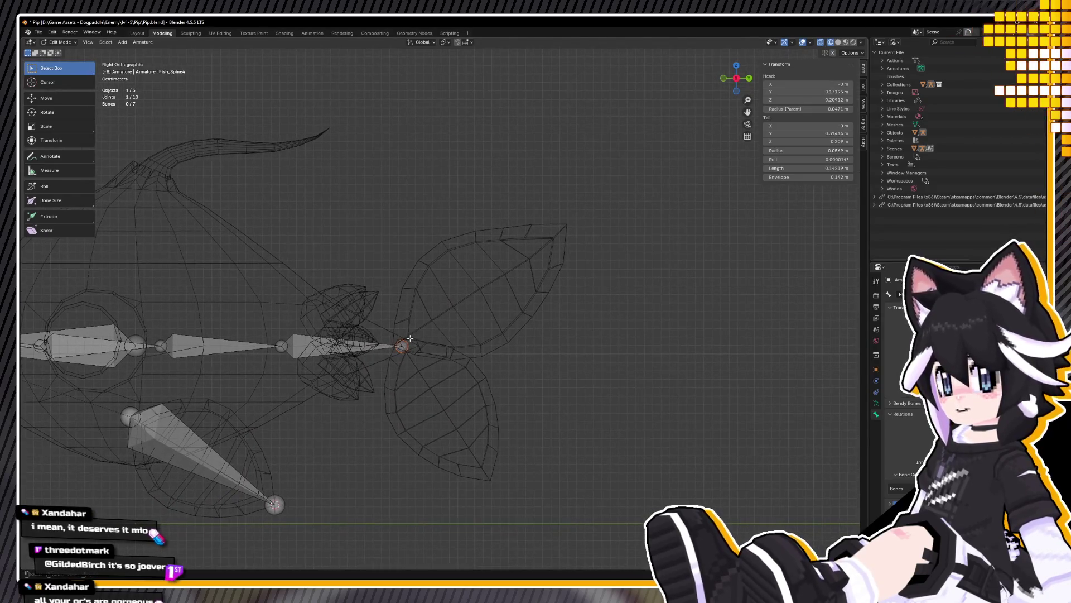
pyautogui.press('e')
pyautogui.click(599, 228)
pyautogui.moveTo(598, 228)
pyautogui.mouseDown(button='middle')
pyautogui.moveTo(422, 301)
pyautogui.moveTo(427, 358)
pyautogui.mouseUp(button='middle')
pyautogui.press('KP_3')
pyautogui.scroll(3, 427, 359)
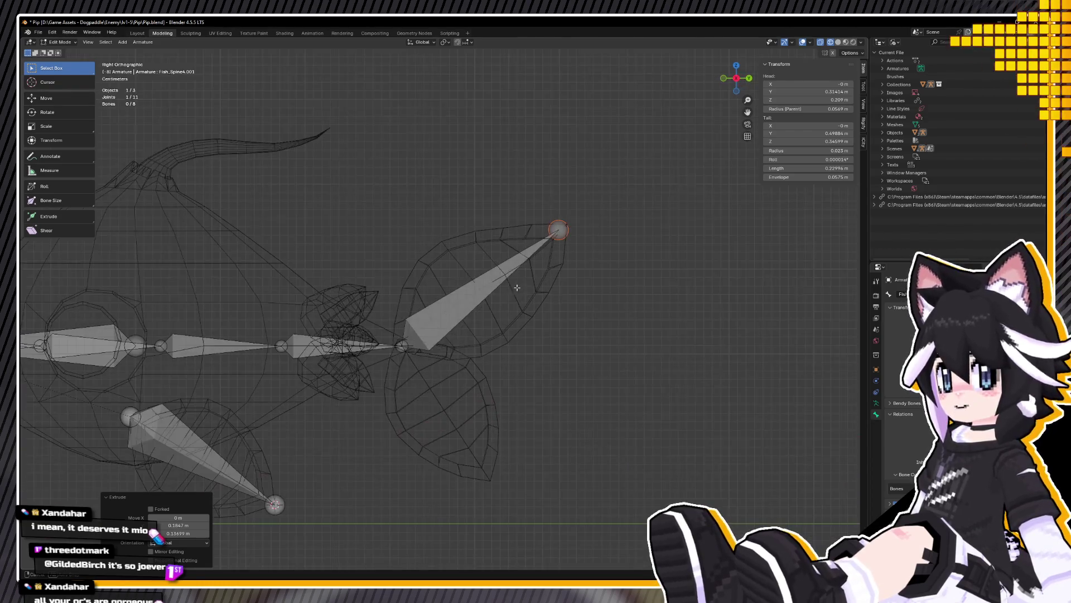
pyautogui.click(403, 346)
pyautogui.press('e')
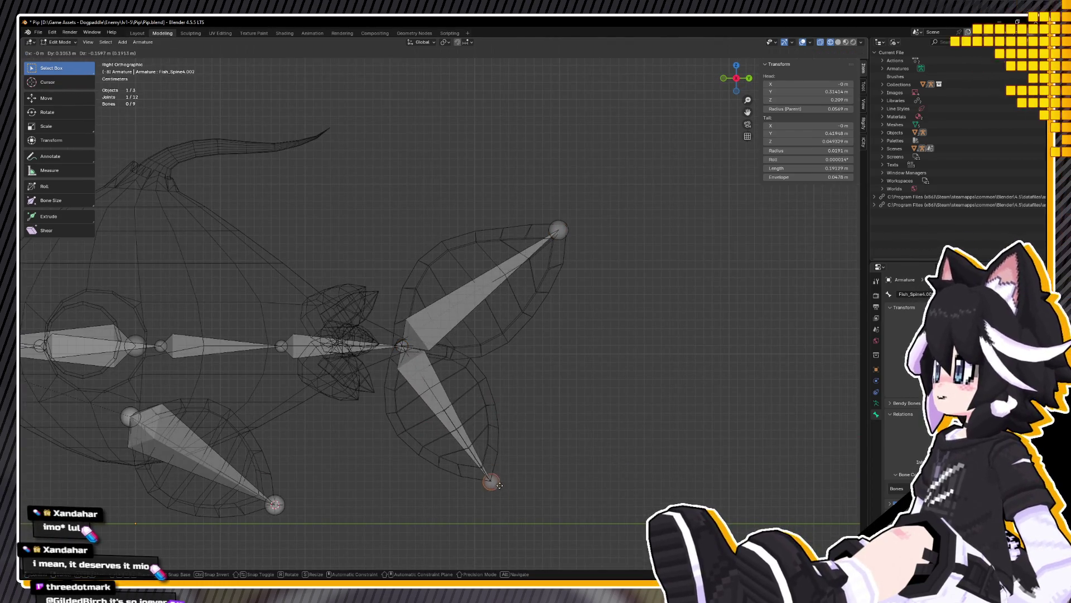
pyautogui.click(489, 478)
# Step: Name the upper tail fin bone Fish_TailFin1 and the lower one Fish_TailFin2
pyautogui.click(466, 291)
pyautogui.press('F2')
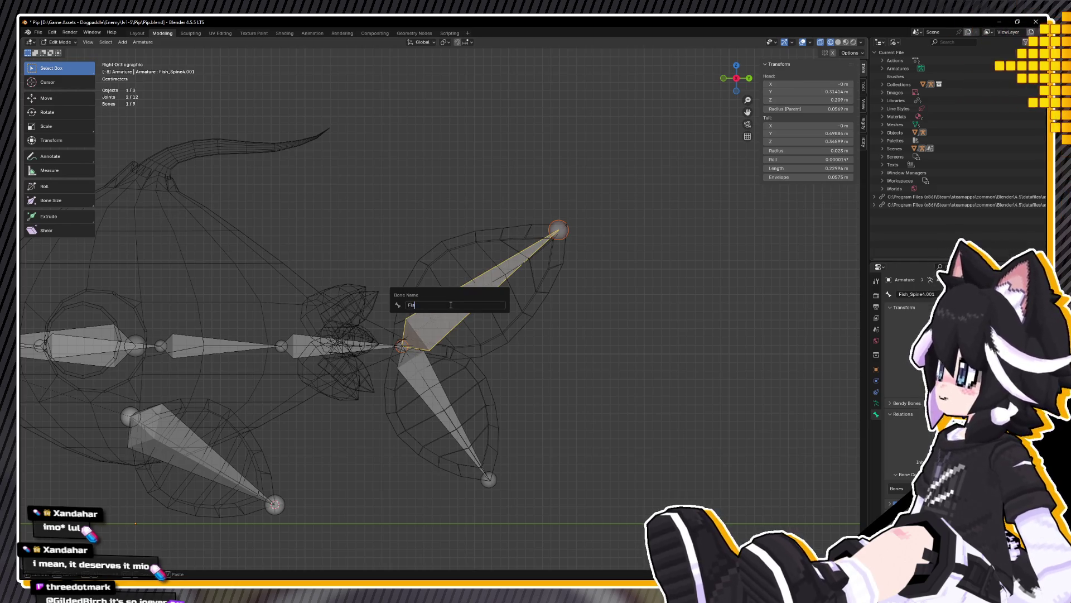
pyautogui.write('h_TailFin_')
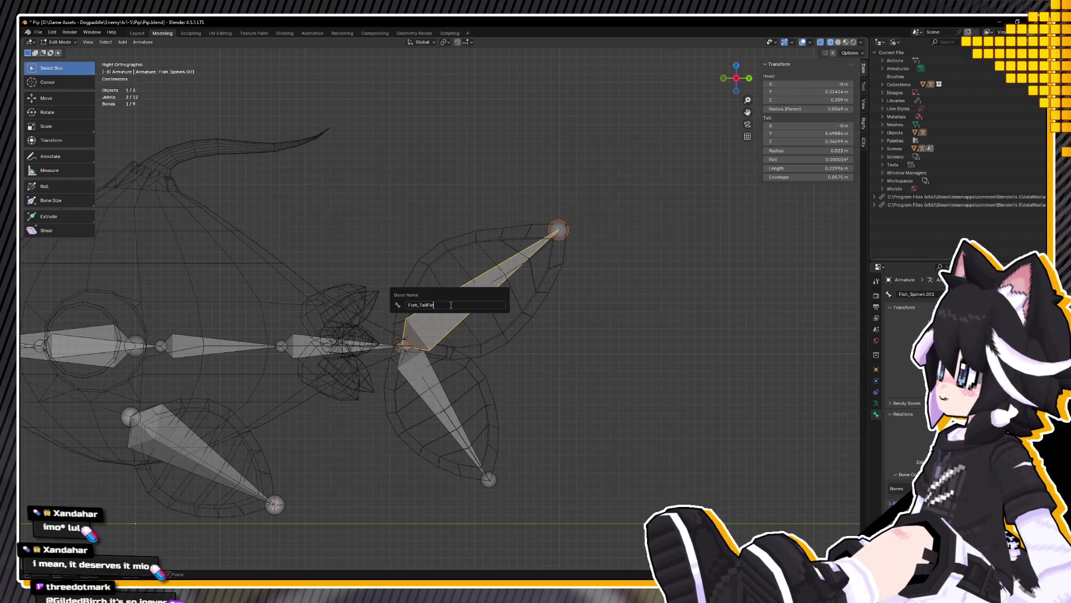
pyautogui.press('Return')
pyautogui.press('F2')
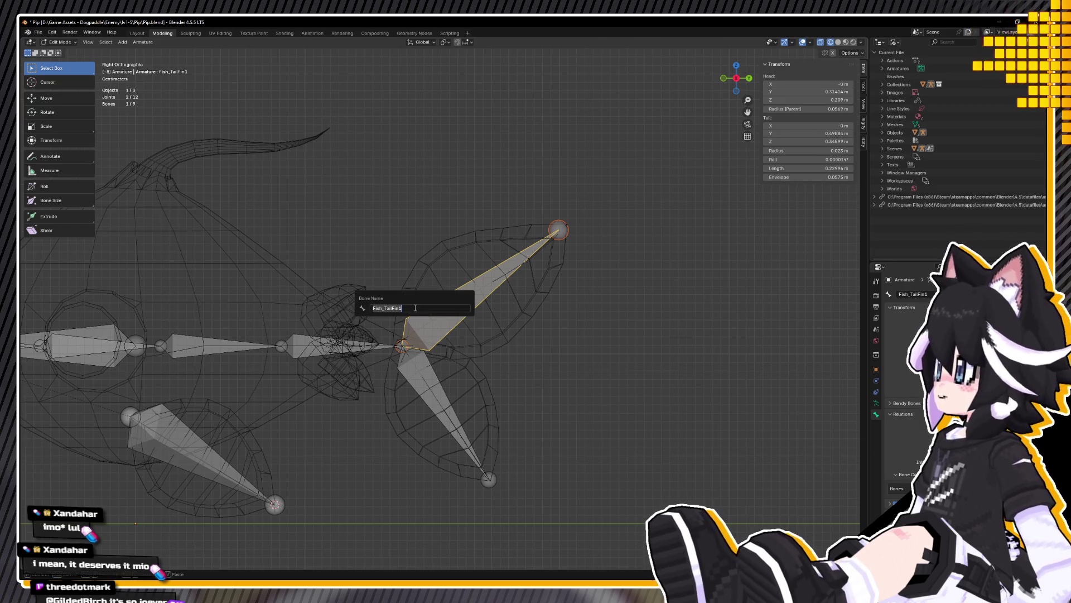
pyautogui.click(434, 414)
pyautogui.press('F2')
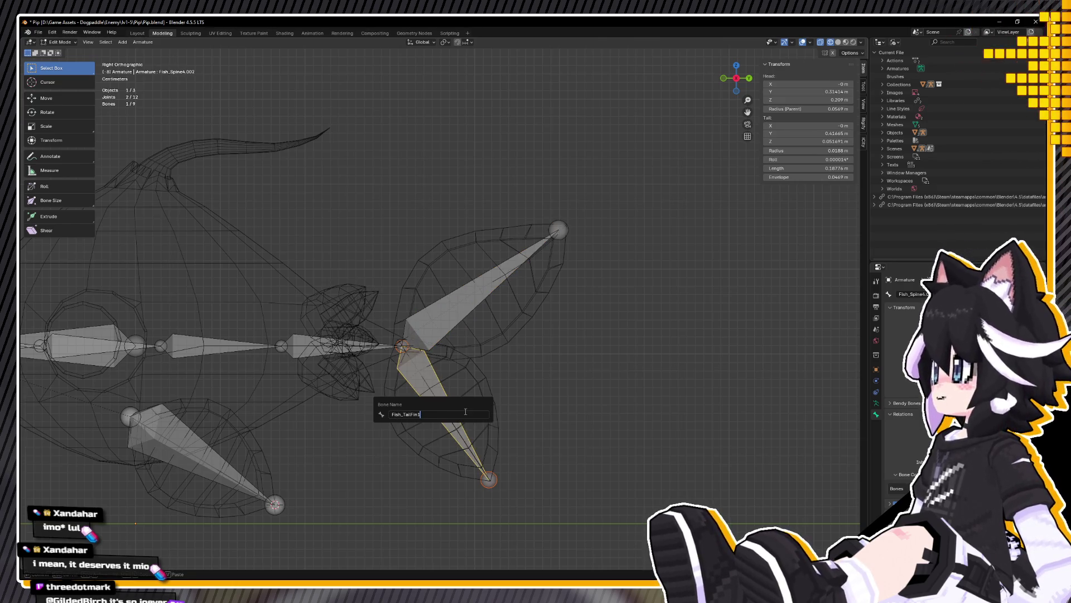
pyautogui.write('2')
pyautogui.press('Return')
# Step: Inspect the rig from an angle and return to Object Mode
pyautogui.keyDown('shift'); pyautogui.moveTo(368, 295); pyautogui.dragTo(443, 296, button='middle'); pyautogui.keyUp('shift')
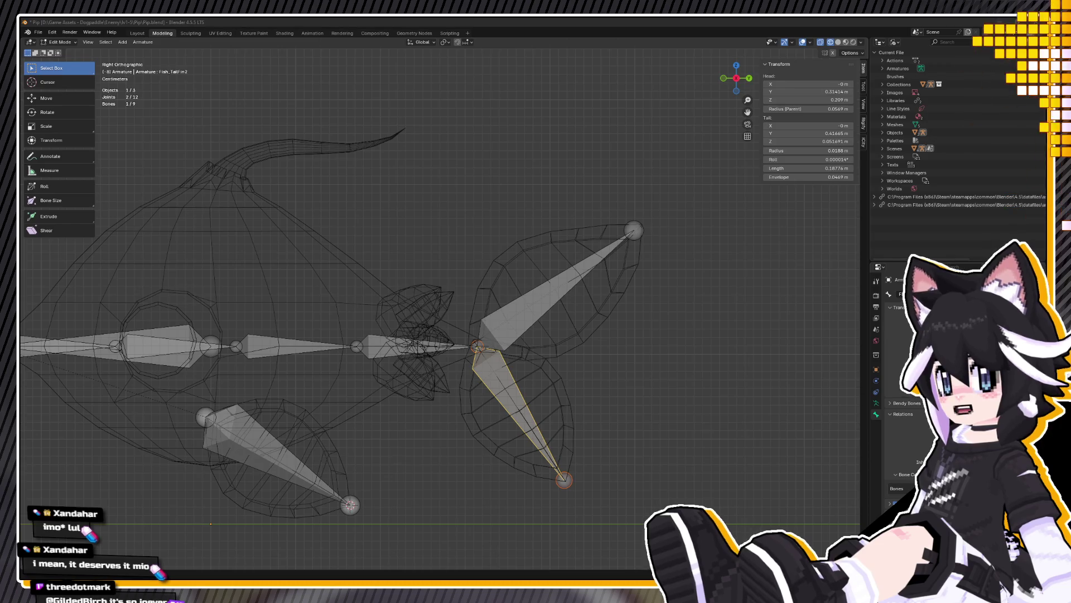
pyautogui.moveTo(294, 330)
pyautogui.mouseDown(button='middle')
pyautogui.moveTo(365, 343)
pyautogui.moveTo(606, 336)
pyautogui.moveTo(408, 354)
pyautogui.mouseUp(button='middle')
pyautogui.scroll(1, 451, 337)
pyautogui.press('Tab')
pyautogui.moveTo(553, 353)
pyautogui.mouseDown(button='middle')
pyautogui.moveTo(600, 362)
pyautogui.moveTo(449, 361)
pyautogui.mouseUp(button='middle')
# Step: Extrude a new bone from the front joint up toward the eye in right side view
pyautogui.click(216, 346)
pyautogui.click(214, 346)
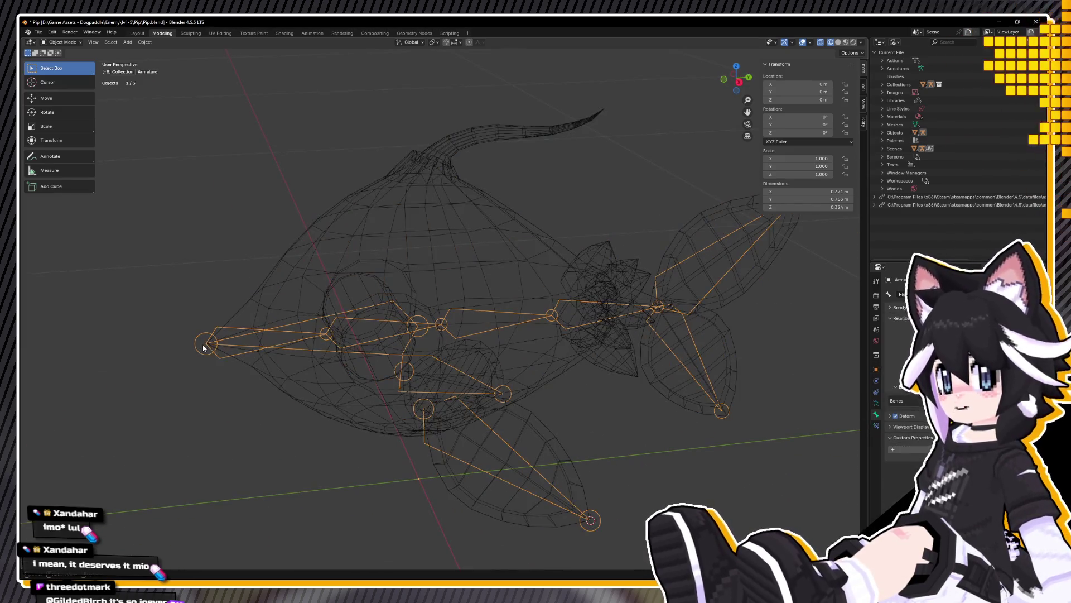
pyautogui.press('z')
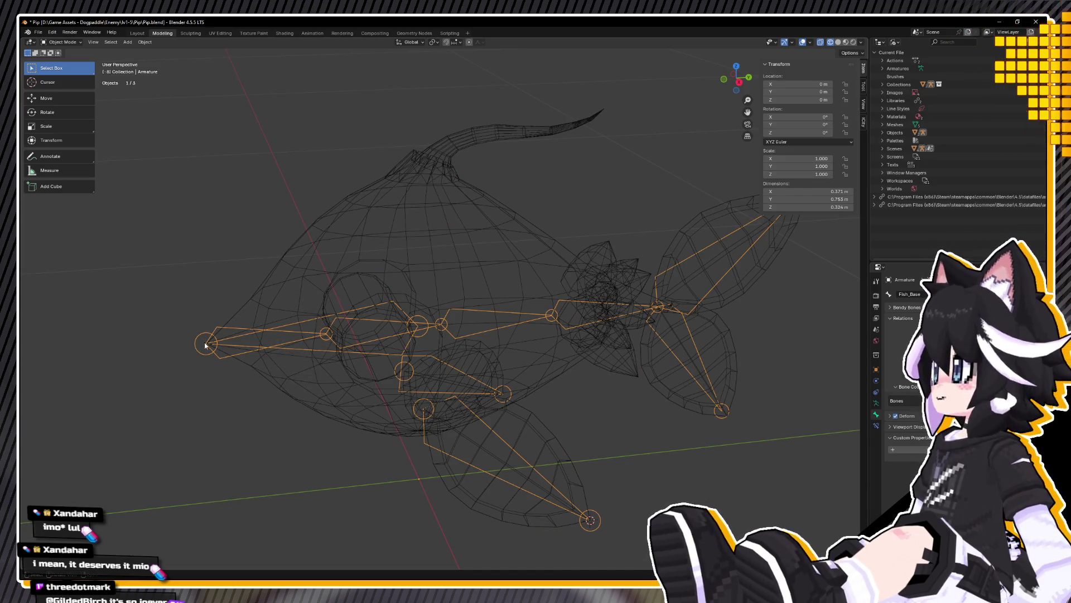
pyautogui.press('KP_3')
pyautogui.press('Tab')
pyautogui.press('g')
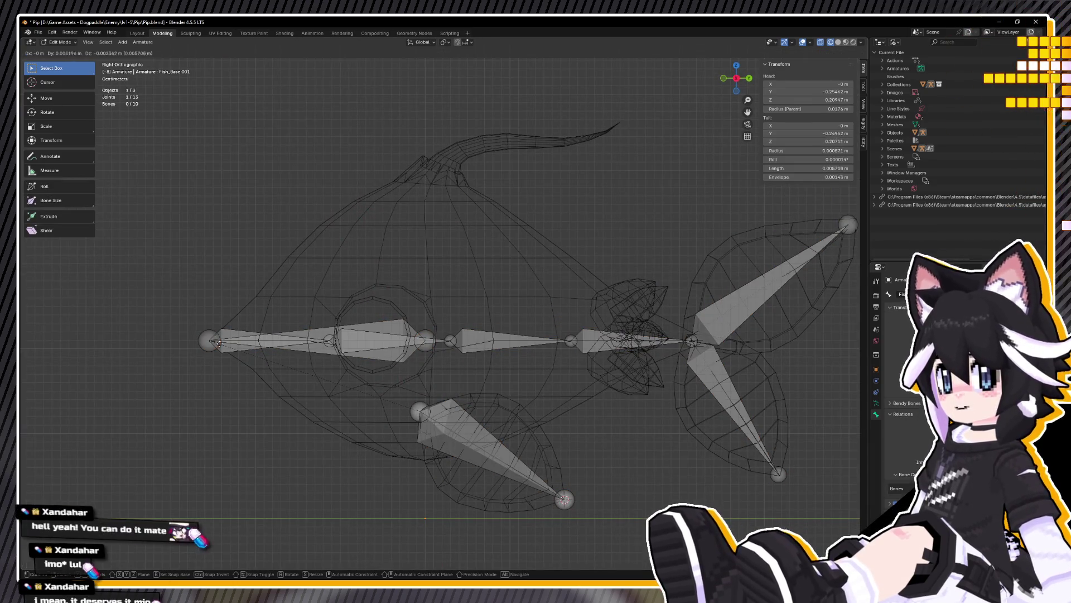
pyautogui.click(381, 303)
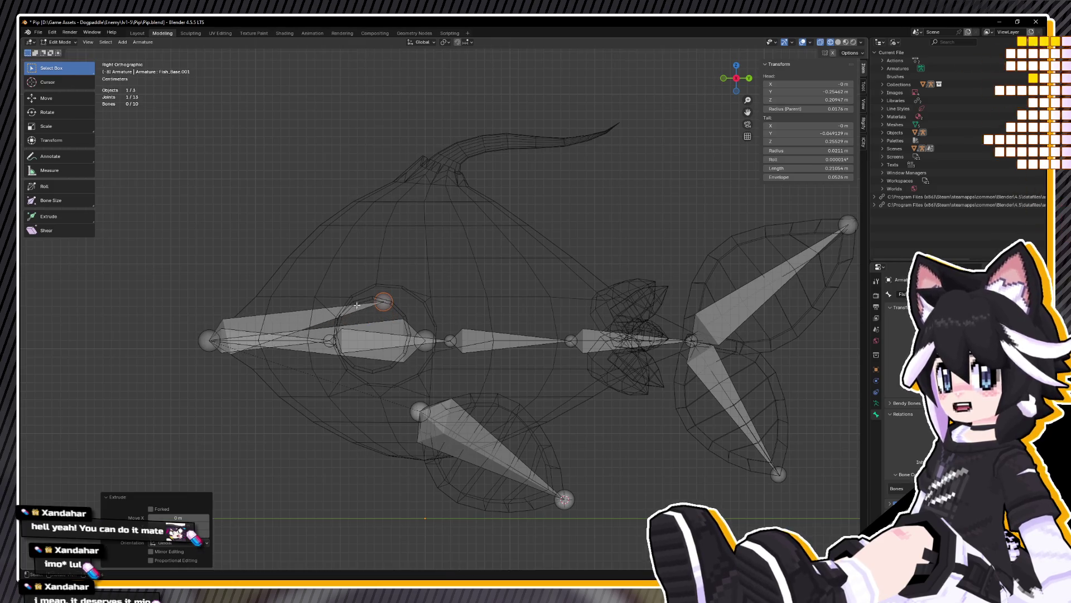
# Step: Name the new bone Fish_Eye, correcting the name on a second attempt
pyautogui.click(321, 314)
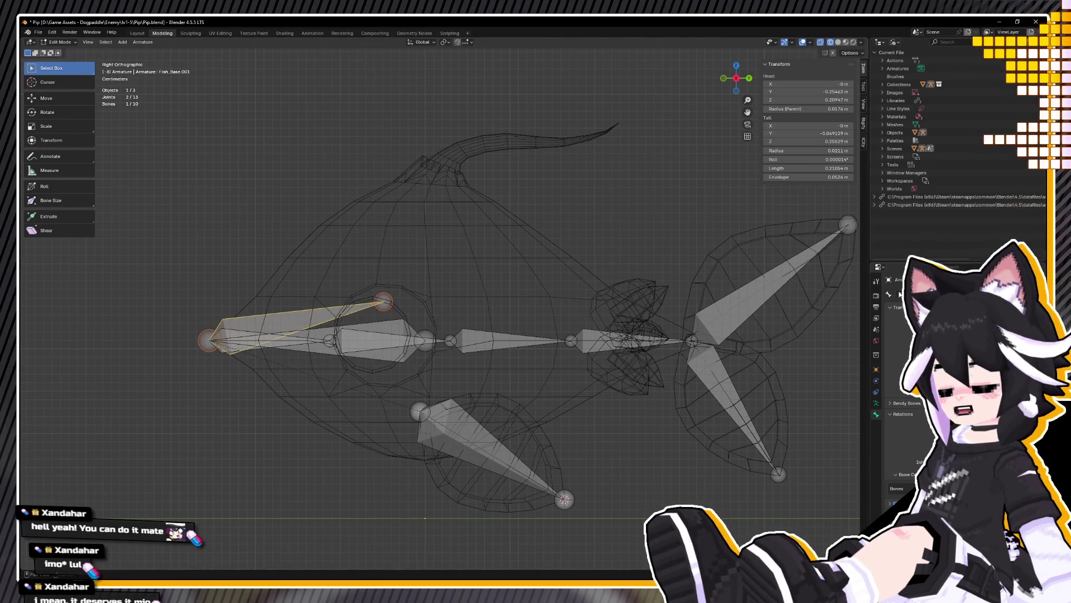
pyautogui.press('F2')
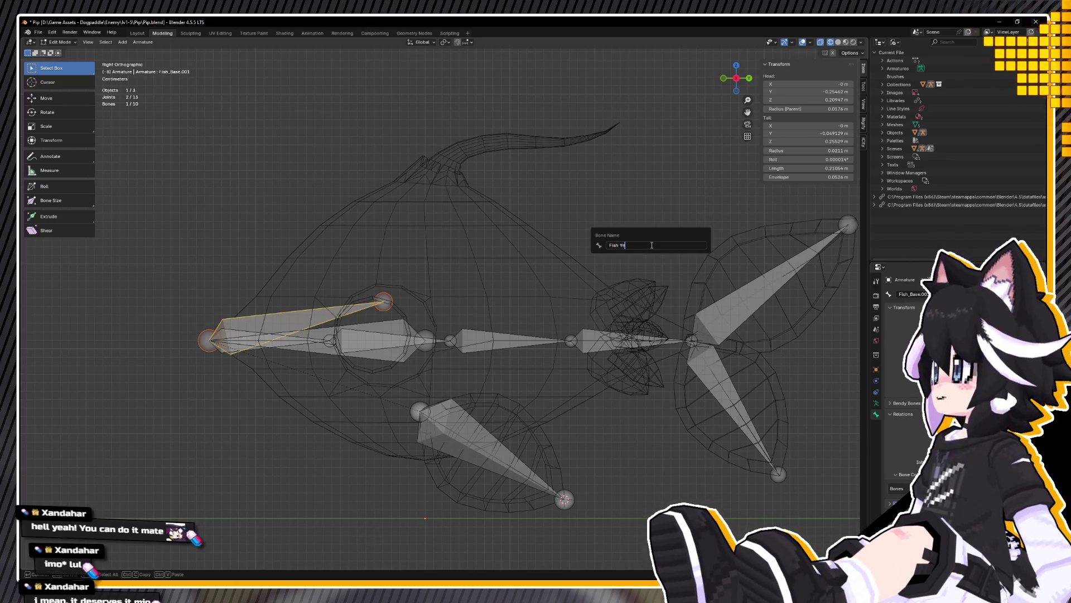
pyautogui.write('ye')
pyautogui.press('Return')
pyautogui.press('F2')
pyautogui.write('f')
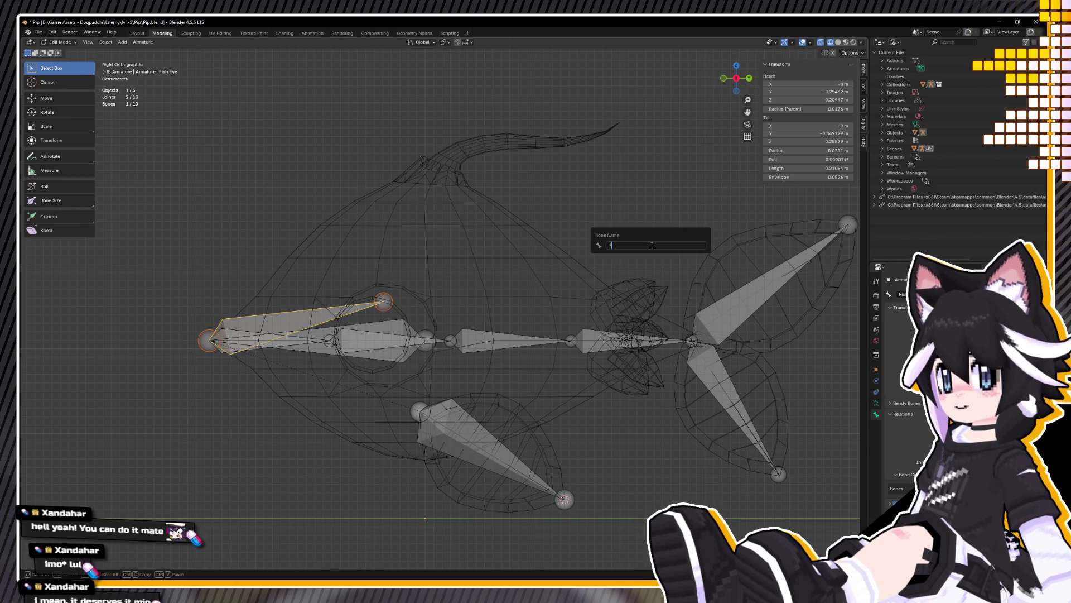
pyautogui.write('Eye')
pyautogui.press('Return')
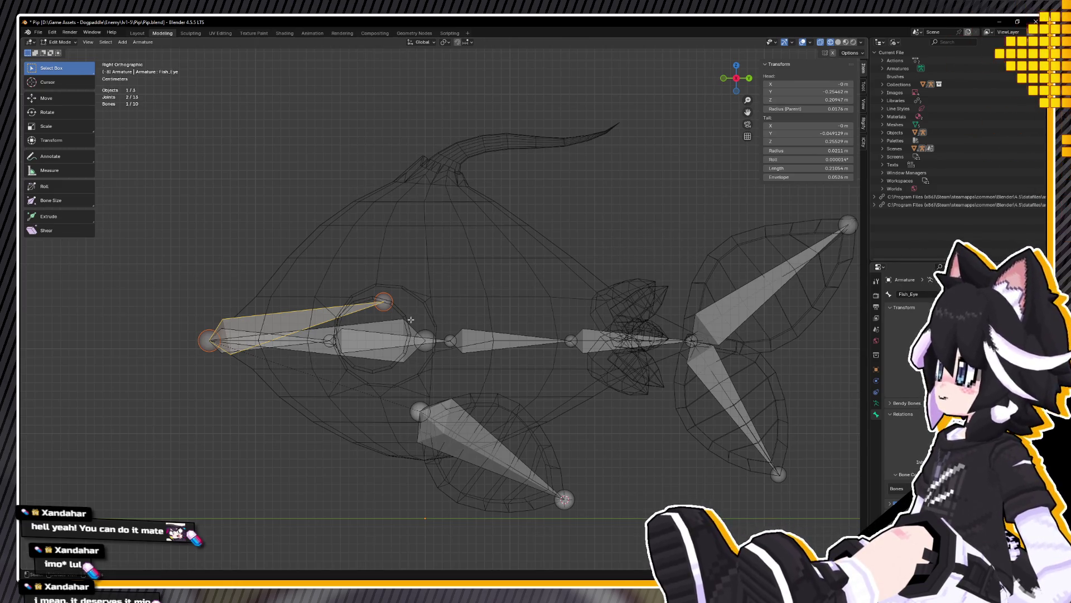
# Step: Start and cancel moving the eye bone, leaving it in place
pyautogui.press('g')
pyautogui.press('Escape')
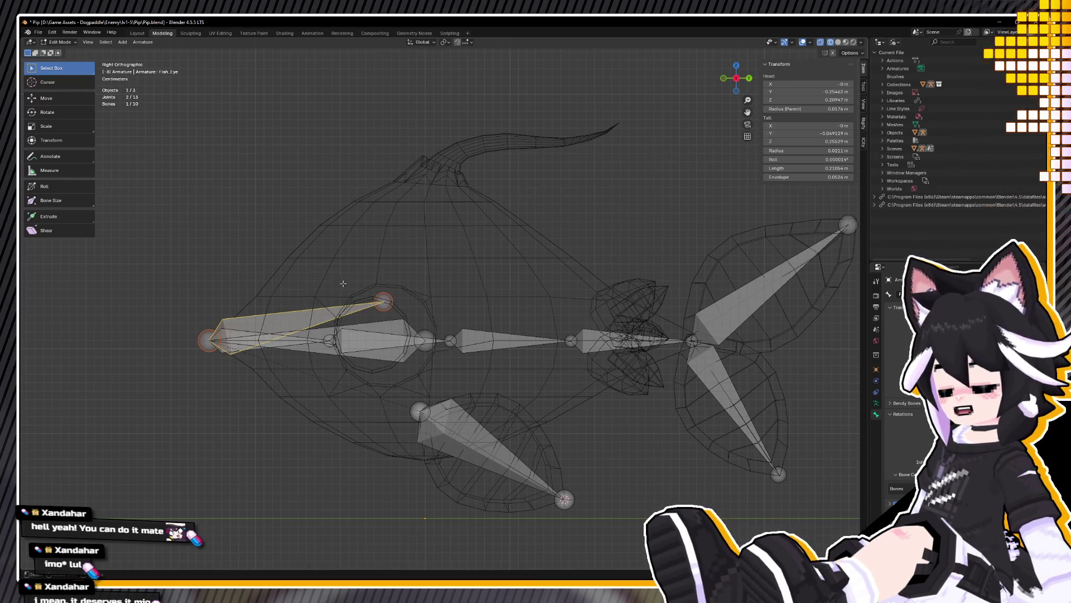
pyautogui.scroll(1, 216, 346)
pyautogui.rightClick(216, 346)
pyautogui.click(248, 334)
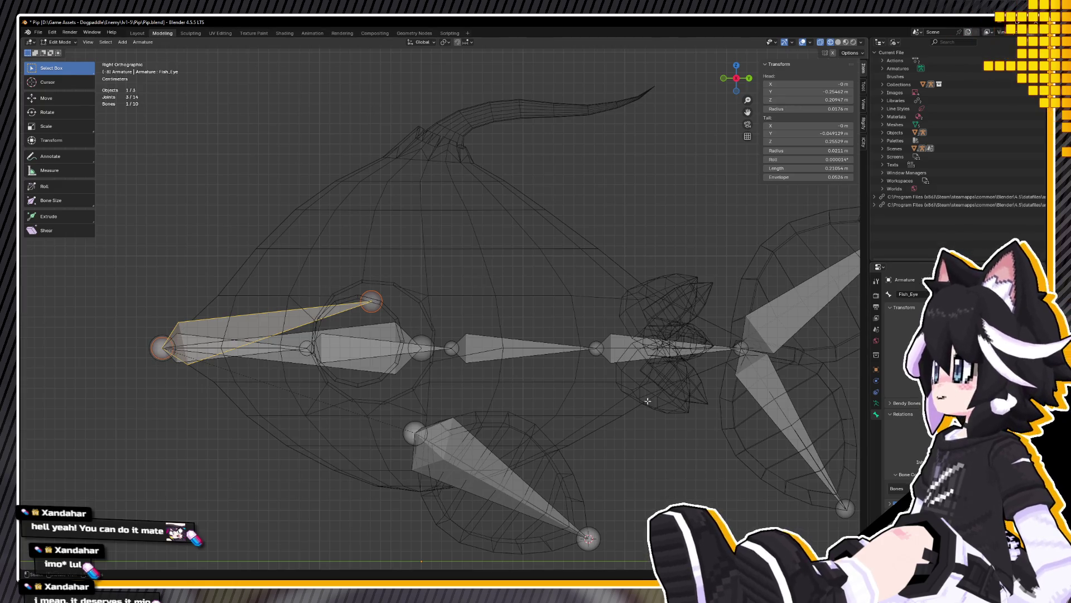
pyautogui.press('g')
pyautogui.press('Escape')
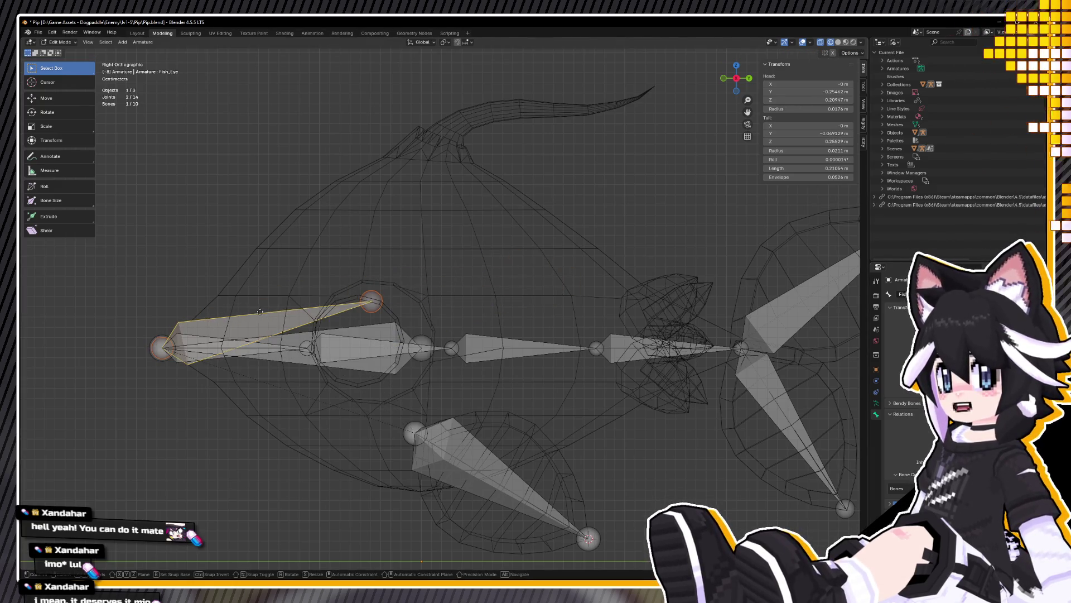
# Step: Move the Fish_Eye bone's tip to just above the eye centre in side view
pyautogui.click(455, 307)
pyautogui.moveTo(455, 307); pyautogui.dragTo(525, 345, button='middle')
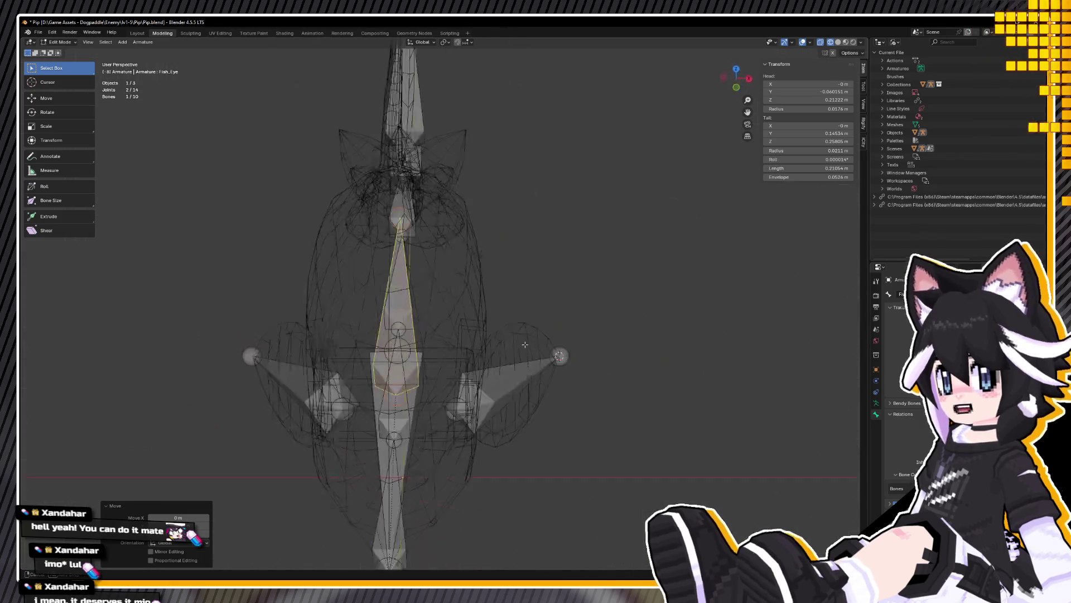
pyautogui.moveTo(413, 223); pyautogui.dragTo(570, 274, button='middle')
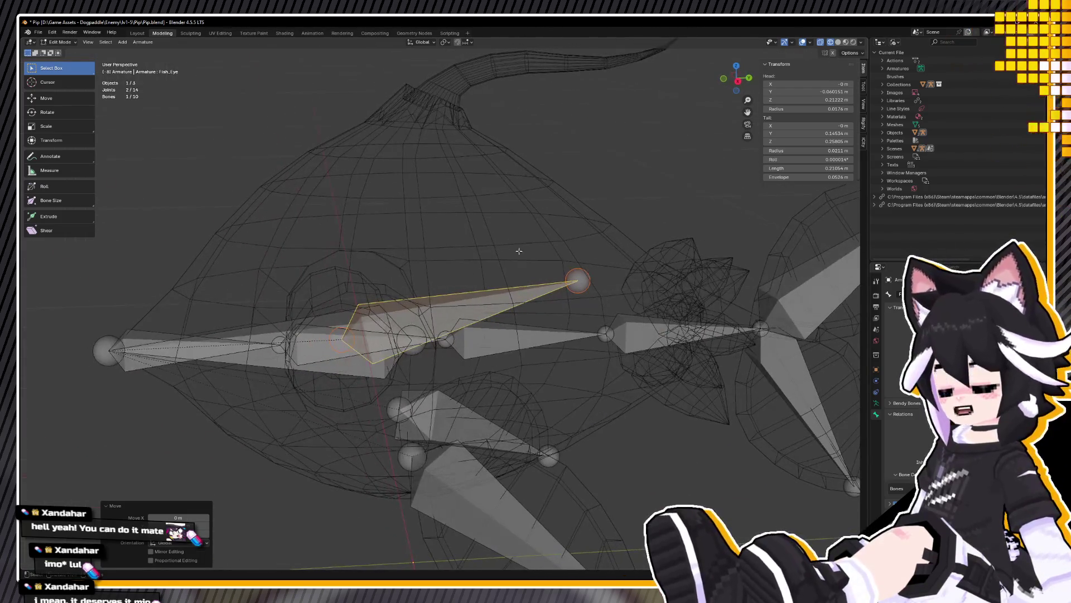
pyautogui.click(577, 280)
pyautogui.press('KP_3')
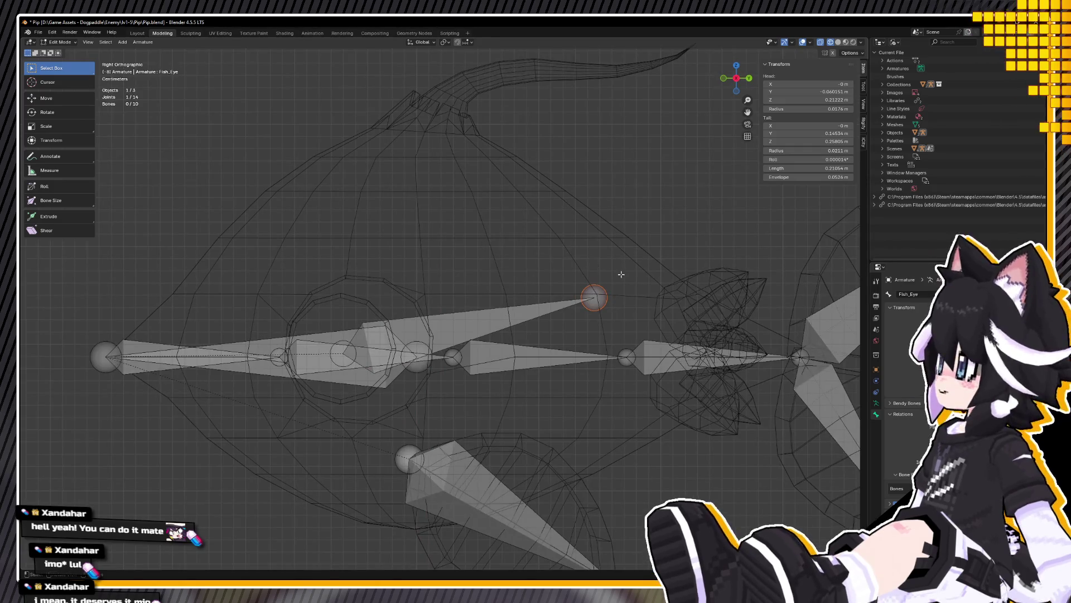
pyautogui.press('g')
pyautogui.click(350, 267)
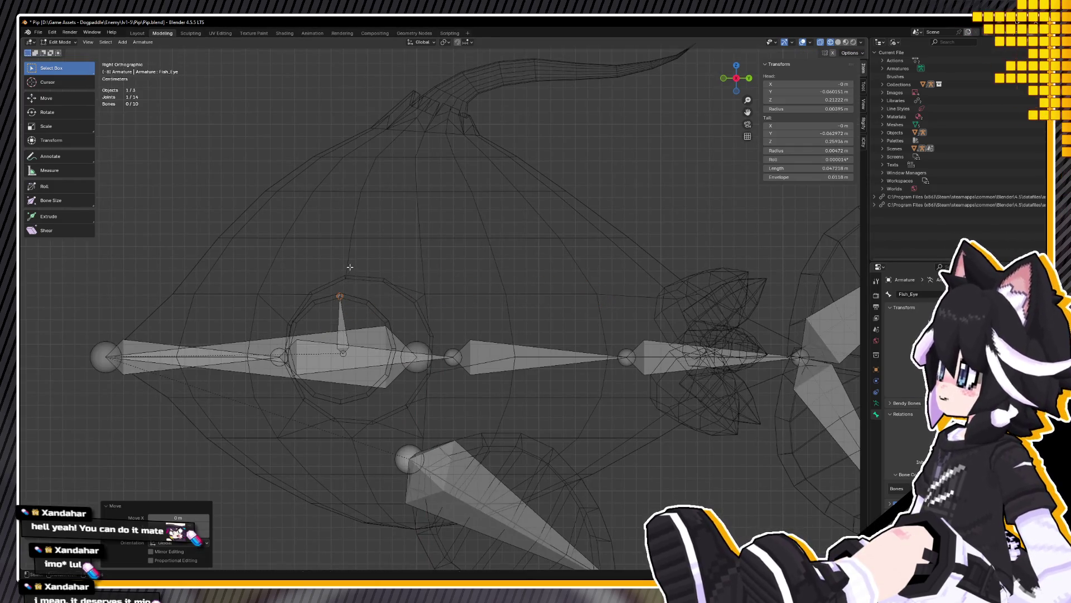
# Step: Move the bone's head joint to the eye's centre so it stands short and upright
pyautogui.click(349, 357)
pyautogui.press('g')
pyautogui.click(348, 364)
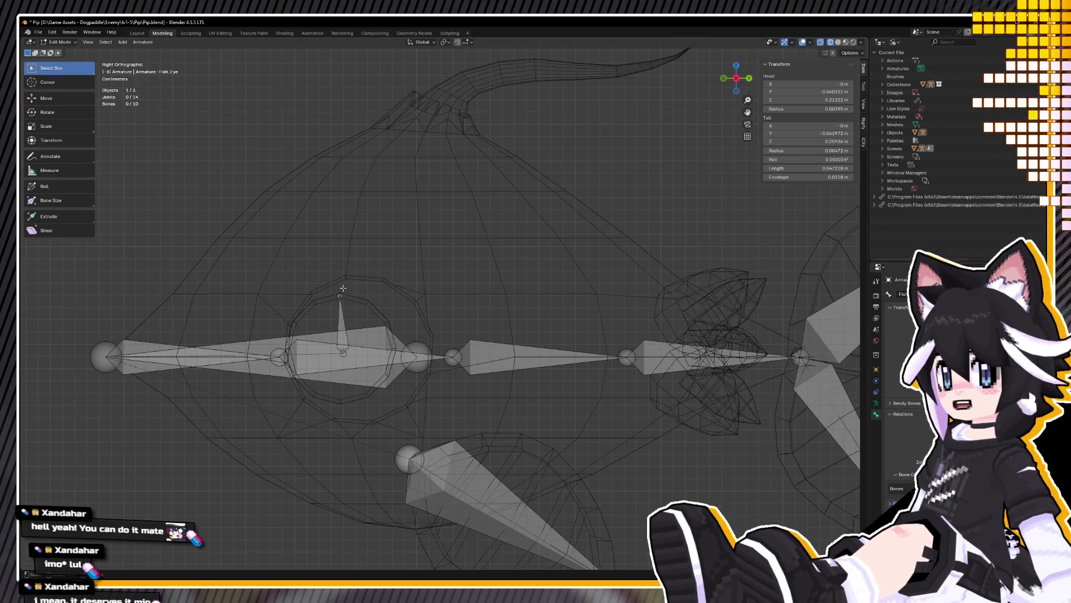
pyautogui.moveTo(335, 277); pyautogui.dragTo(335, 321, button='middle')
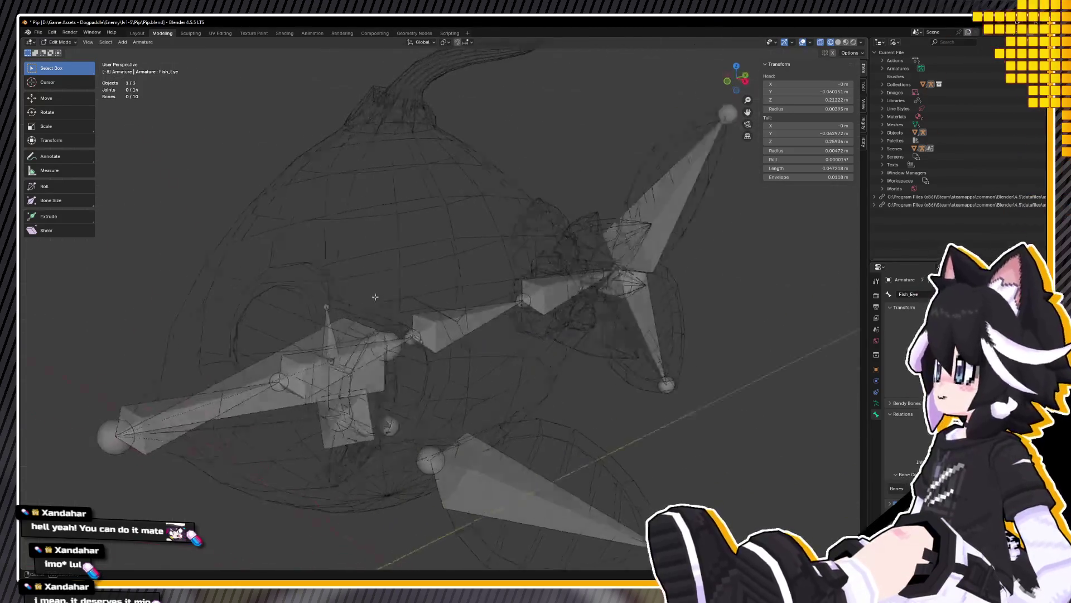
pyautogui.scroll(-2, 360, 336)
pyautogui.scroll(1, 416, 256)
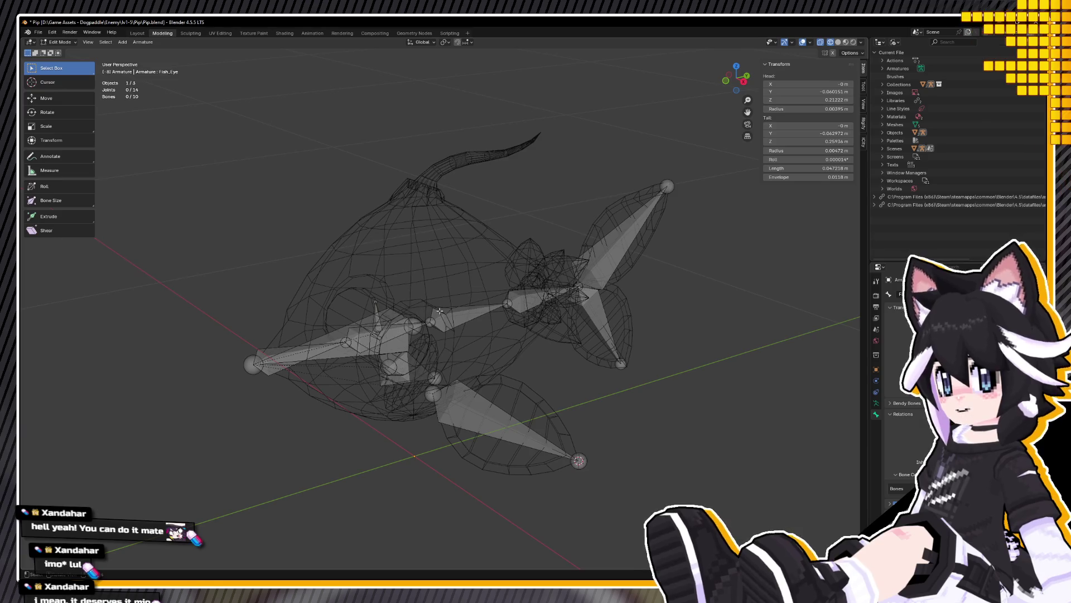
# Step: Return to Object Mode and save the blend file
pyautogui.press('Tab')
pyautogui.hotkey('ctrl', 's')
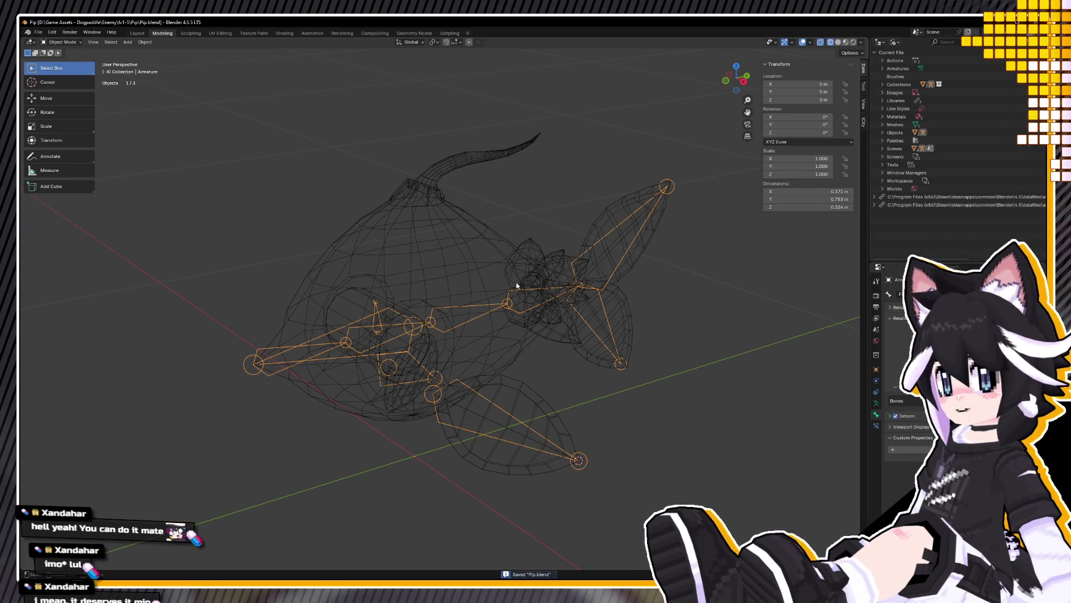
pyautogui.moveTo(516, 285); pyautogui.dragTo(470, 266, button='middle')
pyautogui.moveTo(365, 224); pyautogui.dragTo(355, 252, button='middle')
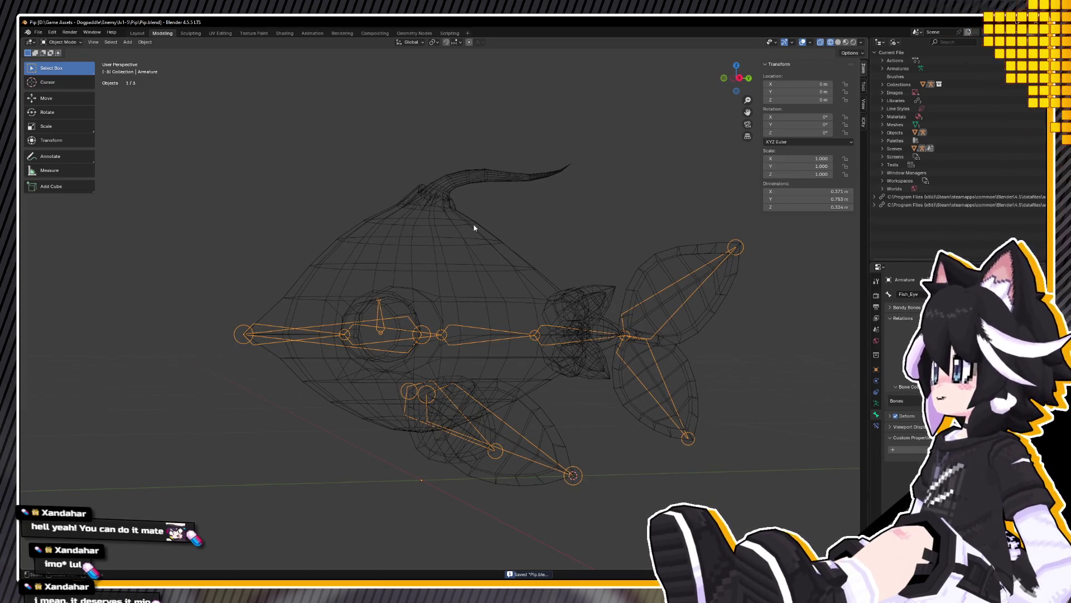
# Step: Parent the eye mesh to the armature with empty vertex groups
pyautogui.click(390, 323)
pyautogui.click(395, 308)
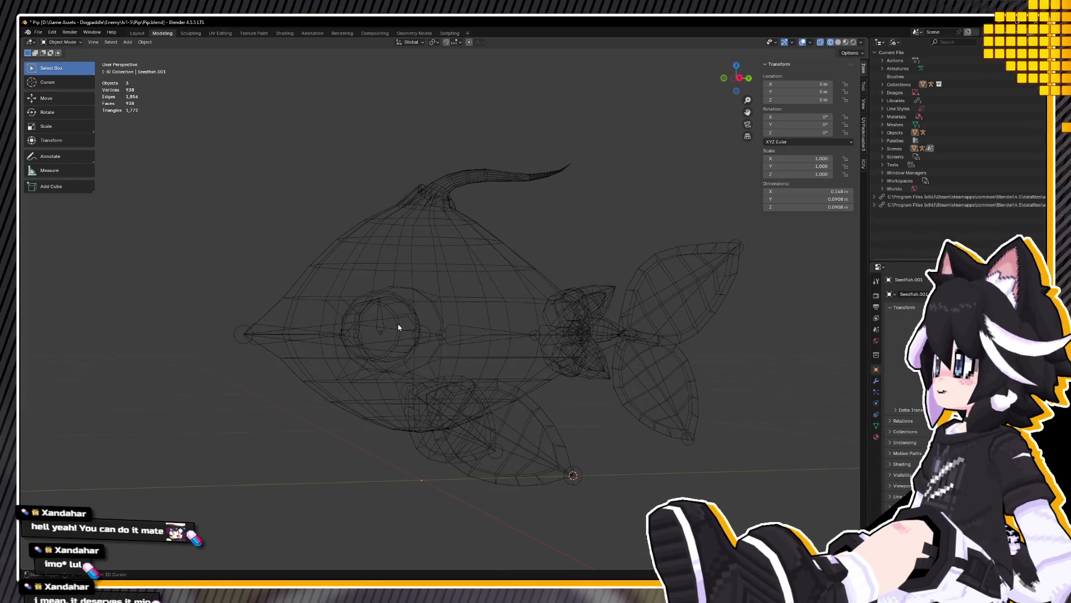
pyautogui.click(385, 313)
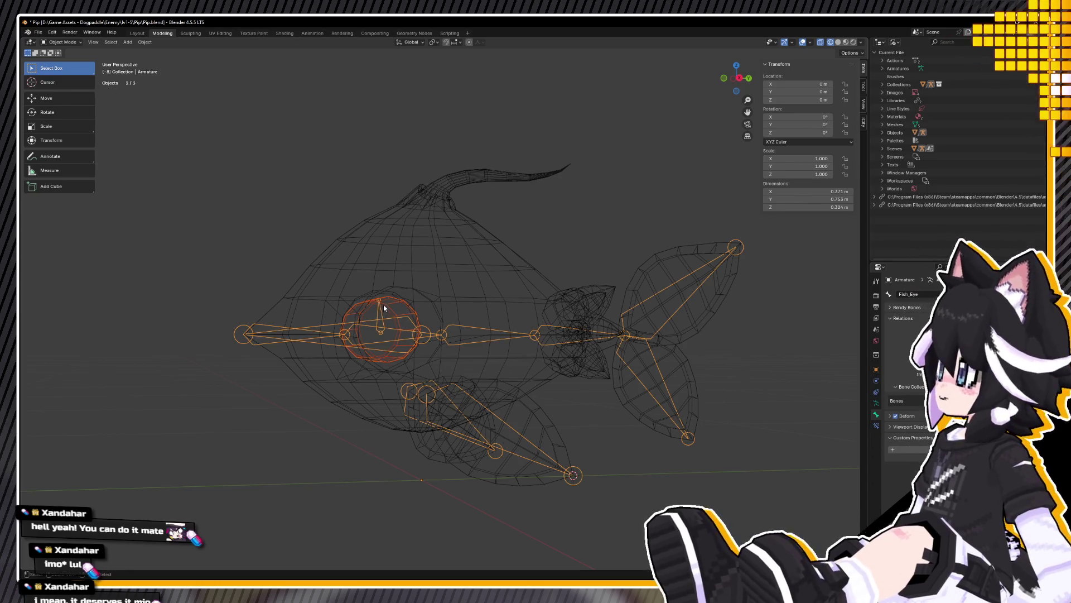
pyautogui.hotkey('ctrl', 'p')
pyautogui.click(388, 291)
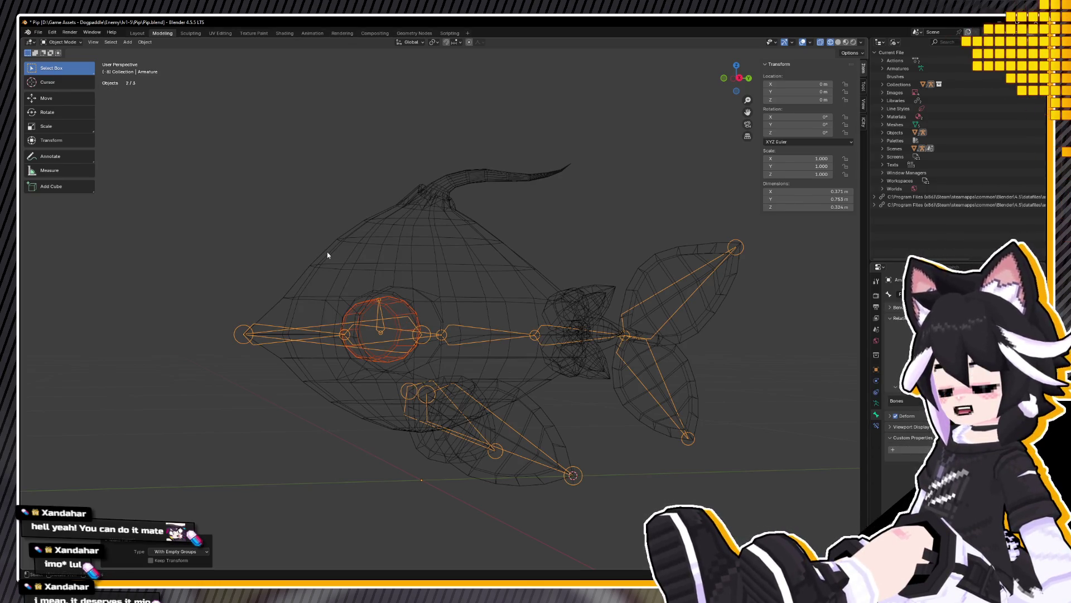
pyautogui.click(385, 314)
# Step: In Weight Paint, paint the whole eye at weight 1.0 for the Fish_Eye group
pyautogui.click(63, 43)
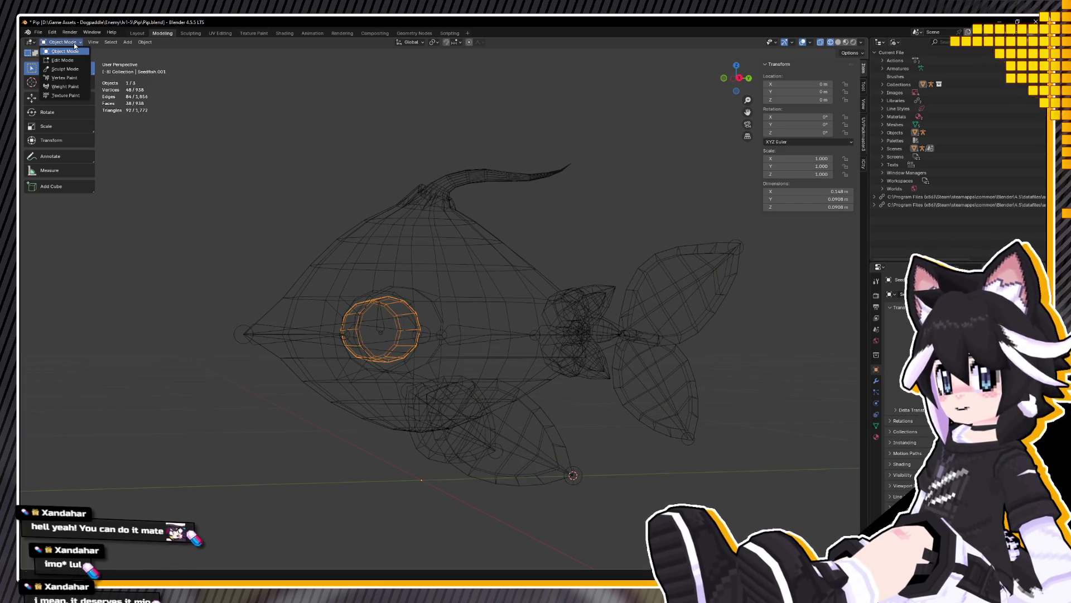
pyautogui.click(59, 87)
pyautogui.click(876, 424)
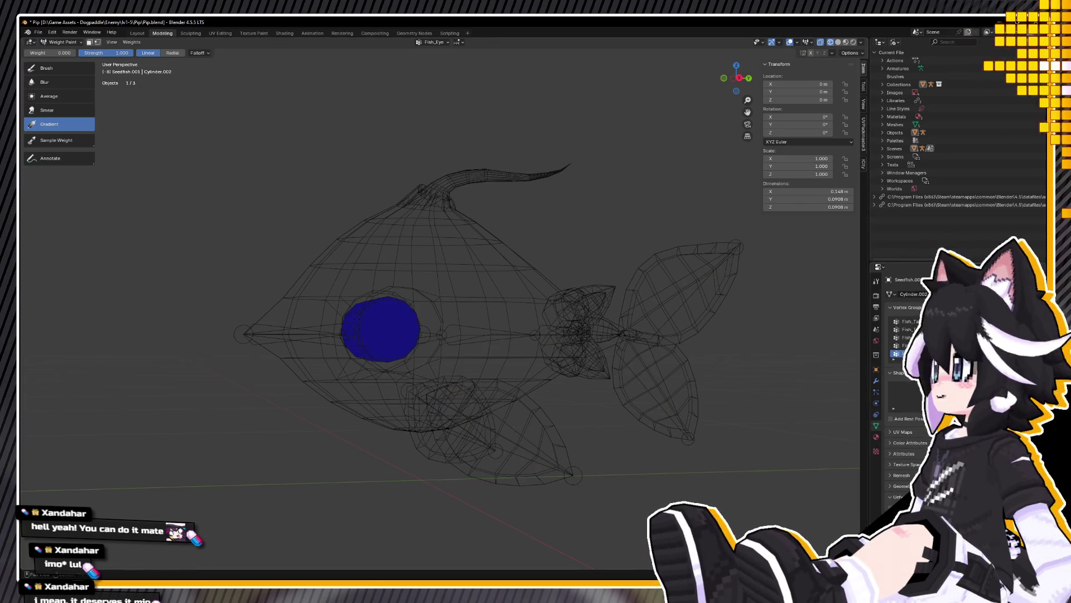
pyautogui.moveTo(419, 301); pyautogui.dragTo(433, 302, button='middle')
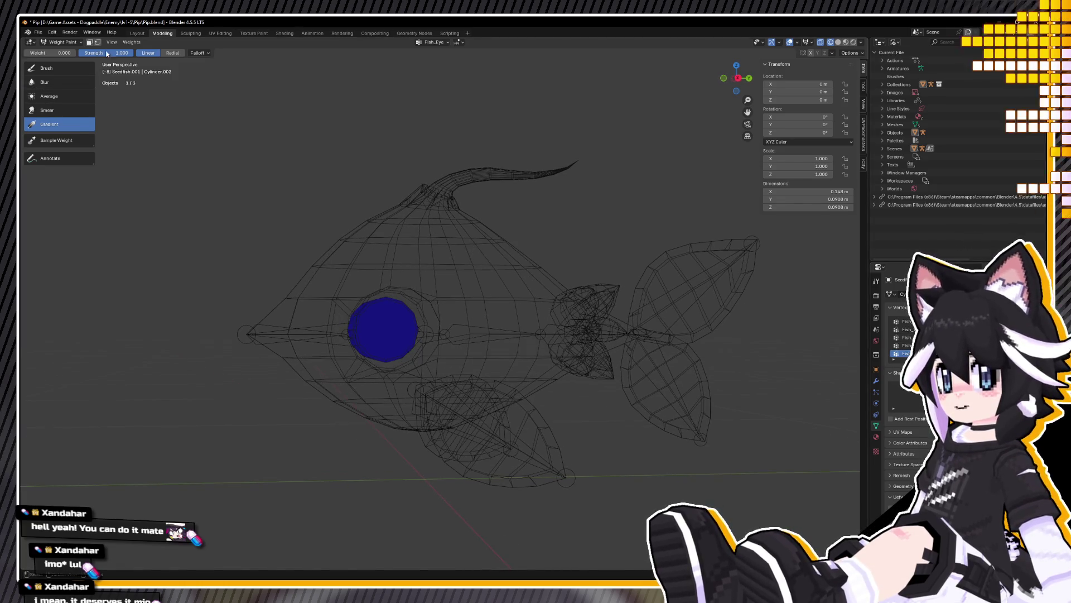
pyautogui.moveTo(52, 53); pyautogui.dragTo(101, 54)
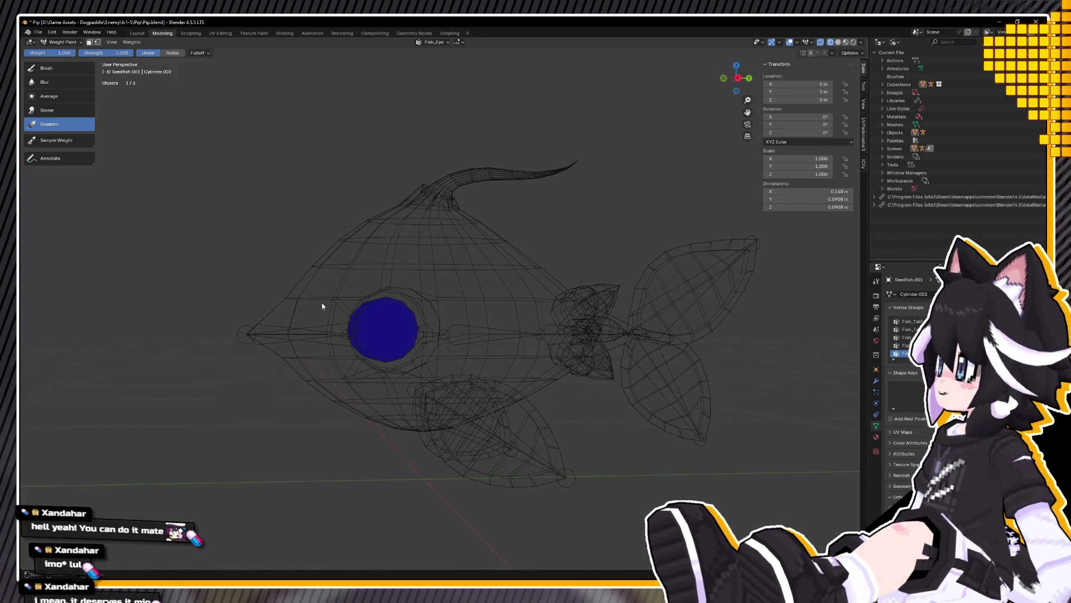
pyautogui.moveTo(324, 311); pyautogui.dragTo(249, 303)
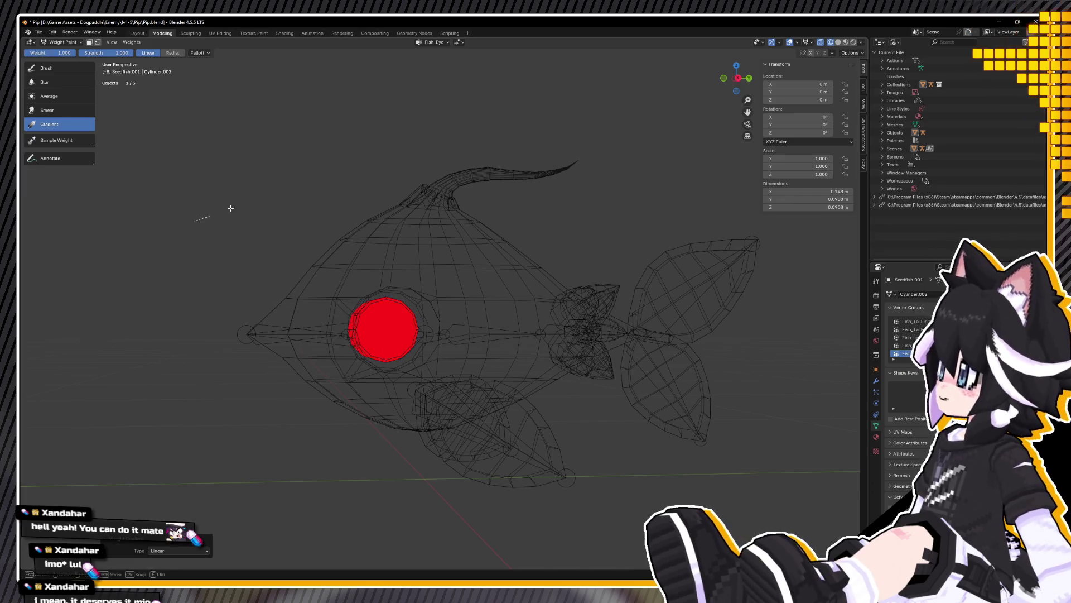
# Step: Return to Object Mode and select all objects
pyautogui.click(62, 42)
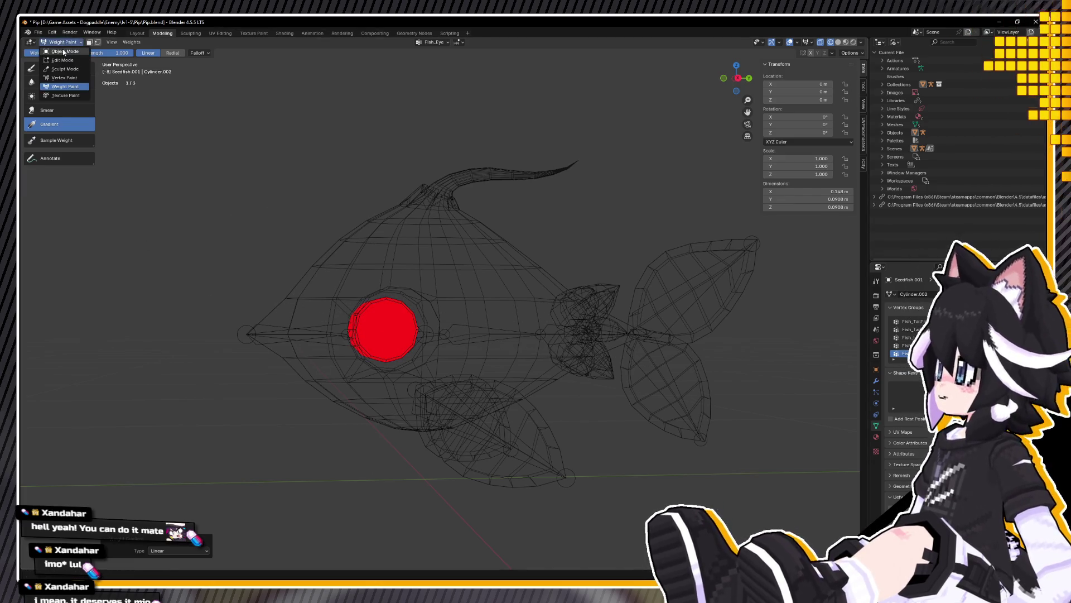
pyautogui.press('a')
pyautogui.hotkey('alt', 'a')
pyautogui.press('a')
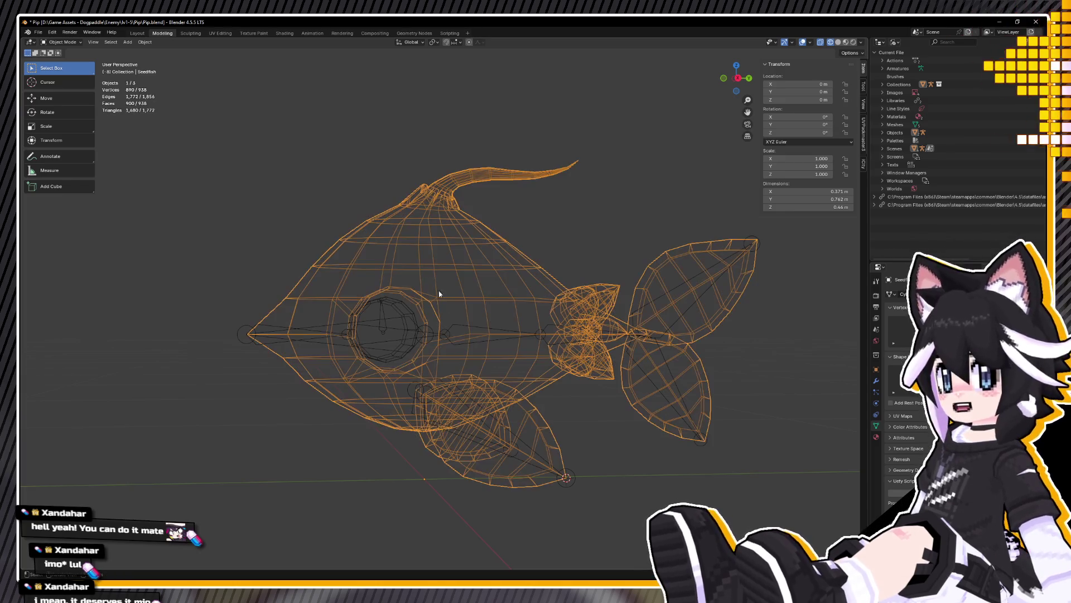
# Step: Parent the fish mesh to the armature with automatic weights
pyautogui.keyDown('shift'); pyautogui.click(465, 333); pyautogui.keyUp('shift')
pyautogui.hotkey('ctrl', 'p')
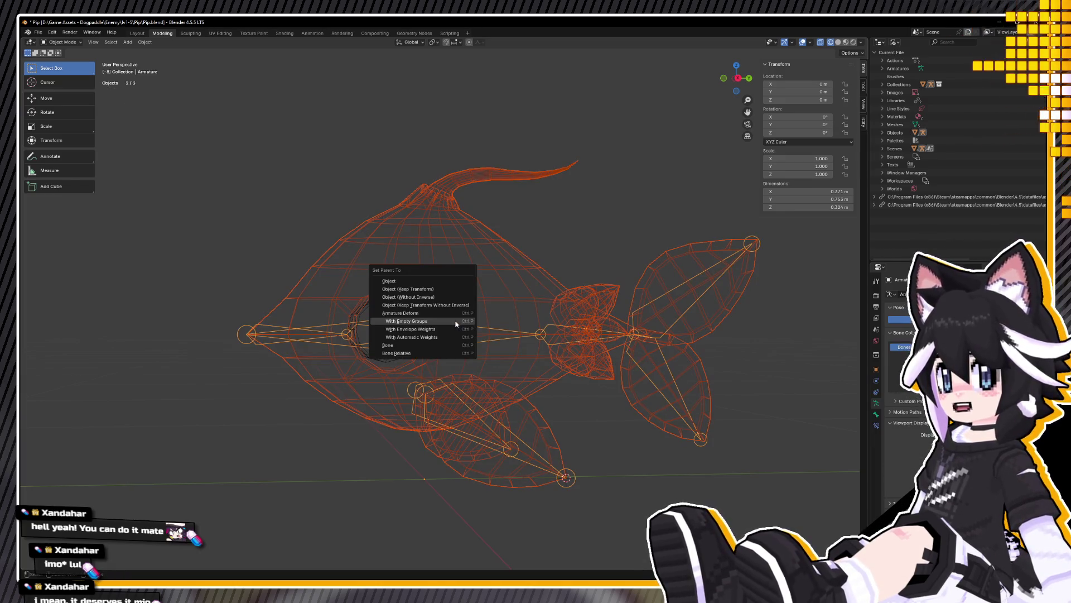
pyautogui.click(435, 337)
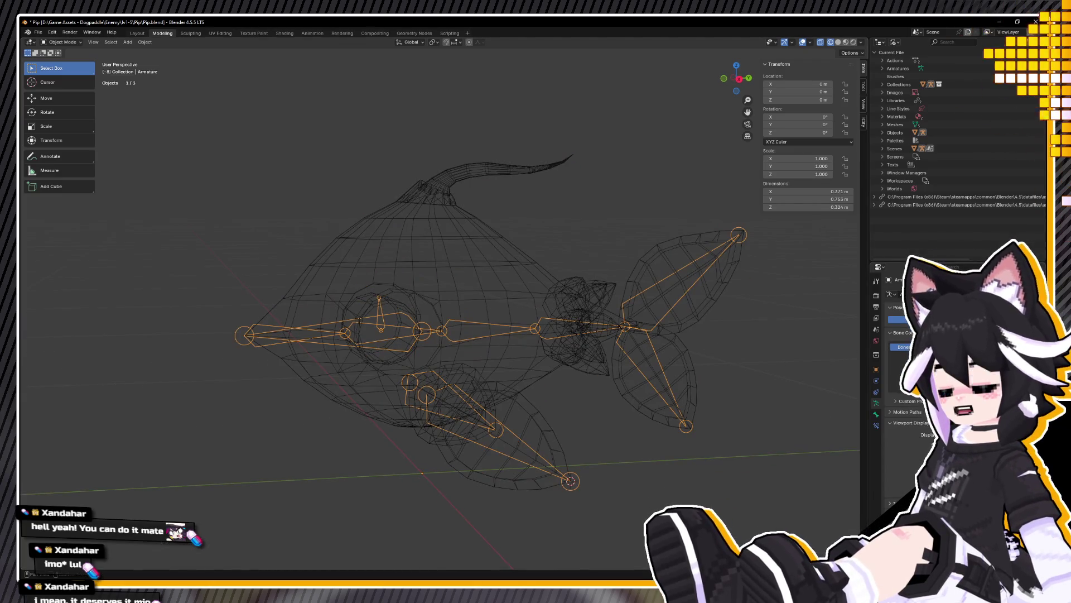
# Step: Inspect the Fish_Base group weights in Weight Paint, then return to Object Mode
pyautogui.click(503, 251)
pyautogui.click(62, 43)
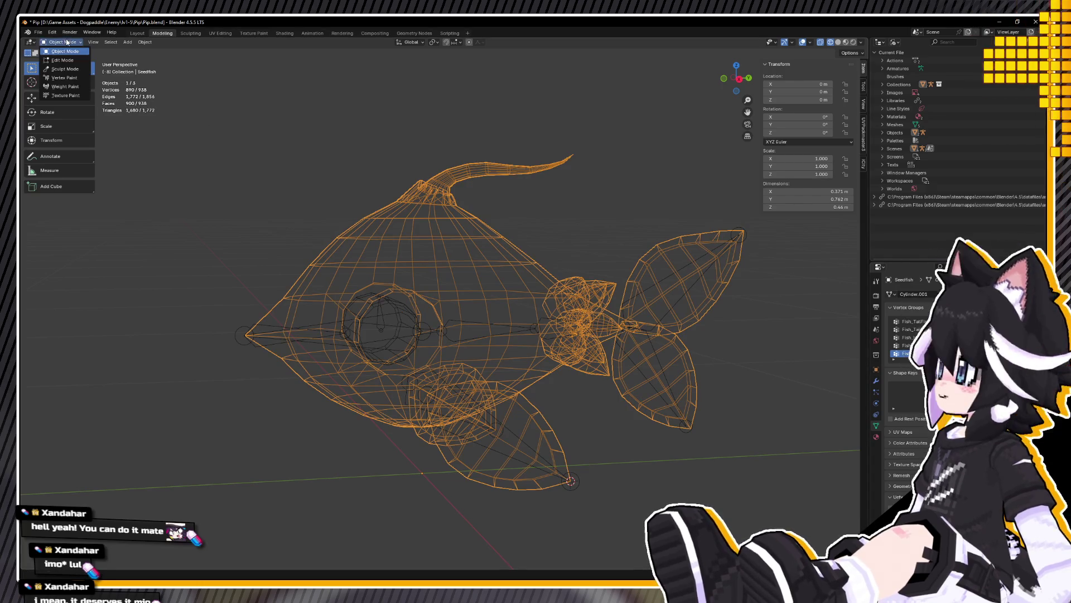
pyautogui.click(65, 86)
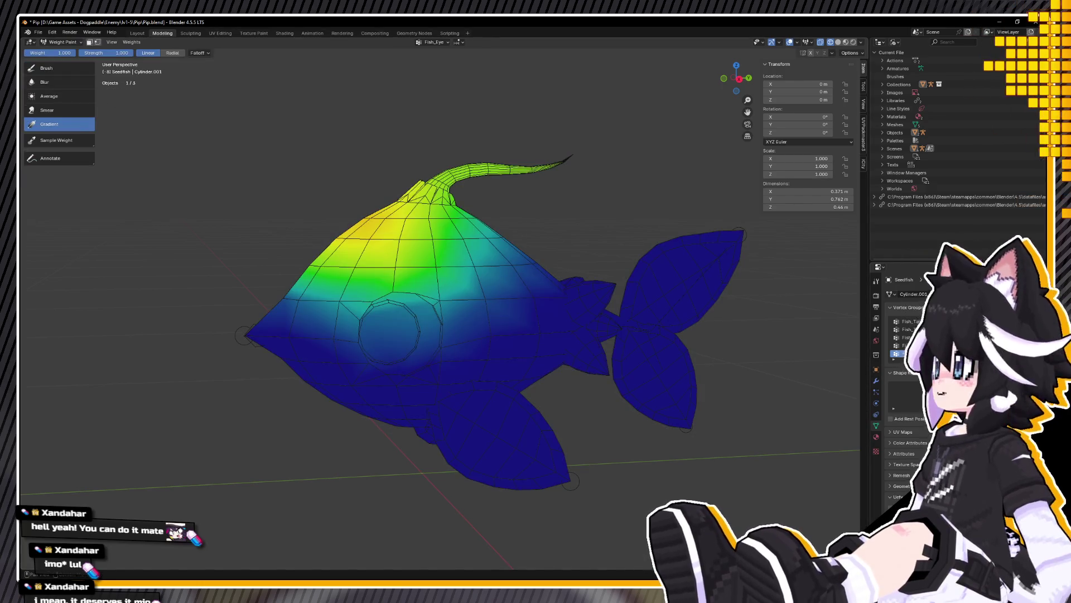
pyautogui.click(903, 321)
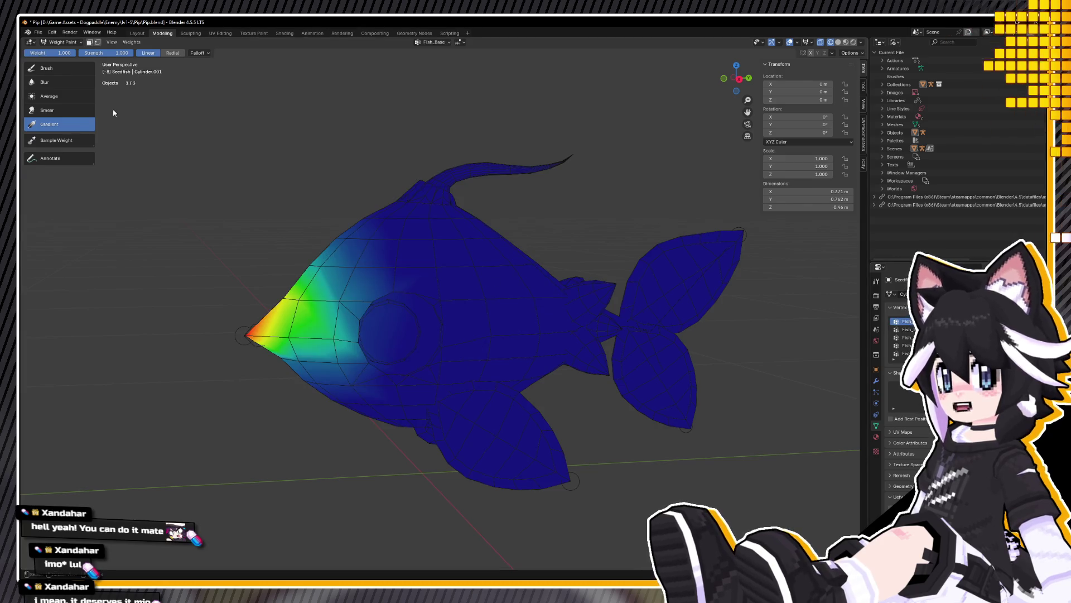
pyautogui.moveTo(448, 264); pyautogui.dragTo(475, 255, button='middle')
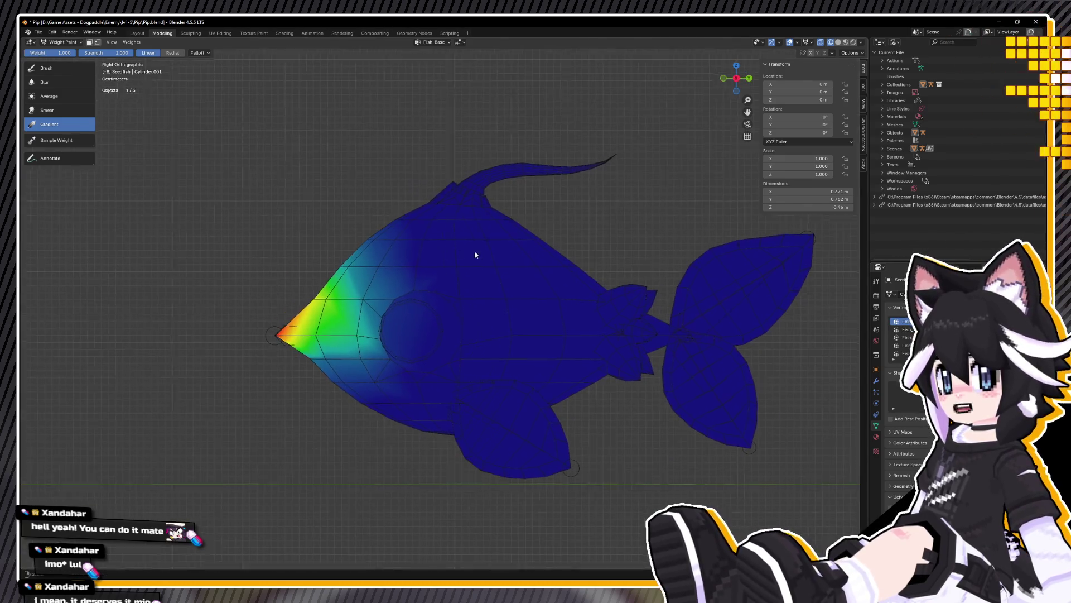
pyautogui.scroll(2, 475, 254)
pyautogui.scroll(2, 475, 255)
pyautogui.click(59, 41)
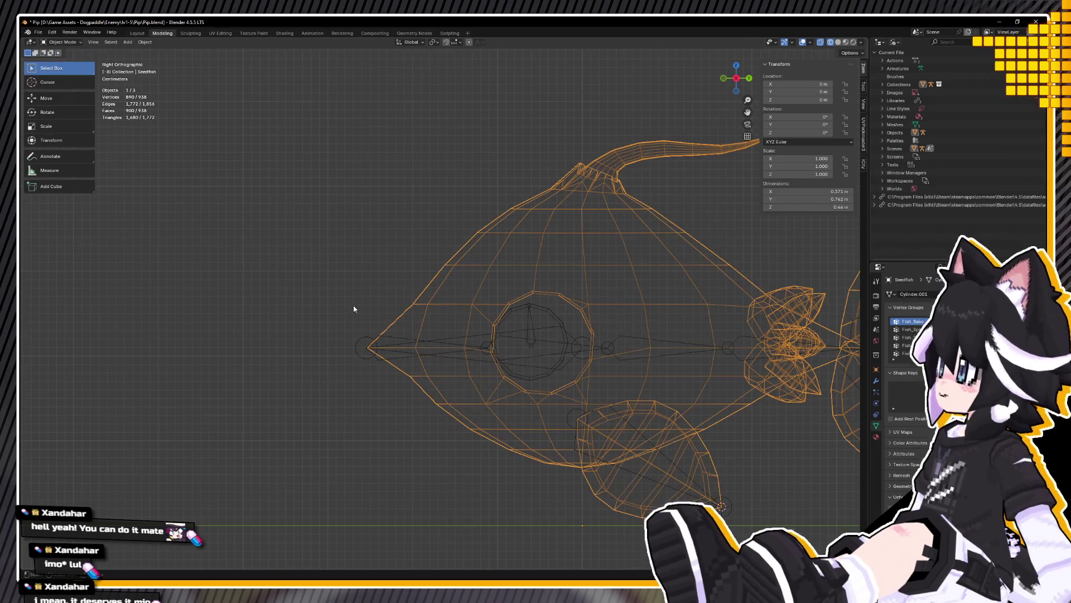
# Step: Enter Pose Mode and test-scale Fish_Base along Y, cancelling the change
pyautogui.click(353, 343)
pyautogui.hotkey('ctrl', 'Tab')
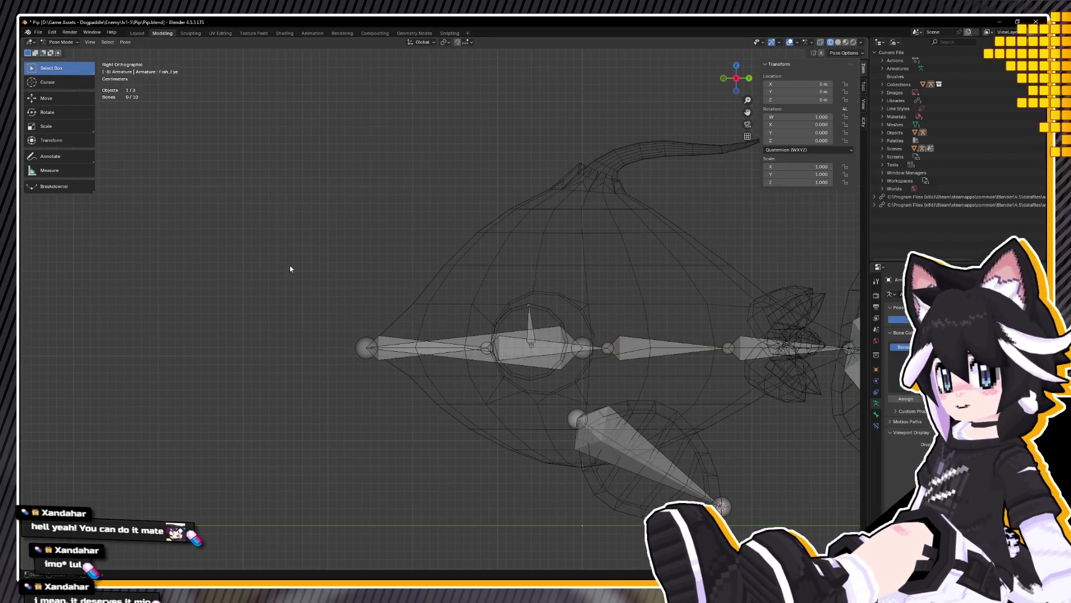
pyautogui.press('s')
pyautogui.press('y')
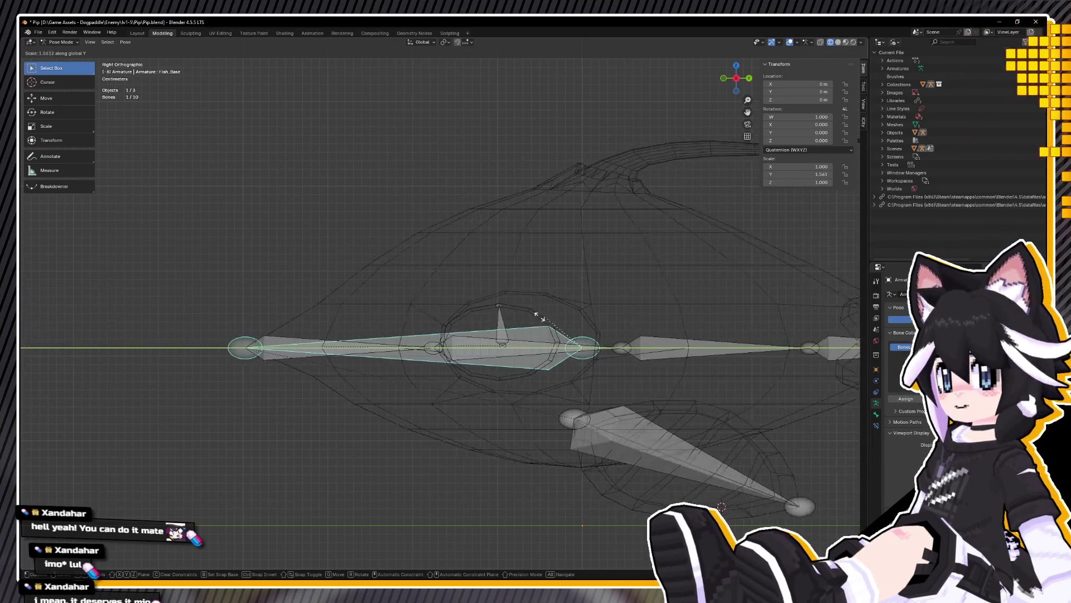
pyautogui.press('Escape')
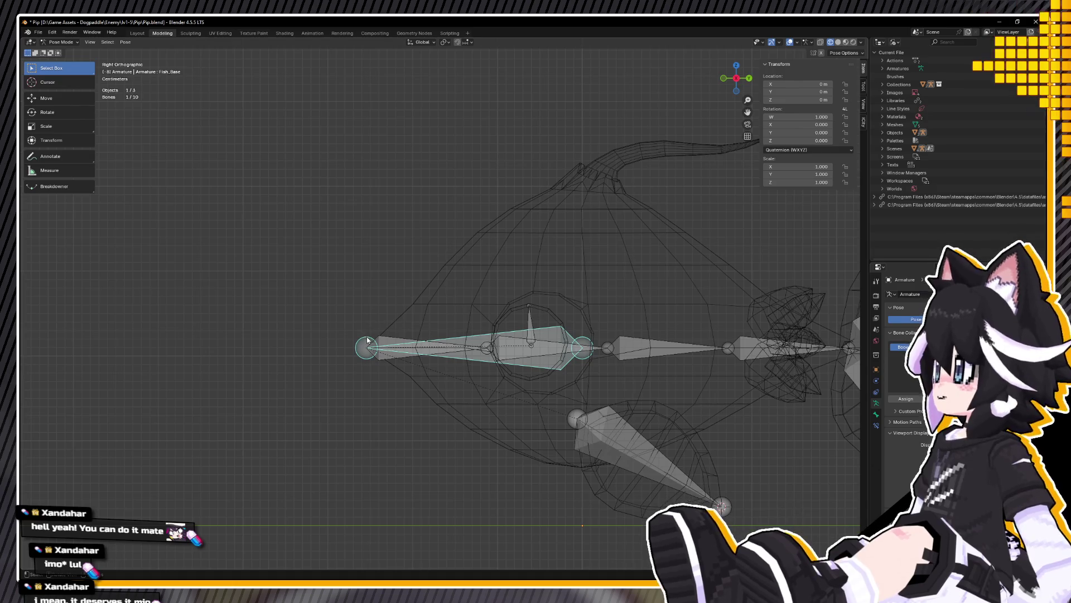
# Step: Test-scale Fish_Spine1 along Y, cancel it, and reselect Fish_Base
pyautogui.click(400, 347)
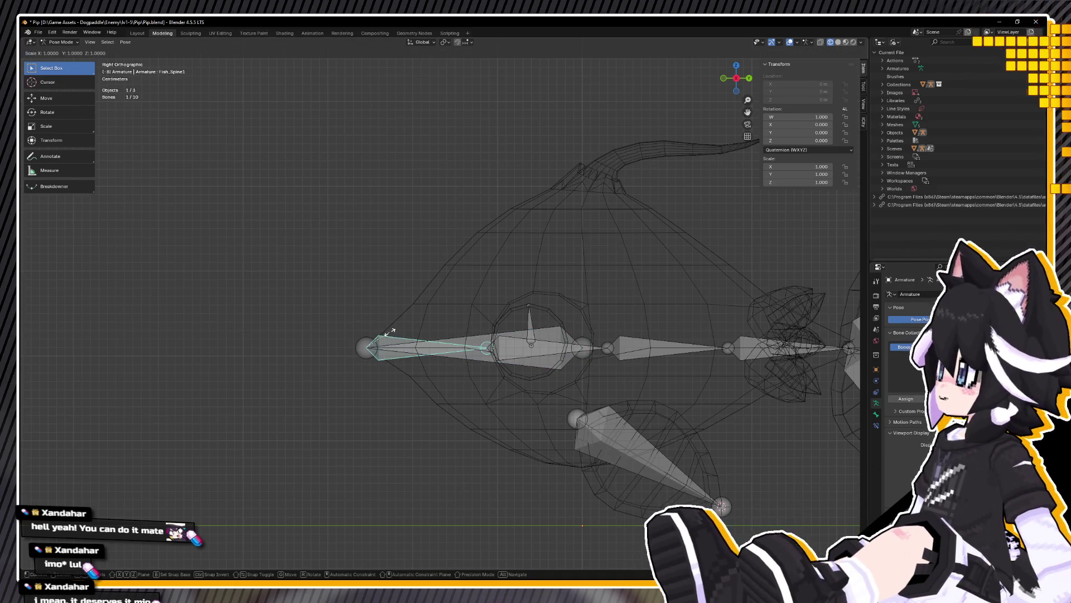
pyautogui.press('s')
pyautogui.press('y')
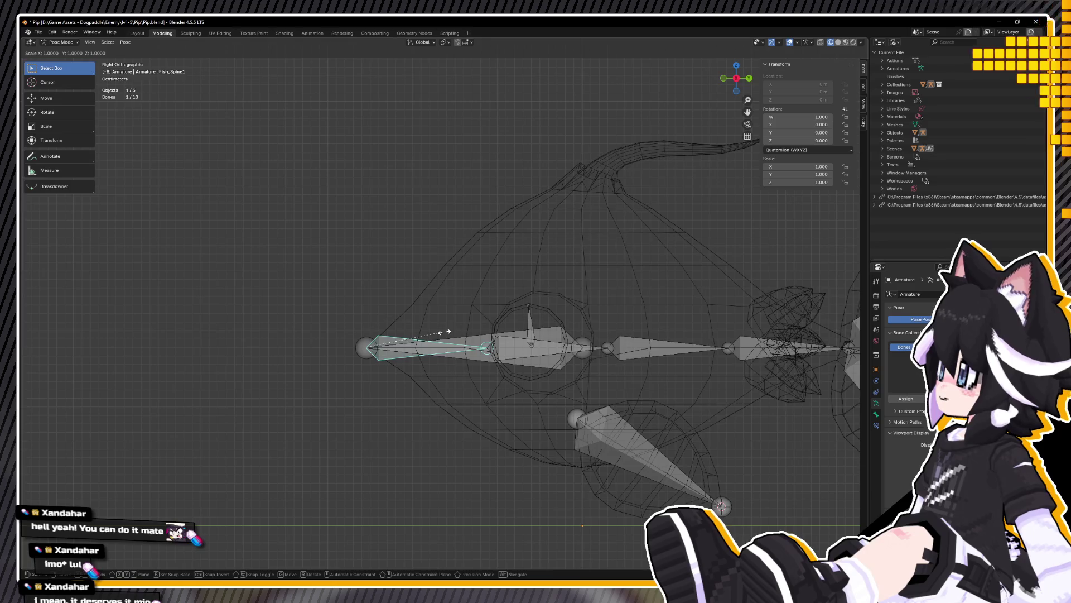
pyautogui.press('Escape')
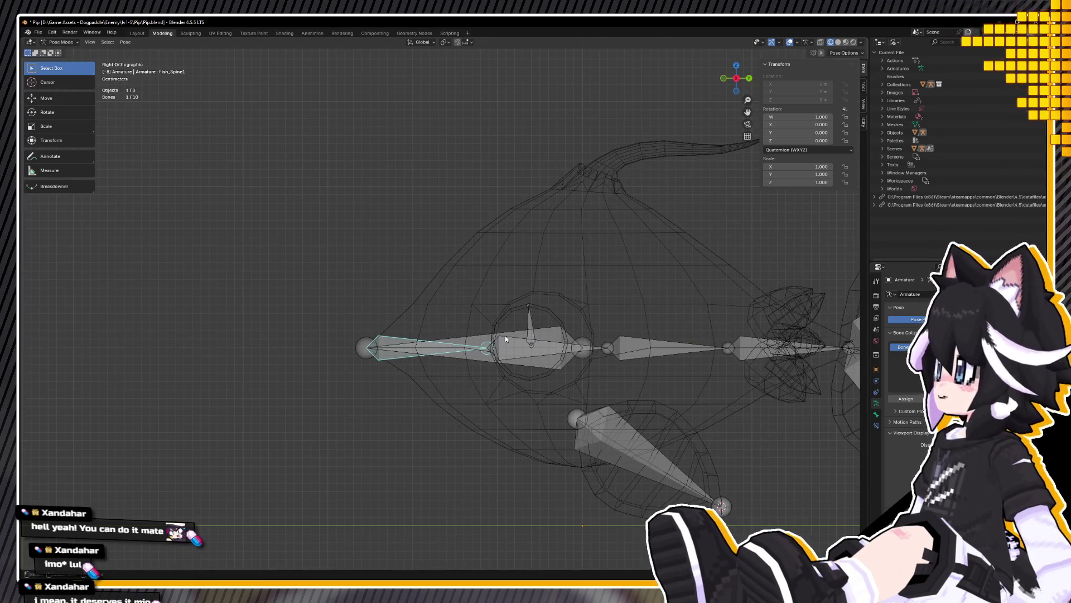
pyautogui.moveTo(505, 338); pyautogui.dragTo(494, 335, button='middle')
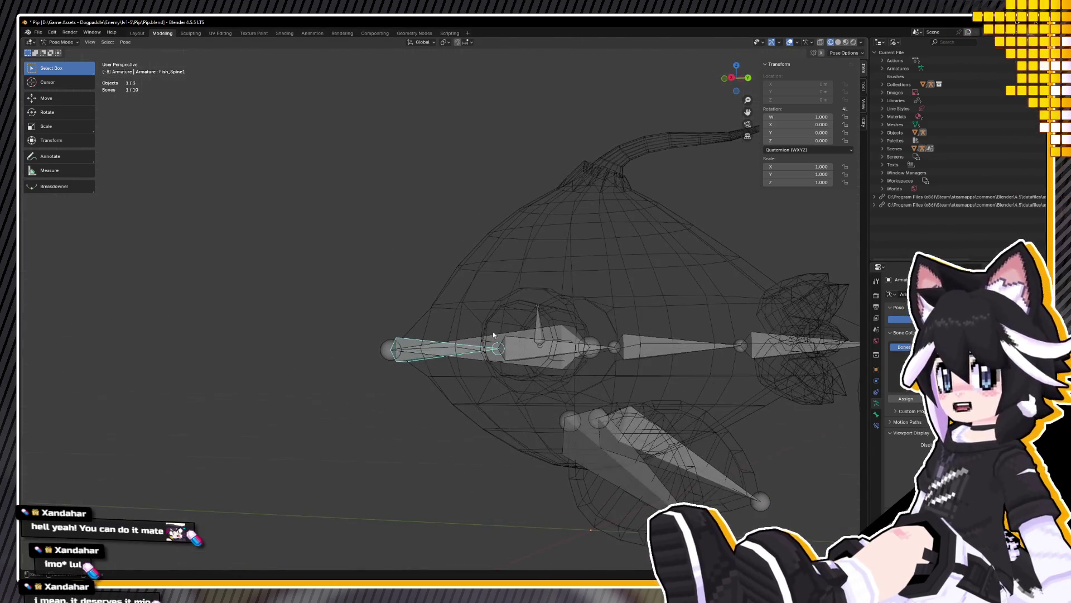
pyautogui.click(494, 336)
pyautogui.moveTo(494, 336); pyautogui.dragTo(555, 343, button='middle')
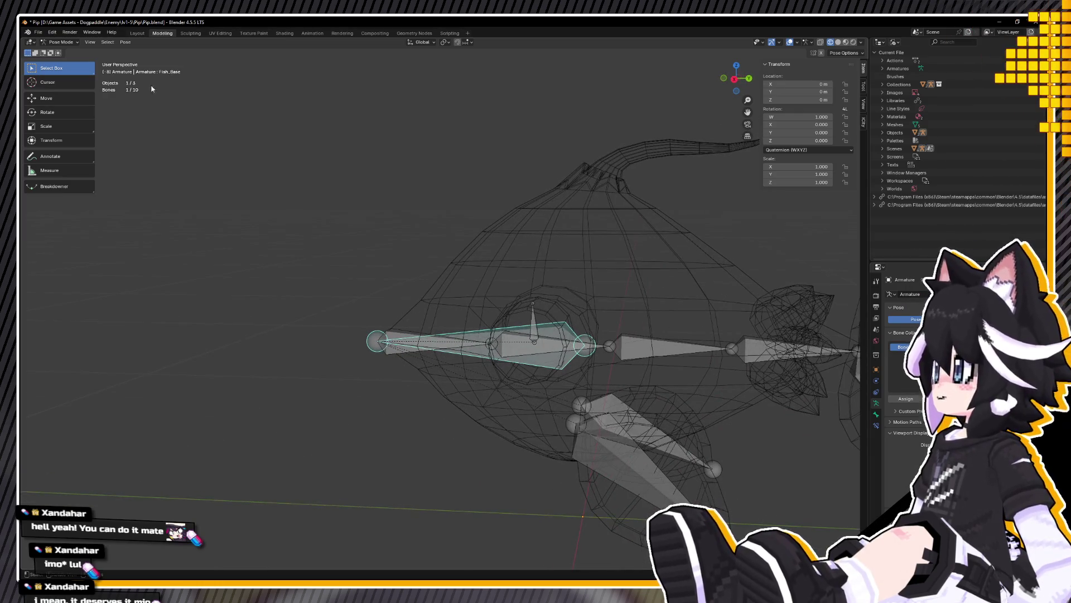
# Step: Subdivide the front spine bone into two bones in Edit Mode
pyautogui.click(71, 60)
pyautogui.rightClick(468, 244)
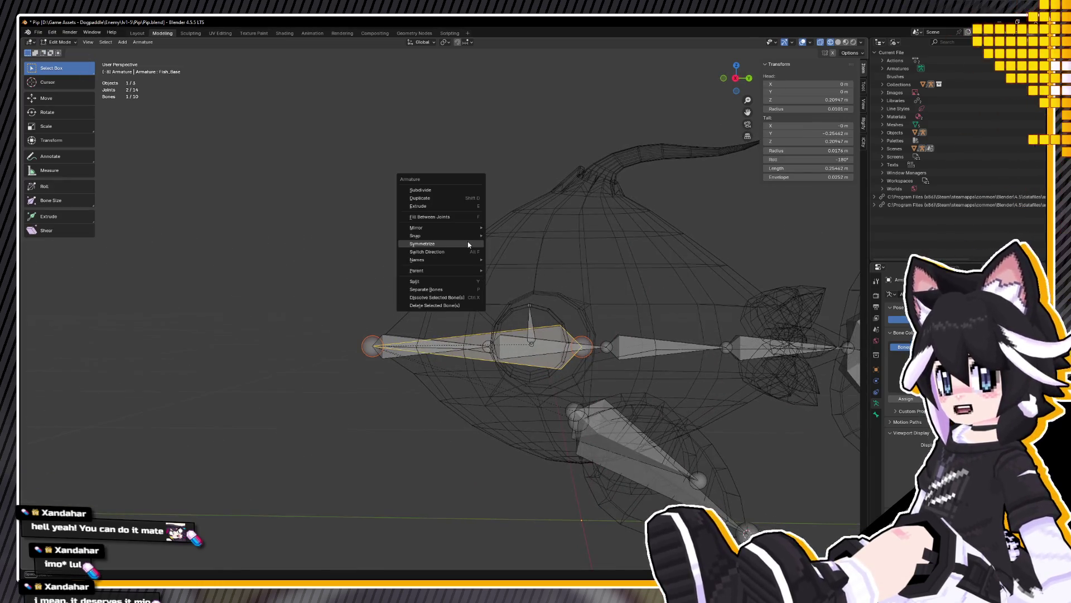
pyautogui.click(422, 192)
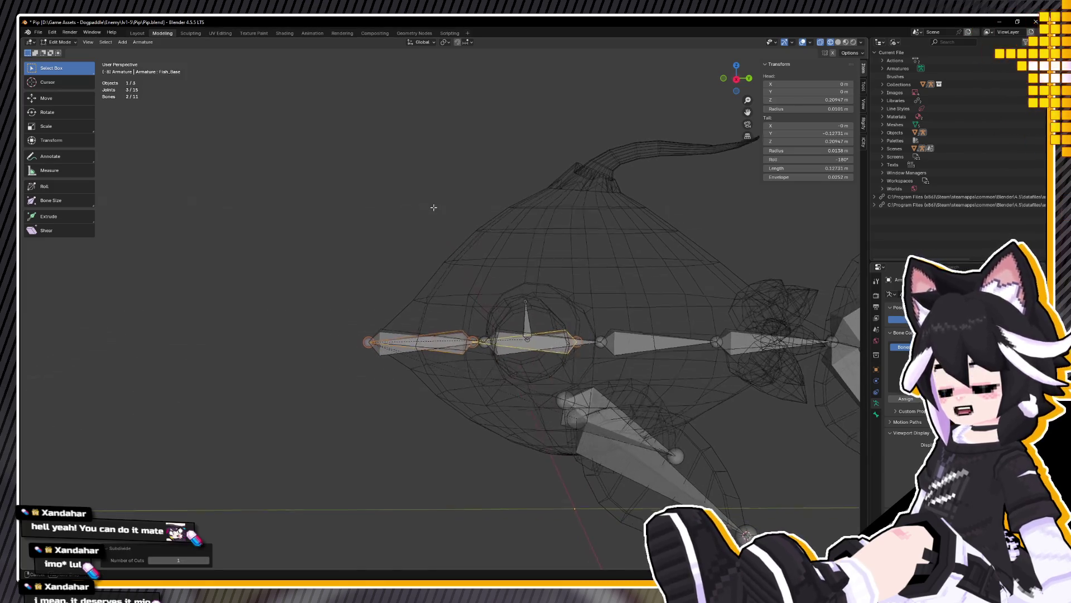
pyautogui.moveTo(422, 192); pyautogui.dragTo(476, 324, button='middle')
pyautogui.press('KP_3')
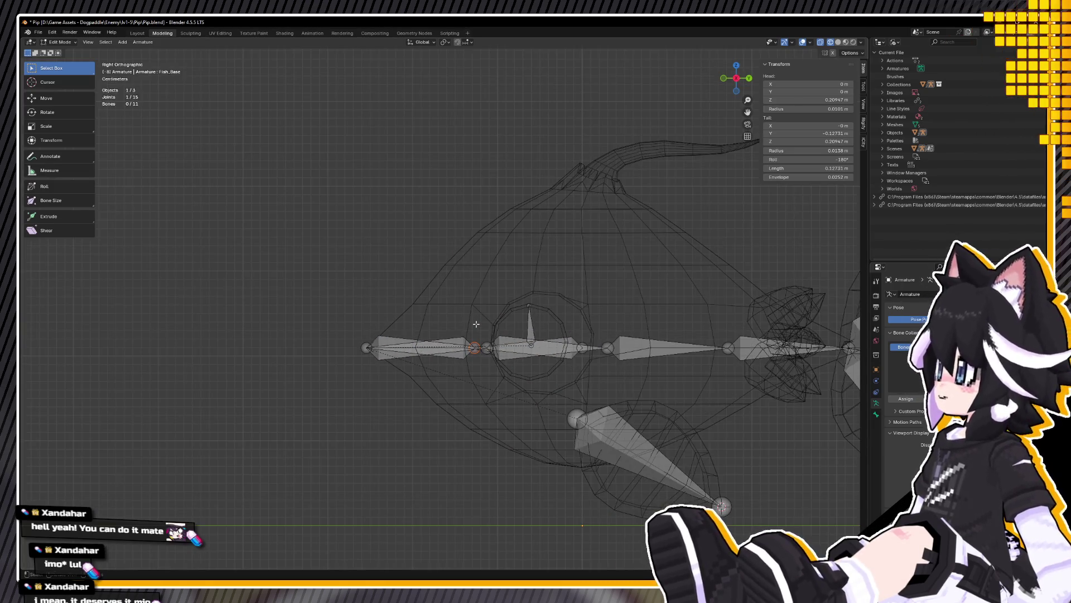
# Step: Rename the front half of the split bone to Fish_Nose
pyautogui.click(455, 345)
pyautogui.press('F2')
pyautogui.write('F')
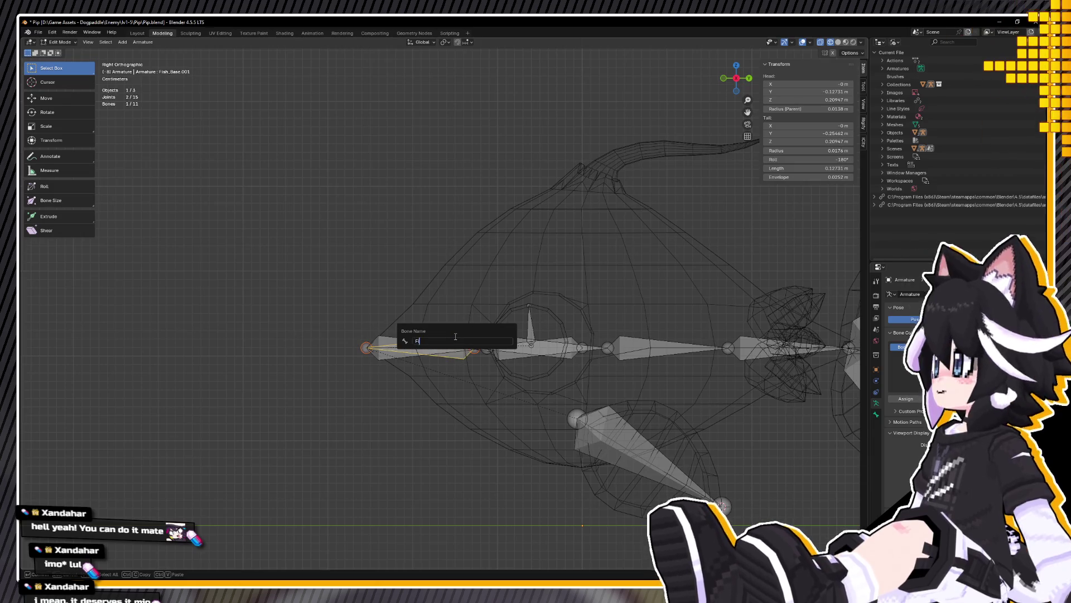
pyautogui.write('ish_Nose')
pyautogui.press('Return')
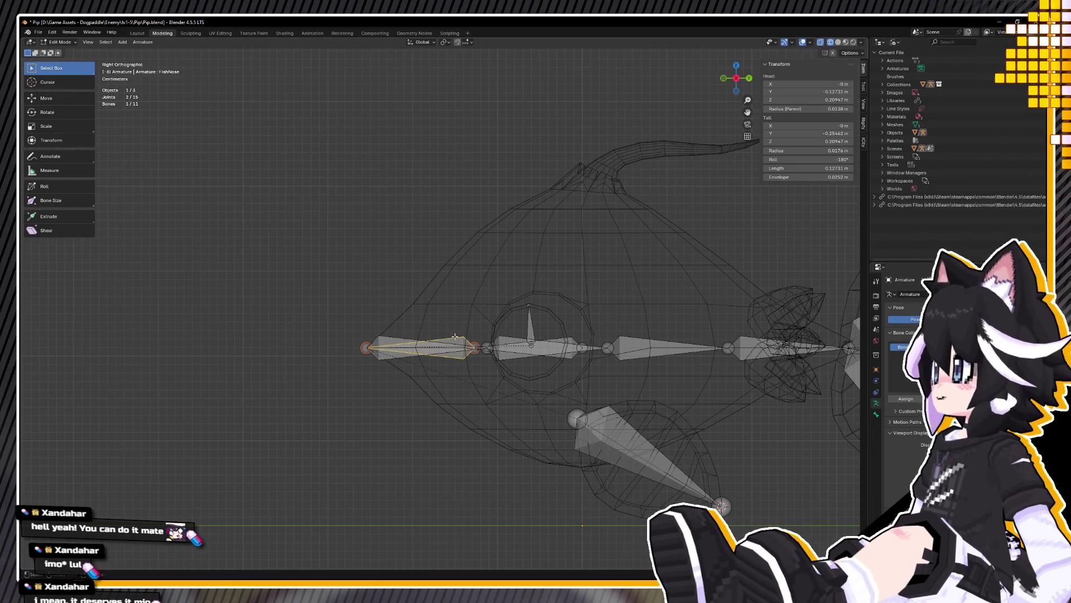
pyautogui.press('F2')
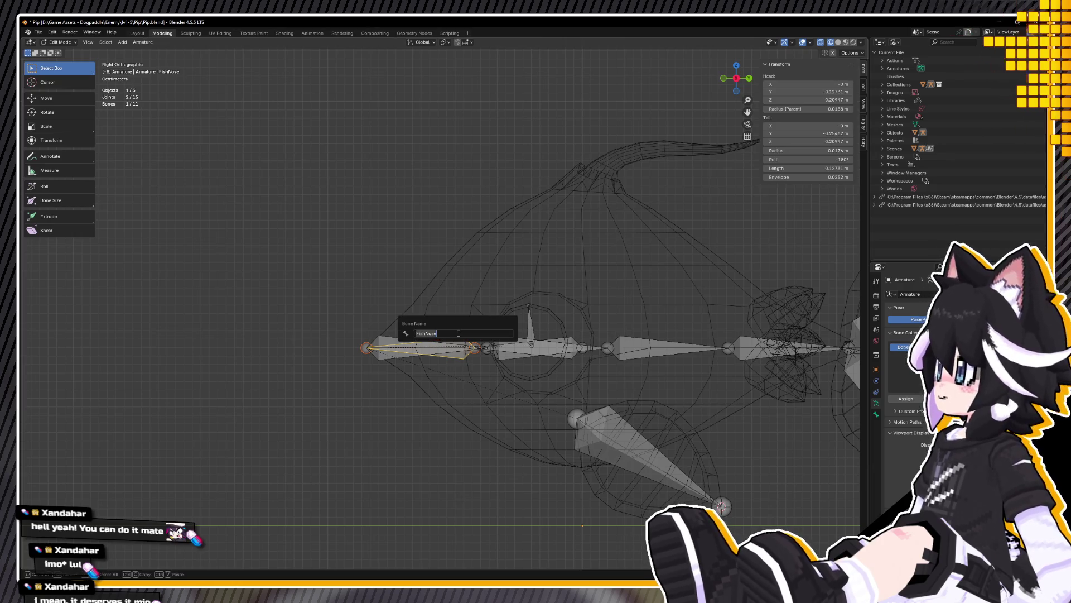
pyautogui.press('Escape')
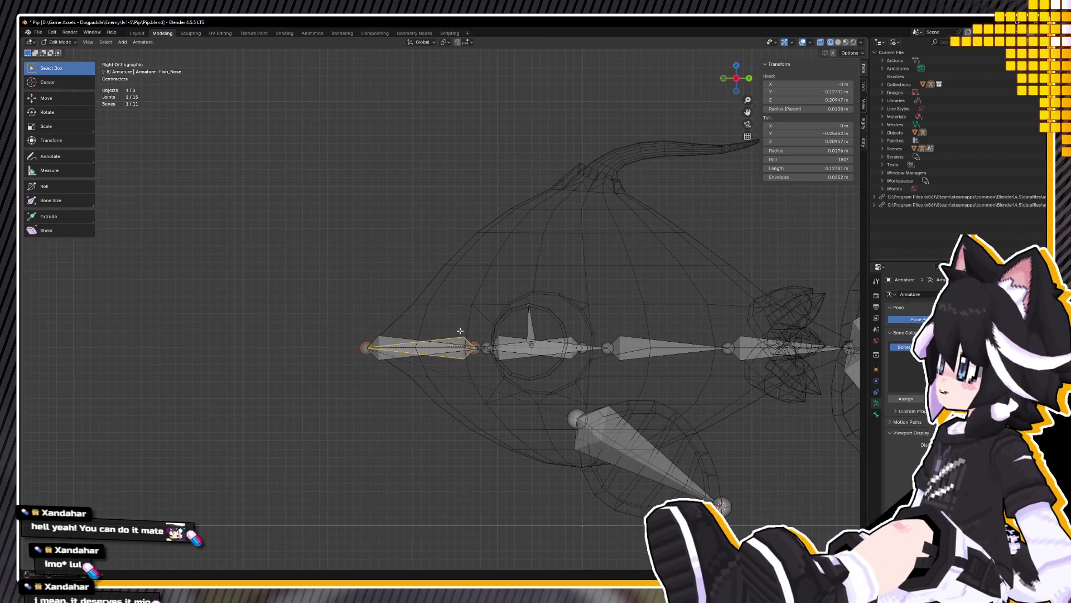
# Step: Slide the shared nose/base joint along the Y axis so Fish_Base's head sits at zero
pyautogui.click(477, 339)
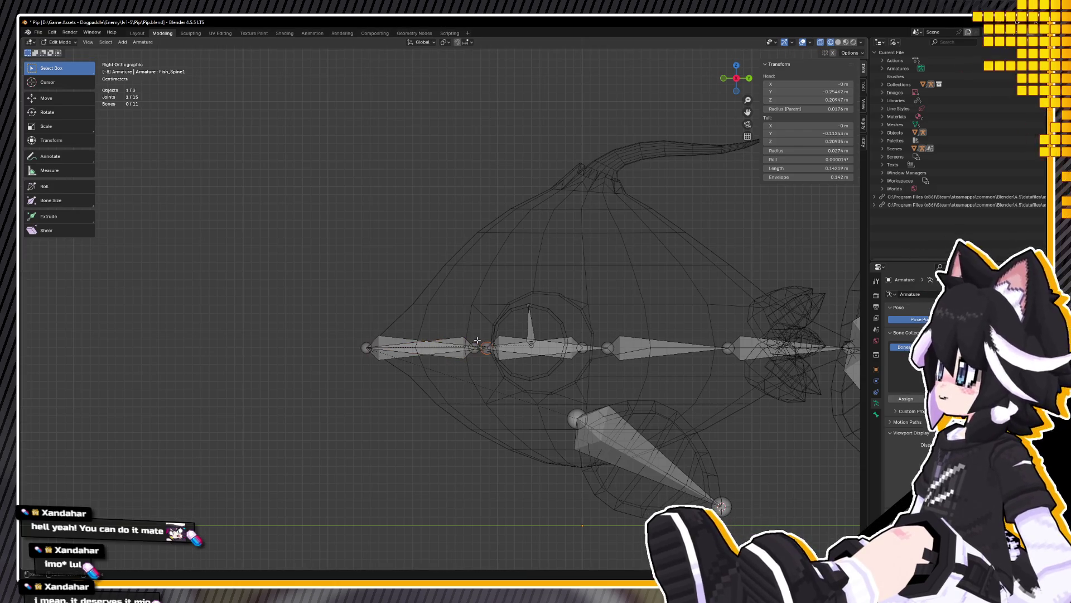
pyautogui.click(476, 340)
pyautogui.press('g')
pyautogui.press('y')
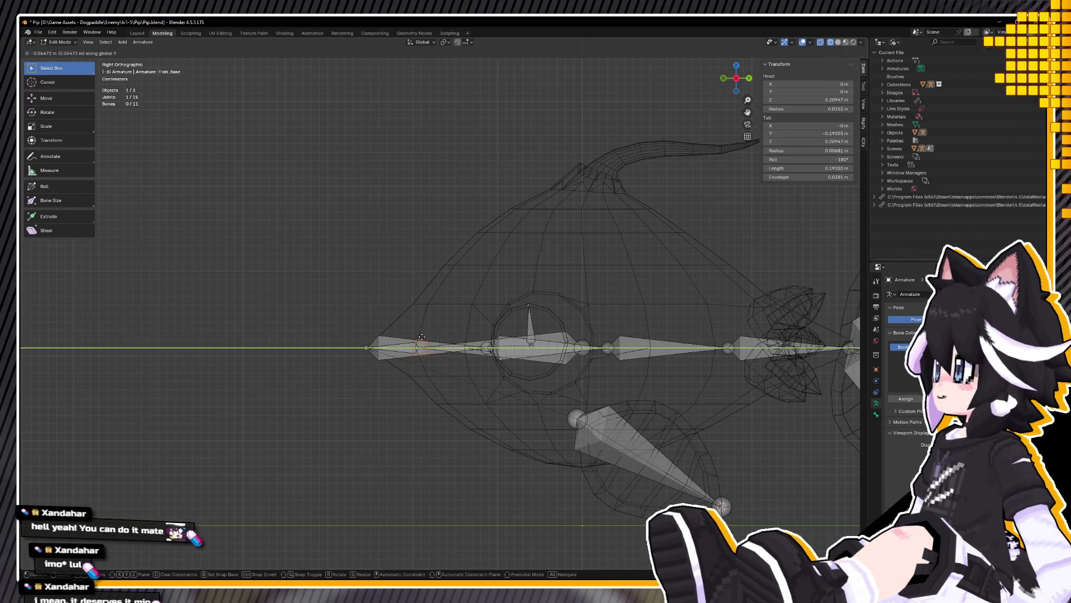
pyautogui.click(425, 336)
pyautogui.moveTo(424, 335)
pyautogui.mouseDown(button='middle')
pyautogui.moveTo(359, 299)
pyautogui.moveTo(347, 344)
pyautogui.mouseUp(button='middle')
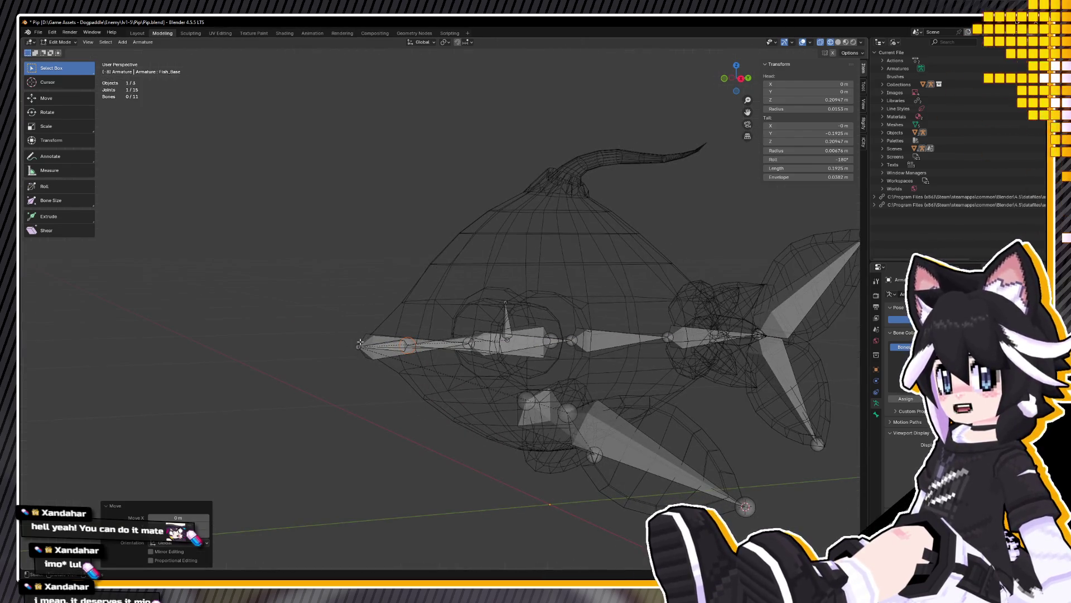
pyautogui.press('KP_3')
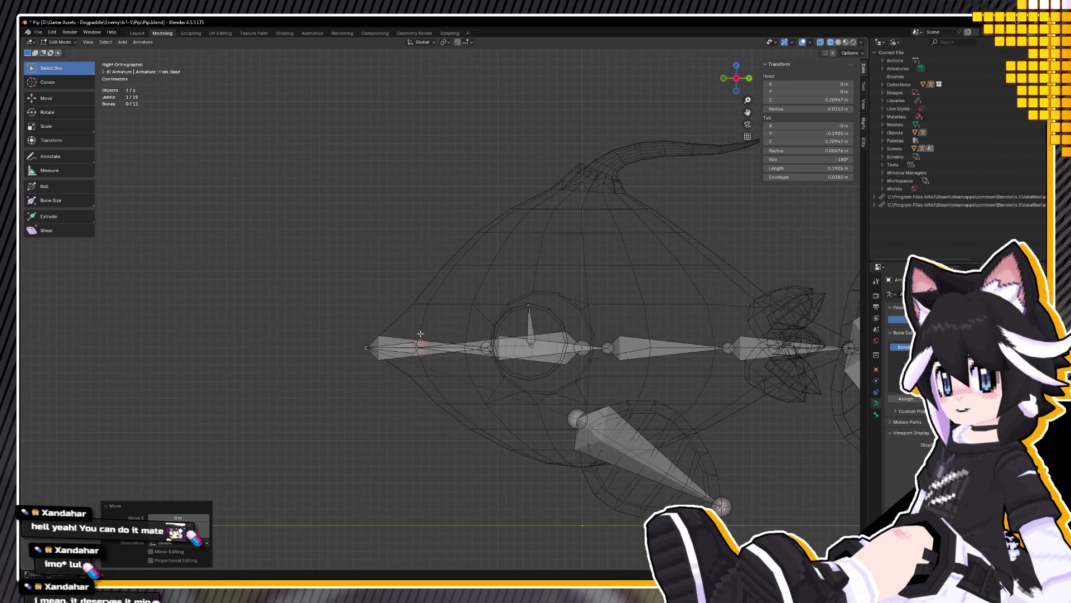
pyautogui.scroll(2, 453, 336)
# Step: Return the armature to Object Mode and deselect it
pyautogui.click(61, 42)
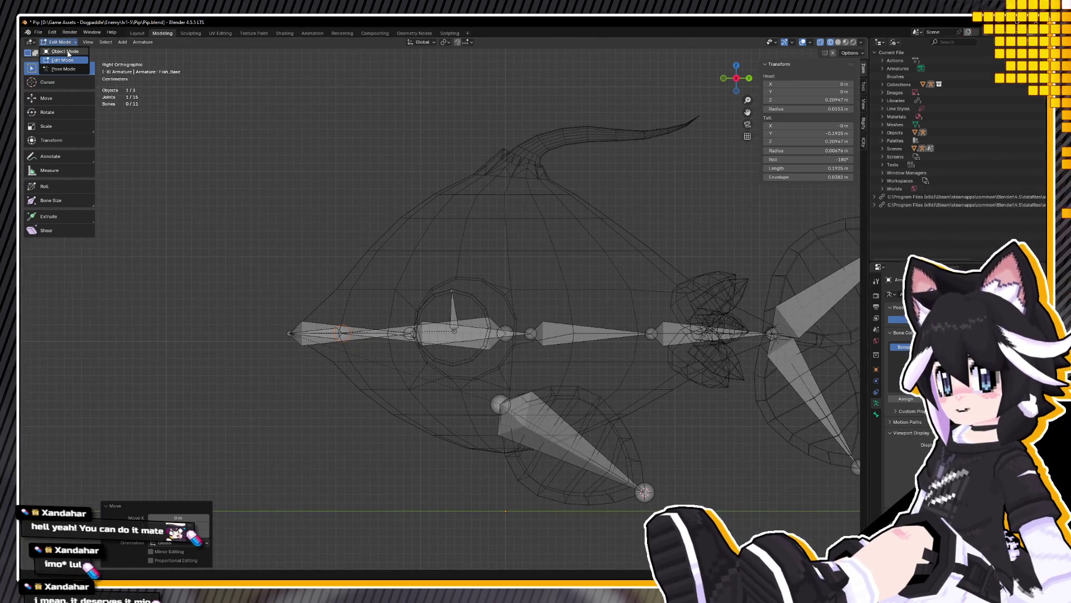
pyautogui.click(67, 53)
pyautogui.click(421, 183)
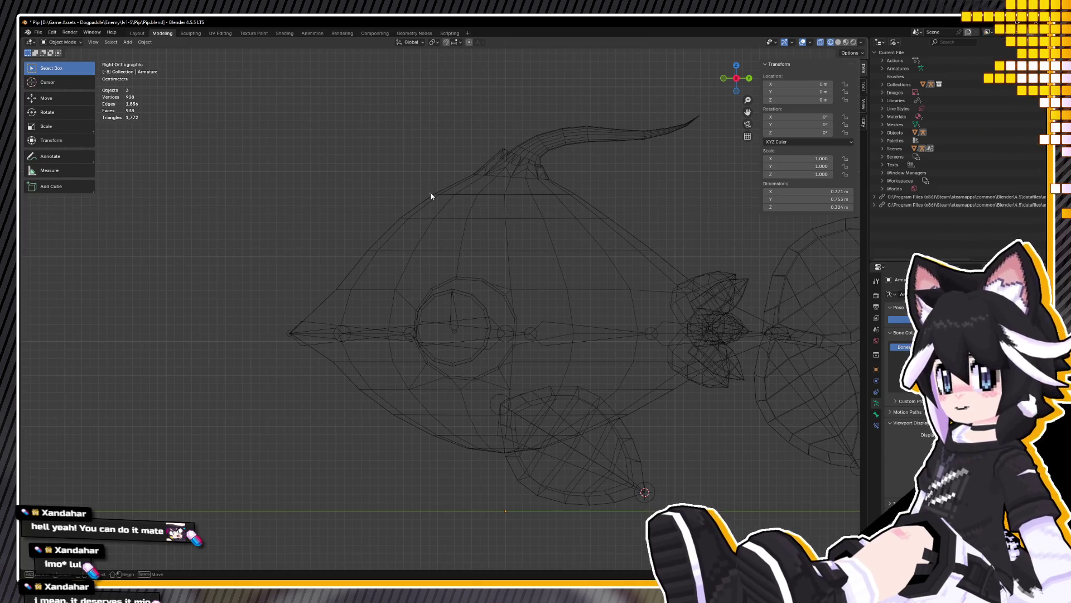